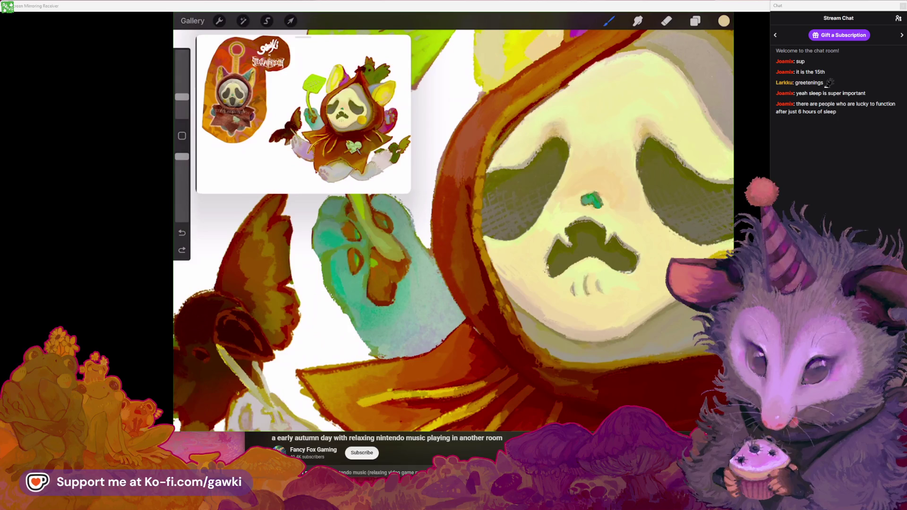
Undo two unwanted paint strokes on the ghost mask
scroll(453, 222, right, 2)
scroll(454, 222, up, 2)
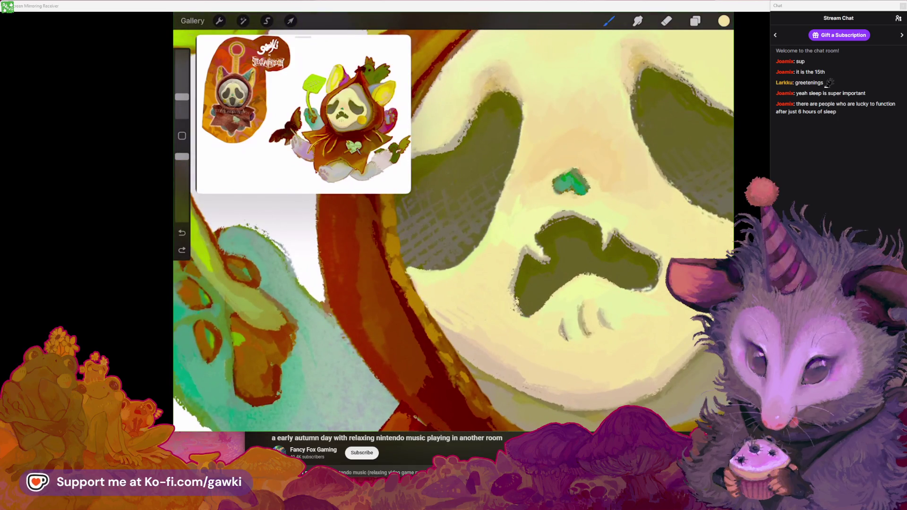
scroll(453, 222, up, 3)
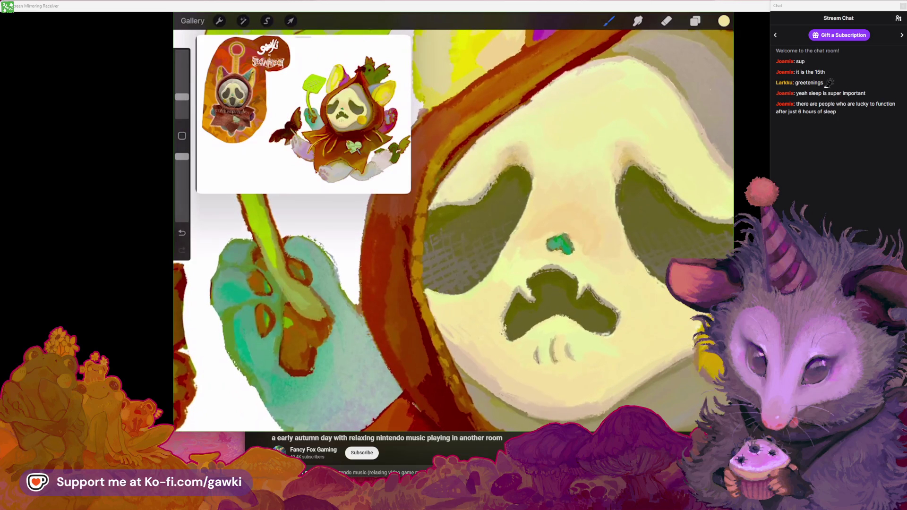
key(ctrl+z)
scroll(454, 222, down, 2)
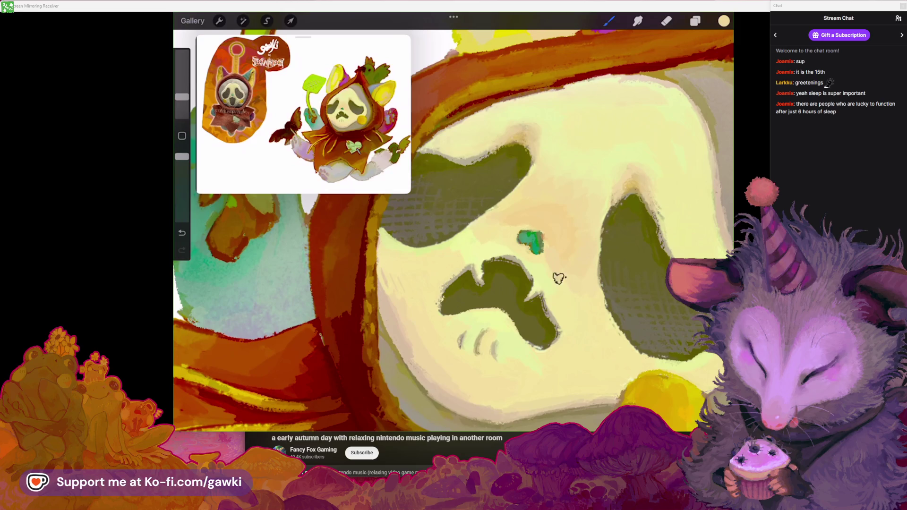
scroll(583, 244, down, 3)
key(ctrl+z)
Remove the stray stroke beside the green nose
scroll(567, 246, up, 3)
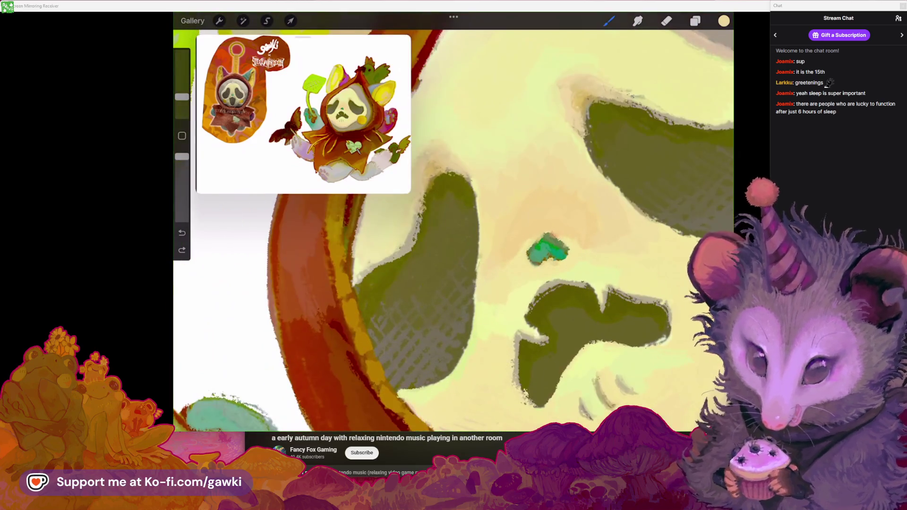
scroll(608, 237, up, 1)
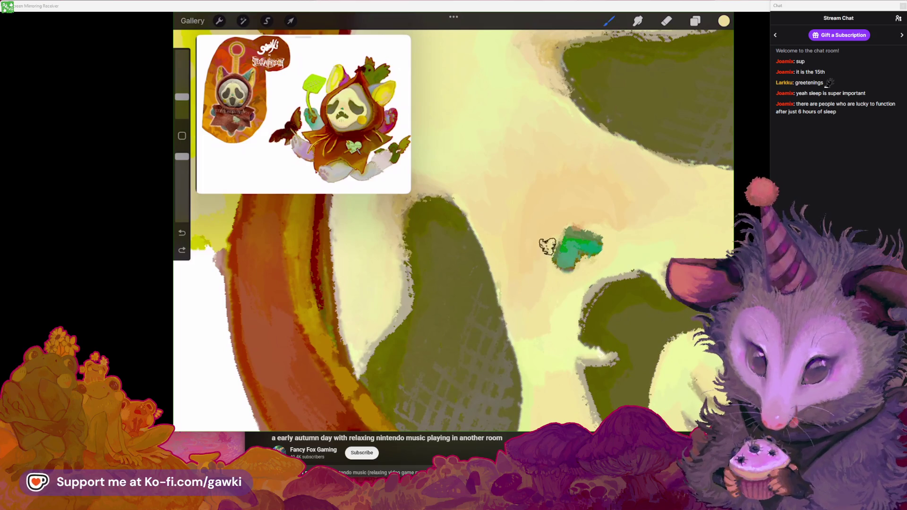
scroll(545, 263, down, 3)
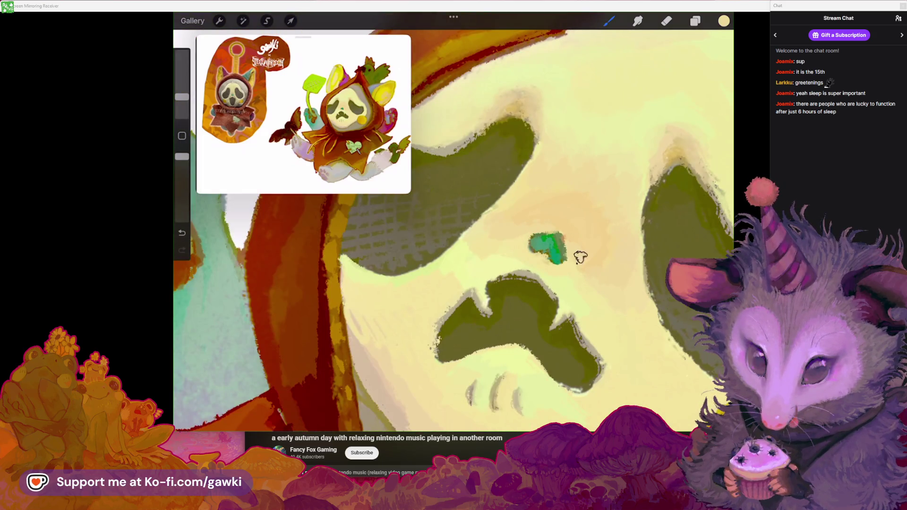
scroll(597, 290, down, 3)
scroll(630, 238, up, 3)
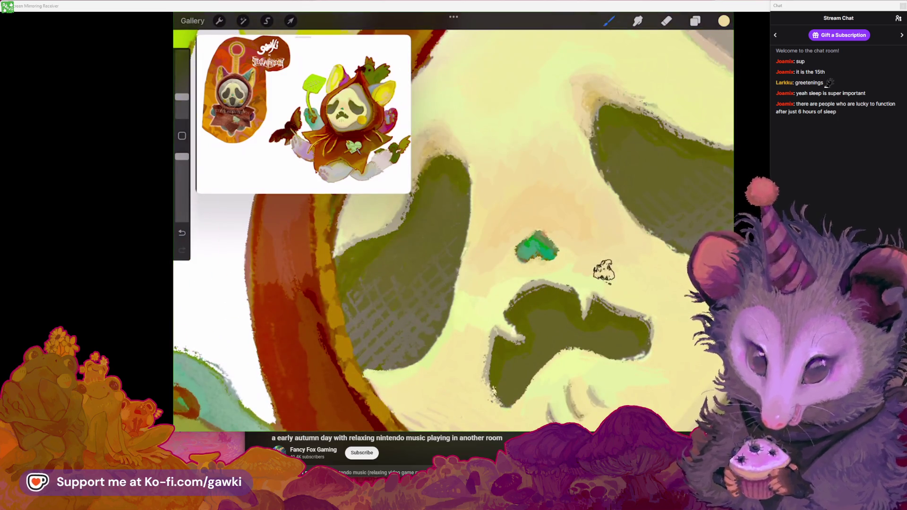
scroll(536, 265, up, 2)
key(ctrl+z)
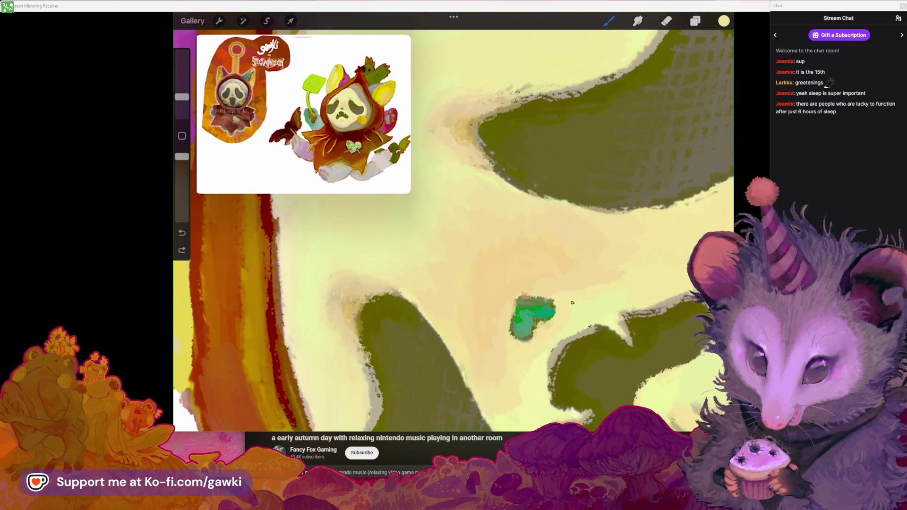
Undo a further unwanted stroke on the mask face
scroll(536, 284, down, 5)
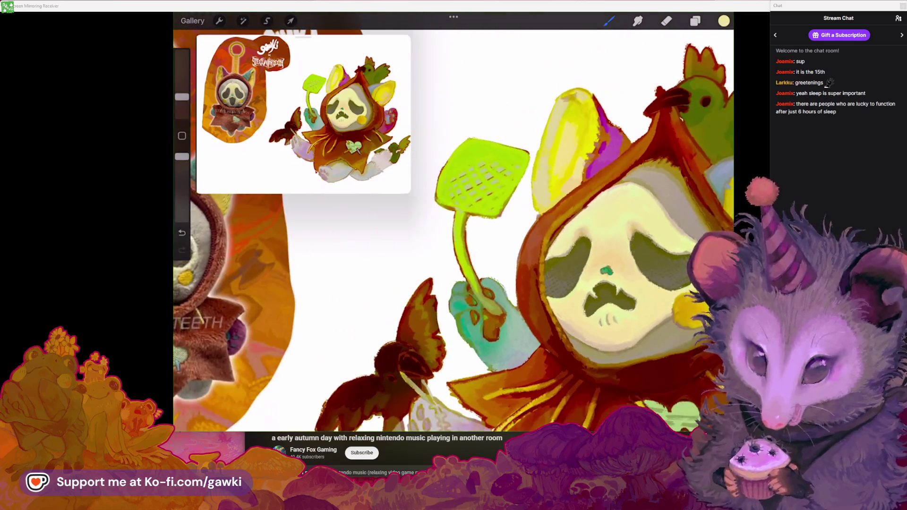
scroll(510, 273, up, 5)
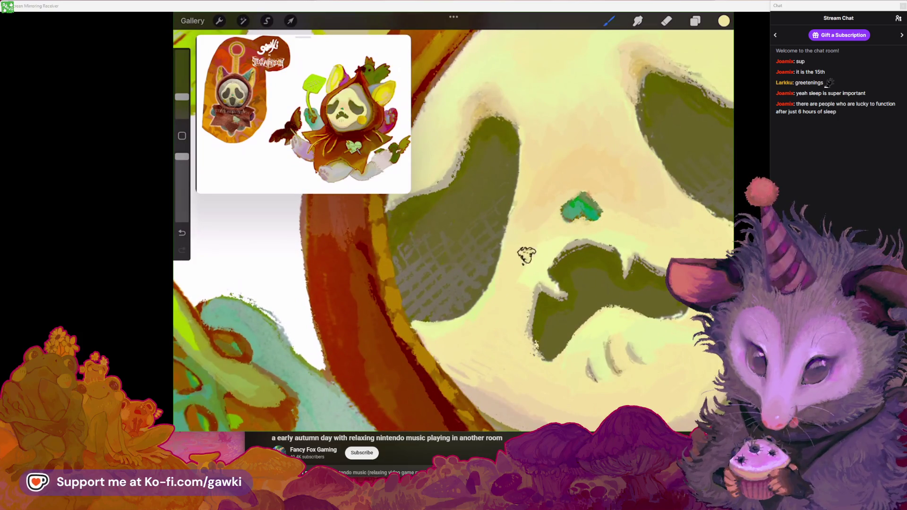
scroll(544, 290, down, 3)
scroll(545, 291, up, 3)
key(ctrl+z)
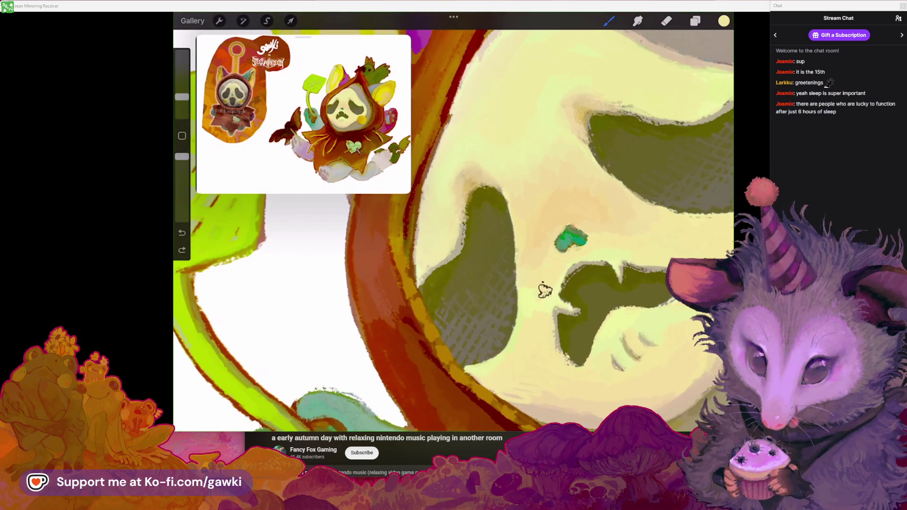
scroll(545, 236, down, 5)
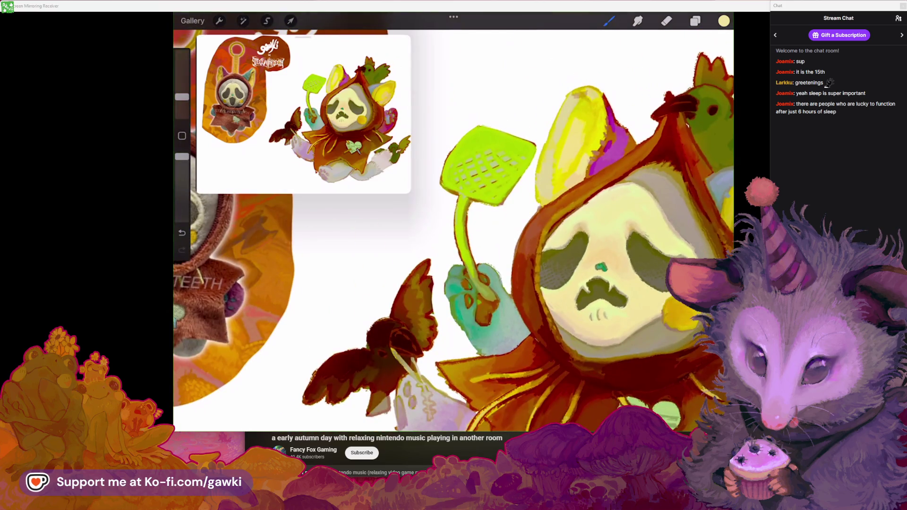
scroll(543, 260, up, 5)
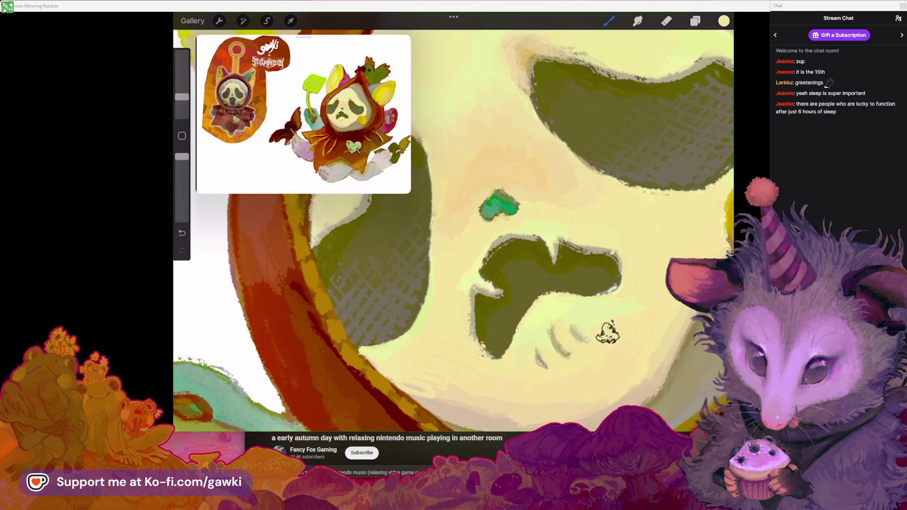
Bring the mask's nose and mouth into close view
drag(543, 260, 492, 267)
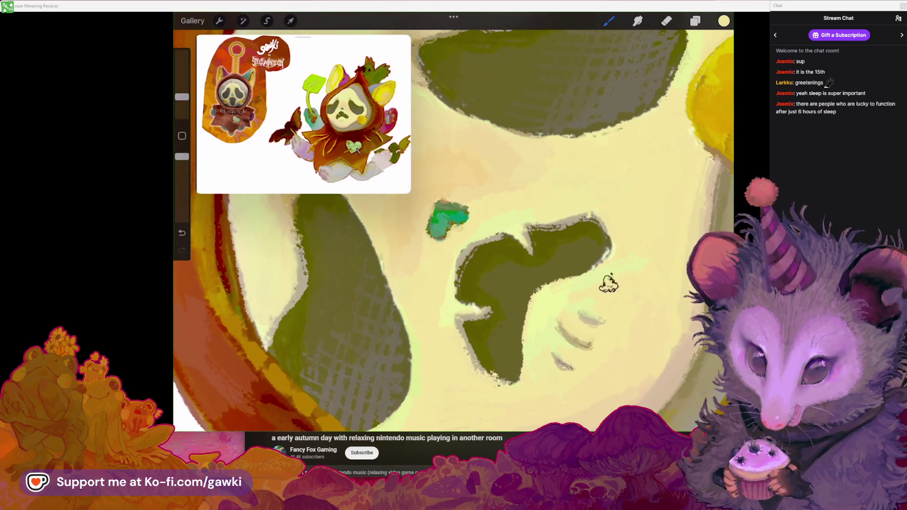
scroll(543, 260, up, 2)
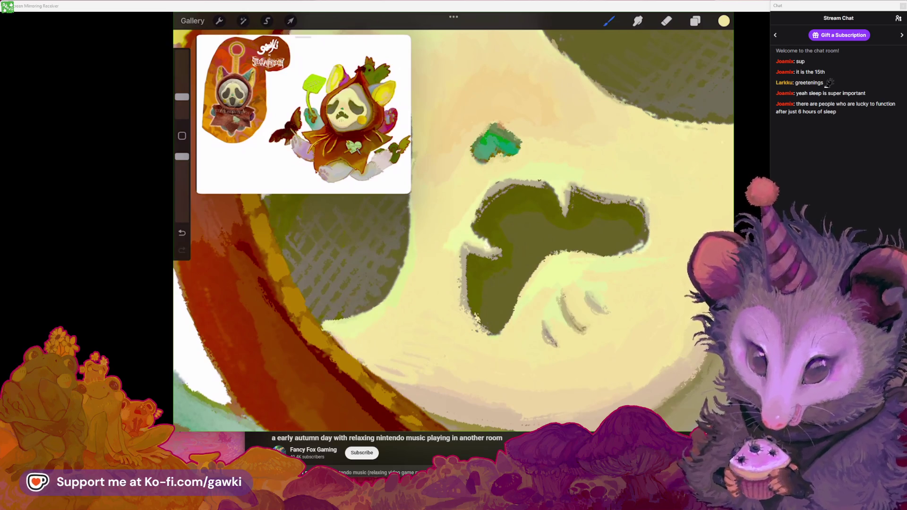
scroll(543, 236, down, 5)
scroll(567, 222, up, 10)
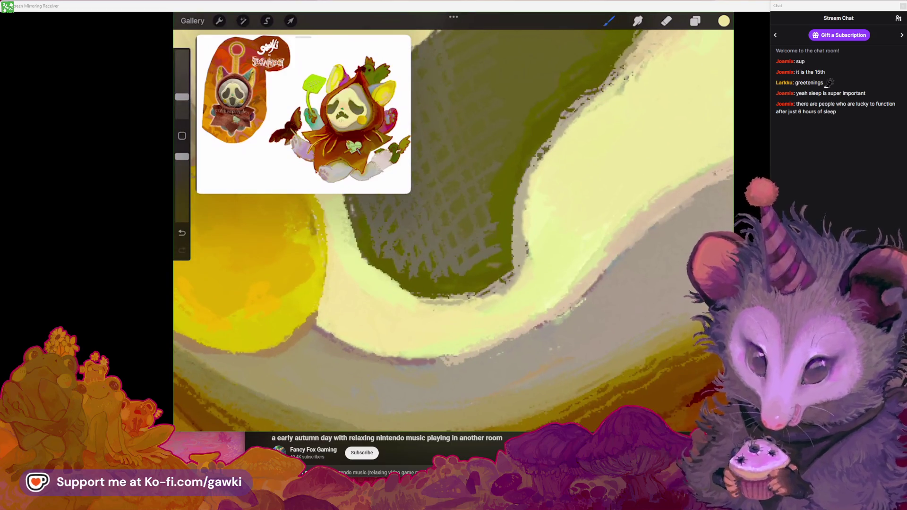
scroll(588, 222, up, 3)
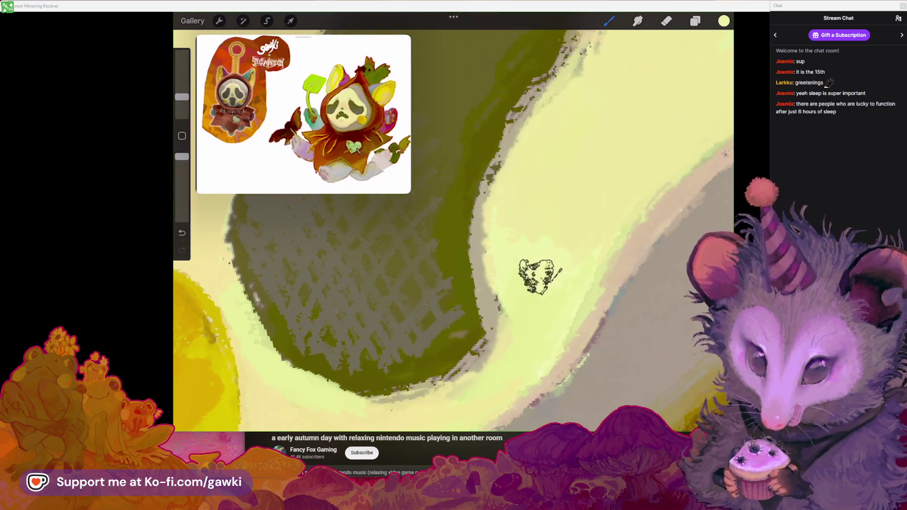
Undo three stray strokes on the dark eye area and hood edge
scroll(587, 243, down, 5)
key(ctrl+z)
scroll(454, 223, down, 3)
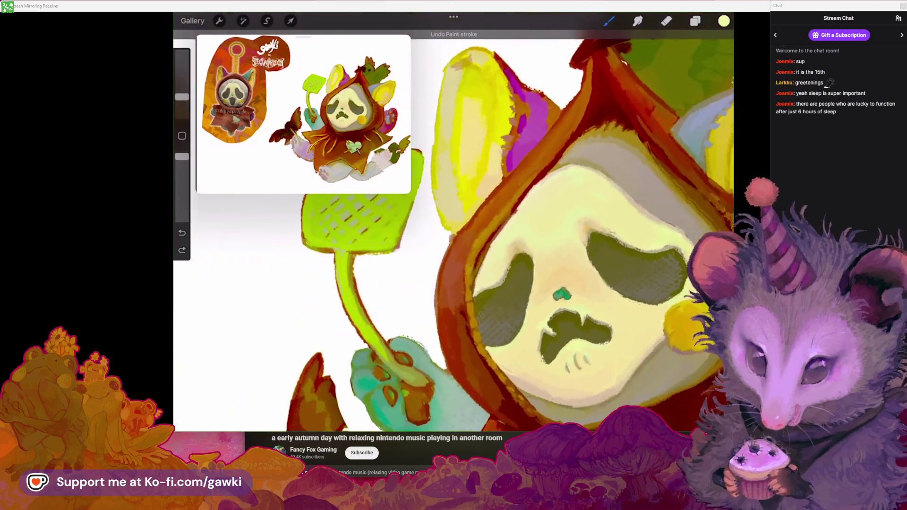
scroll(453, 222, up, 5)
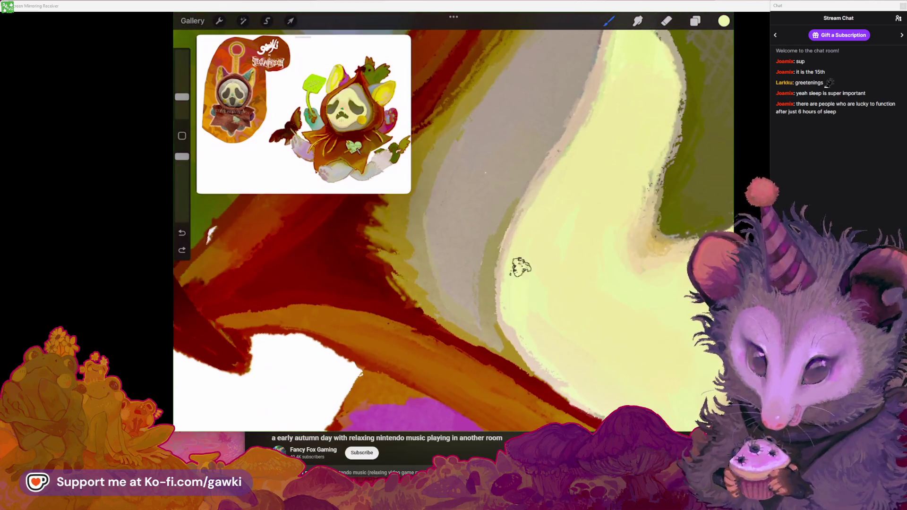
scroll(520, 250, down, 3)
key(ctrl+z)
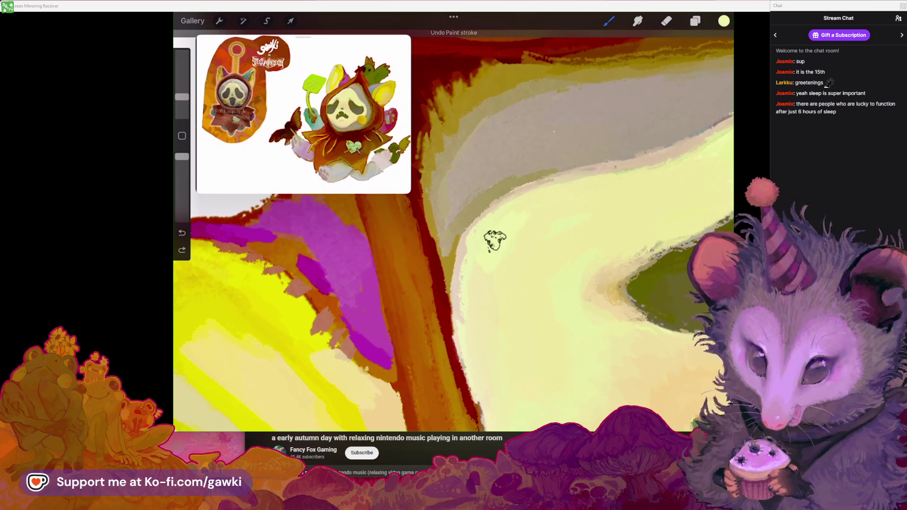
scroll(486, 242, down, 3)
scroll(454, 222, up, 3)
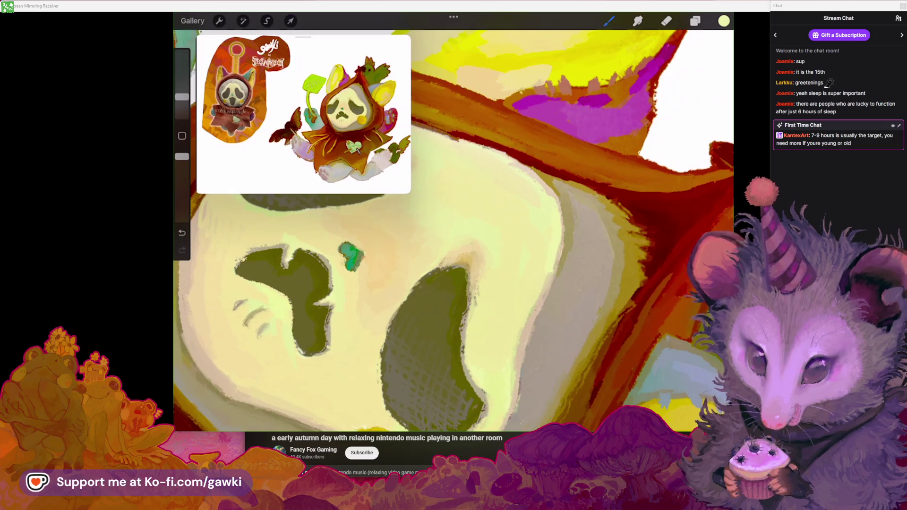
key(ctrl+z)
scroll(453, 222, down, 3)
scroll(454, 222, up, 3)
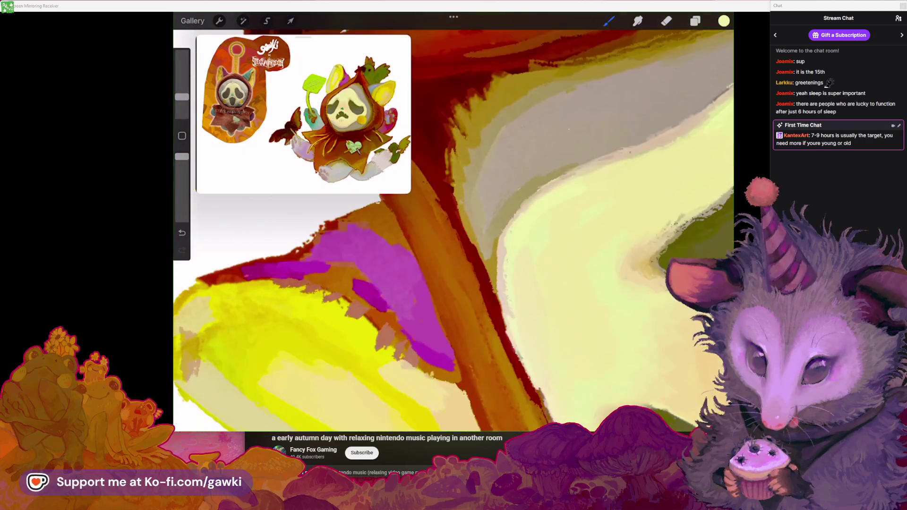
Sample the mask's pale yellow and smudge the edge where mask meets hood
click(547, 248)
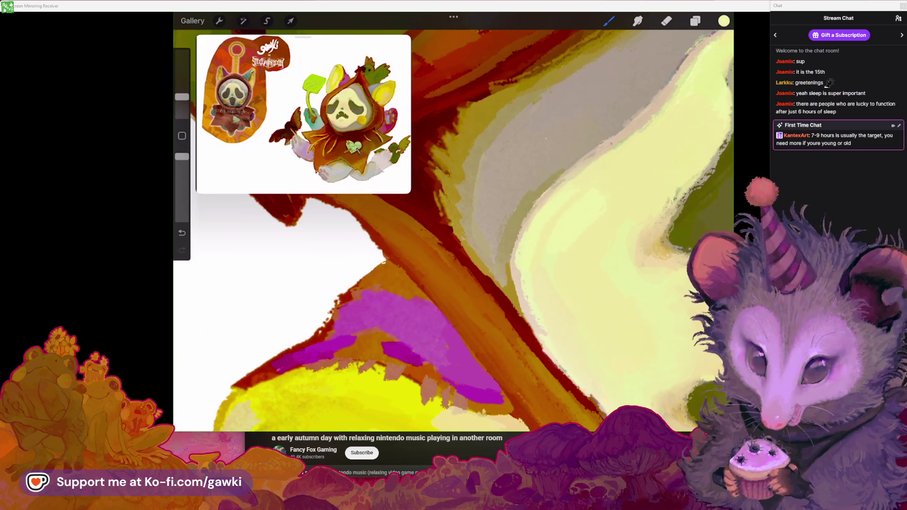
scroll(454, 222, down, 3)
scroll(453, 222, up, 3)
click(638, 21)
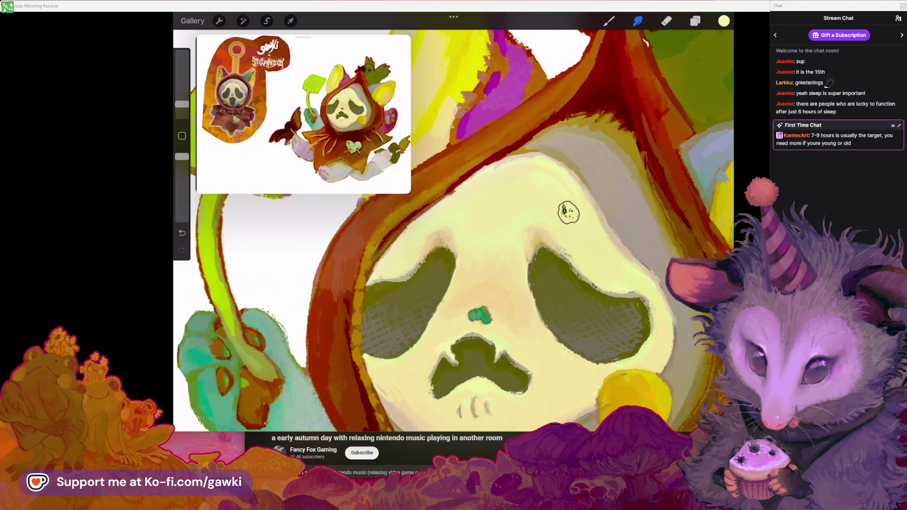
scroll(454, 222, down, 3)
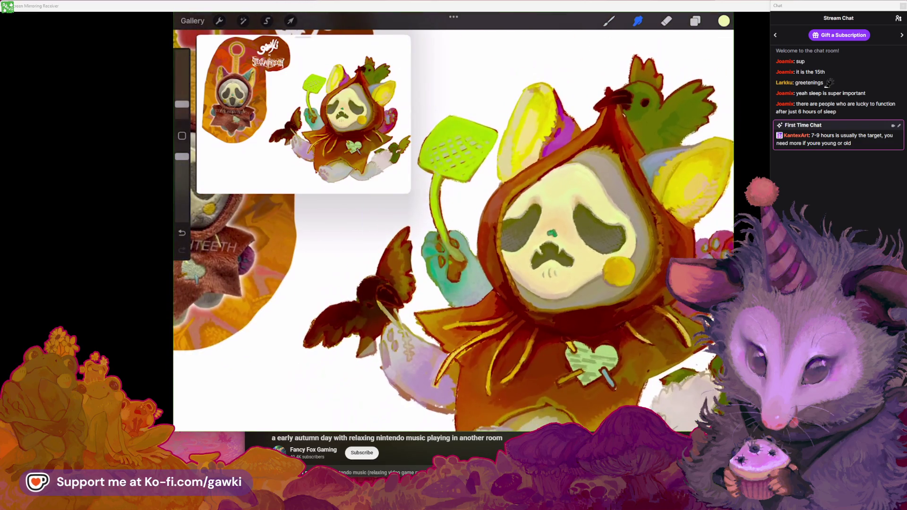
scroll(564, 191, up, 3)
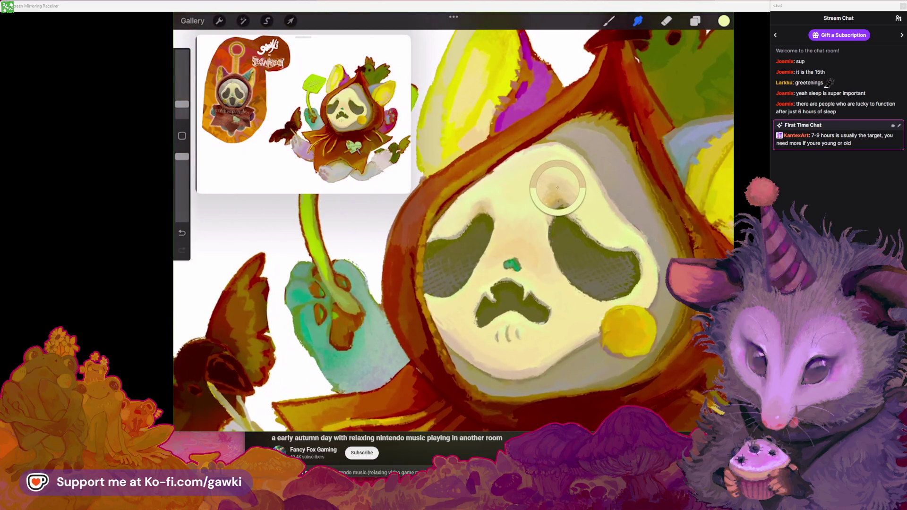
Pick up the mask's pale beige and return to the Brush tool
drag(564, 191, 551, 186)
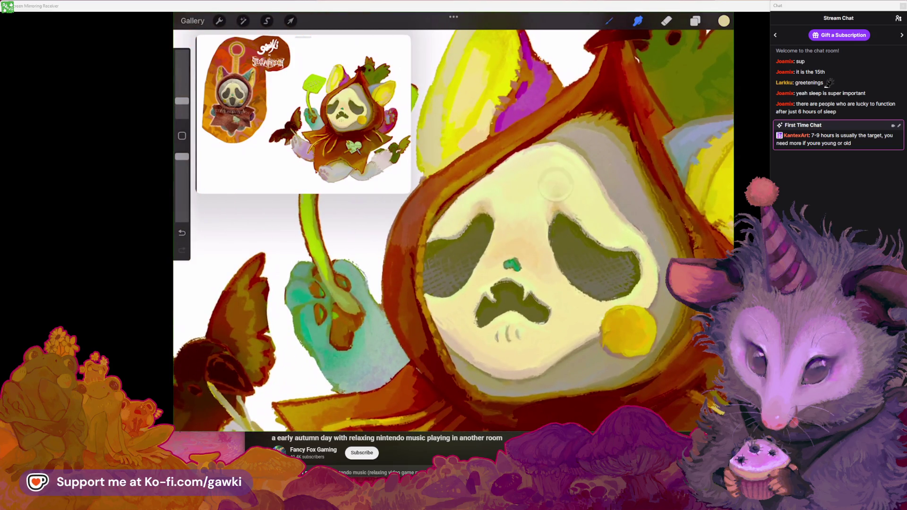
click(610, 20)
scroll(551, 187, up, 2)
scroll(454, 222, down, 3)
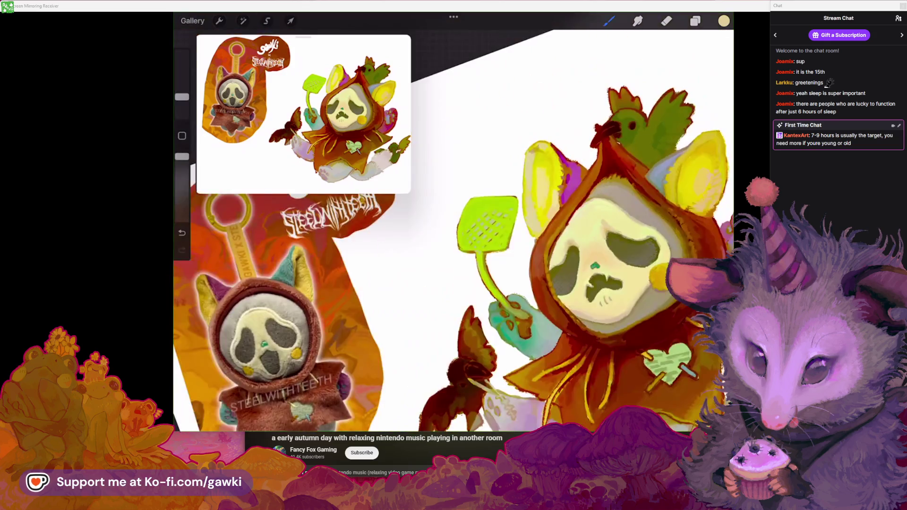
Undo the last stroke and bring the hood edge into close view
scroll(560, 253, up, 3)
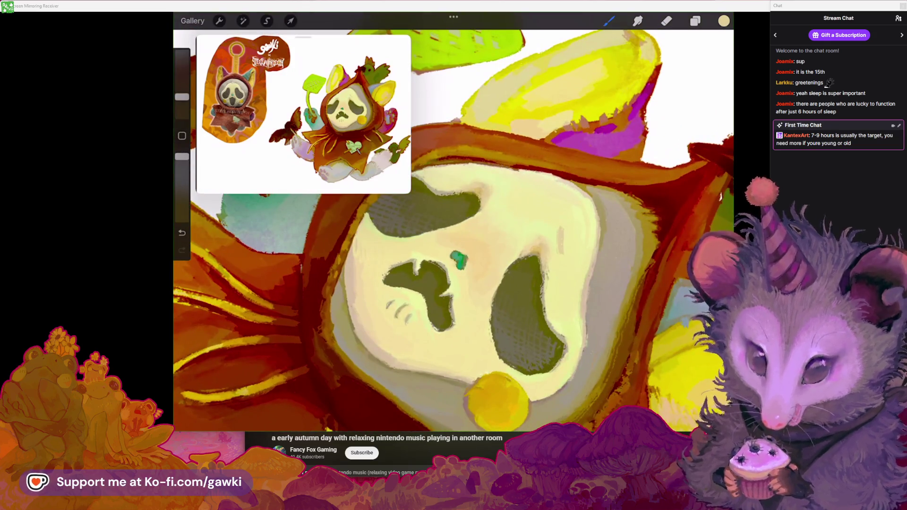
scroll(560, 253, down, 5)
scroll(473, 264, down, 3)
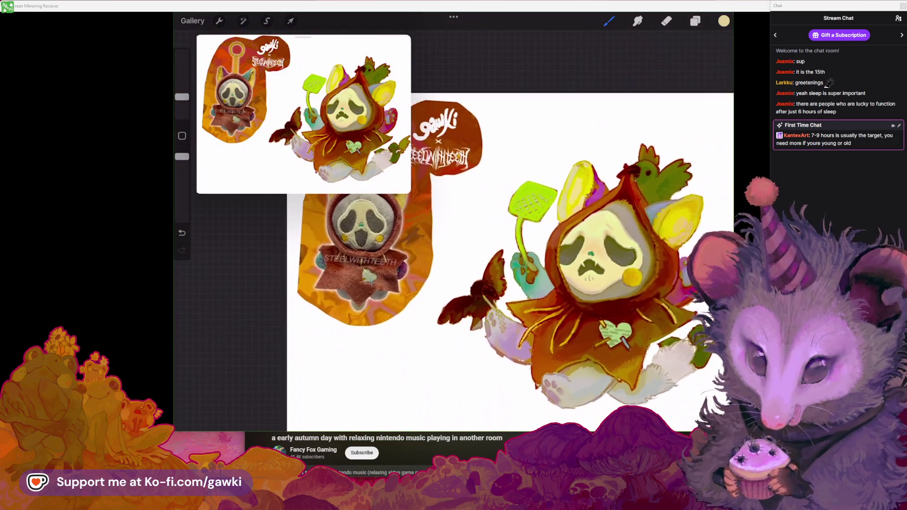
key(ctrl+z)
scroll(539, 274, down, 1)
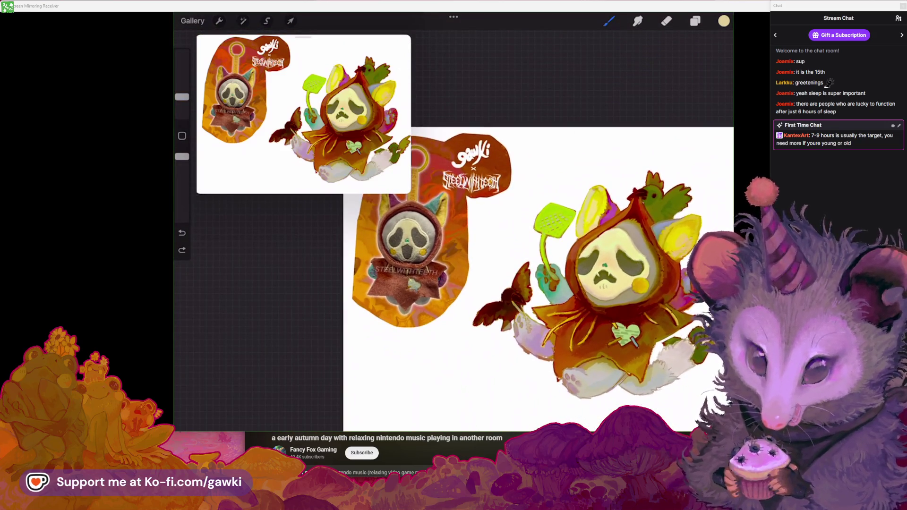
scroll(590, 213, up, 5)
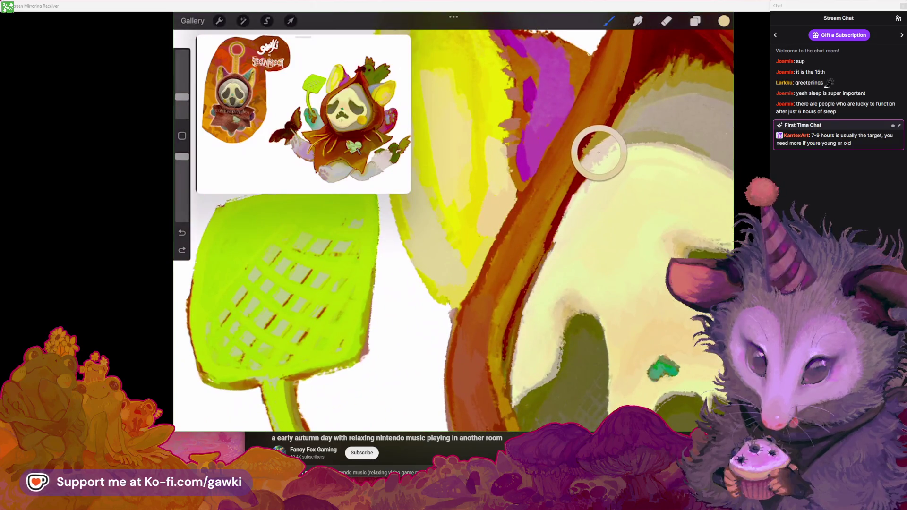
drag(597, 151, 560, 143)
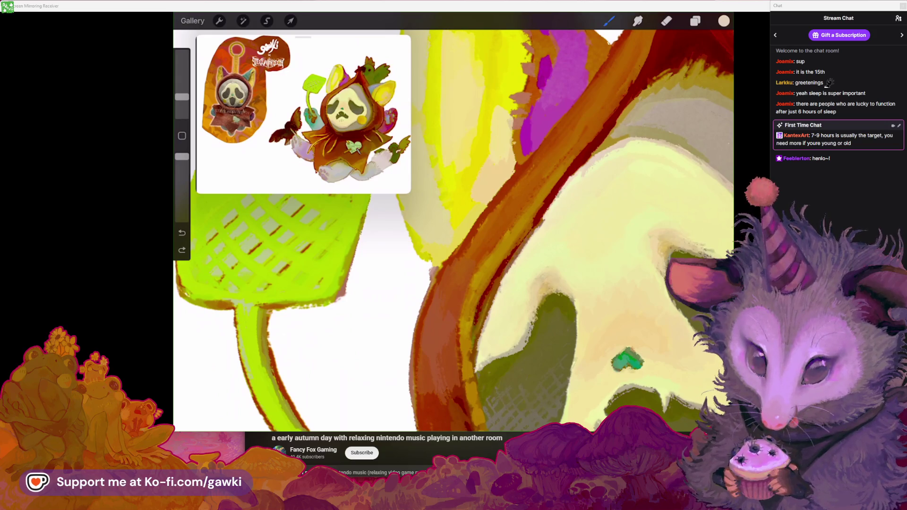
scroll(454, 222, down, 5)
scroll(454, 222, up, 5)
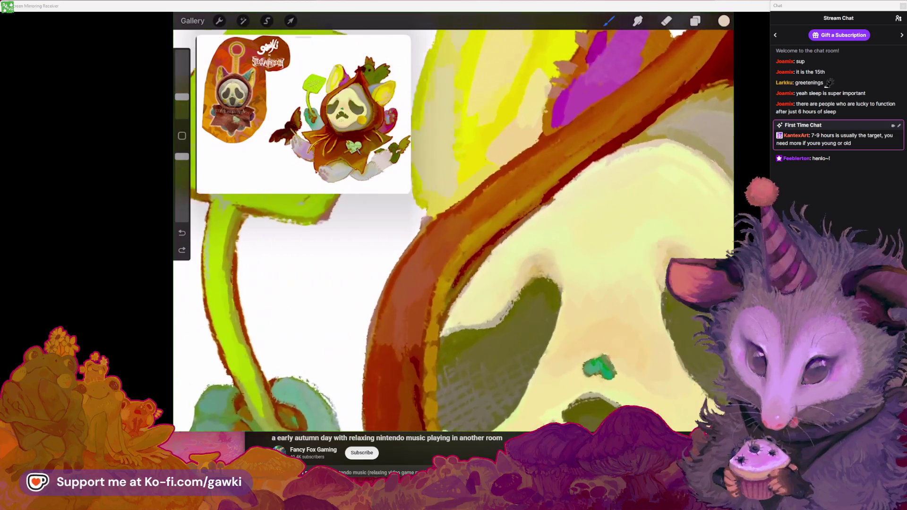
Sample the hood's golden colour, test a greyer shade, and settle back on golden
click(546, 197)
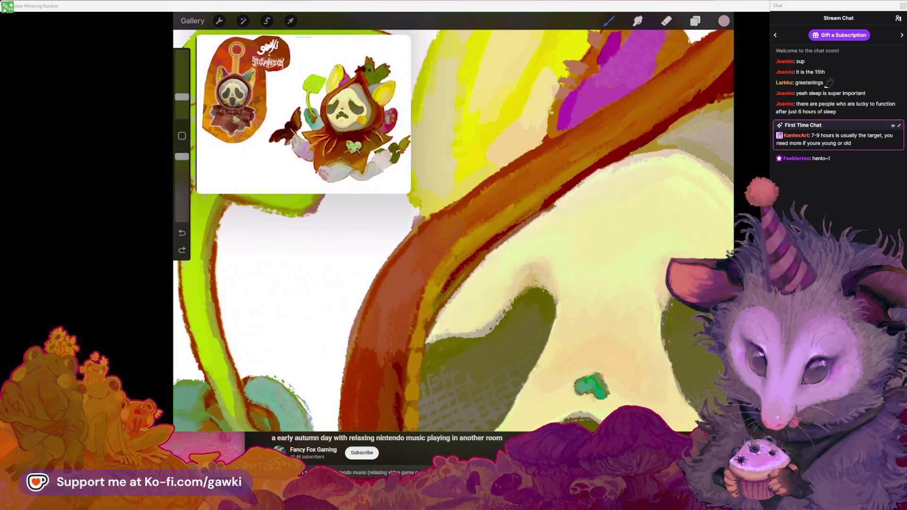
scroll(454, 222, up, 2)
key(ctrl+z)
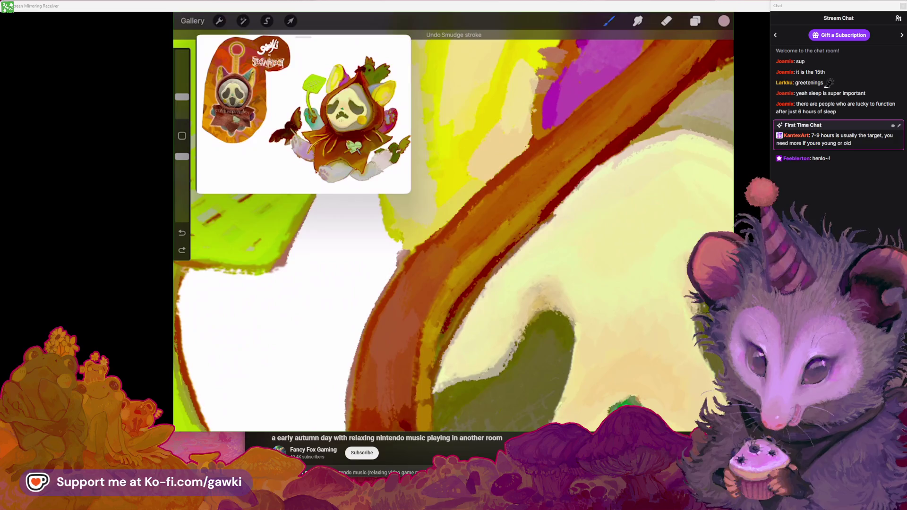
scroll(453, 223, down, 2)
click(629, 141)
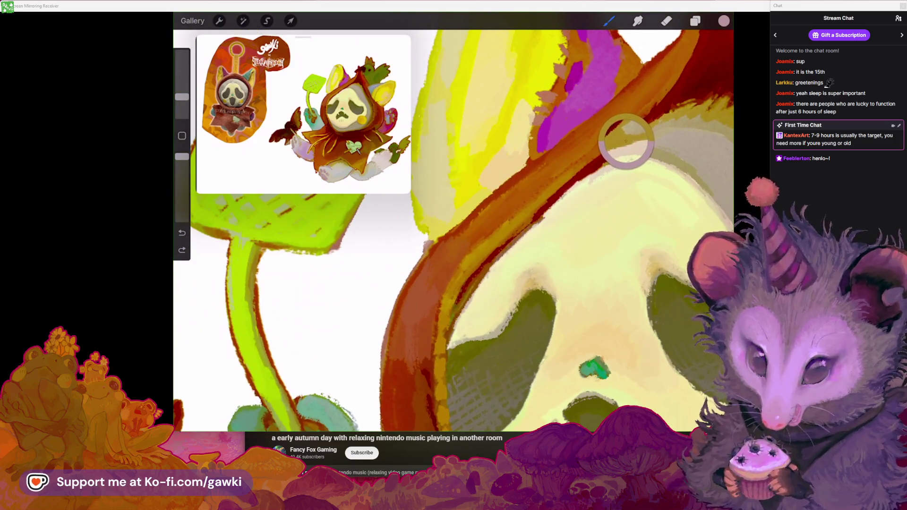
scroll(453, 222, up, 2)
click(723, 21)
click(581, 156)
click(682, 101)
click(610, 21)
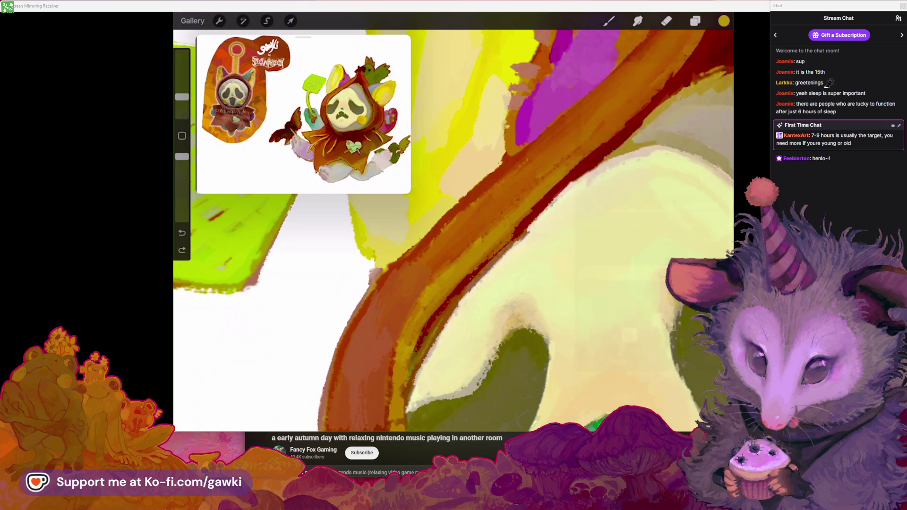
Shrink the brush to 4% and refine rim strokes with the mask's cream colour
key(ctrl+z)
drag(182, 97, 182, 104)
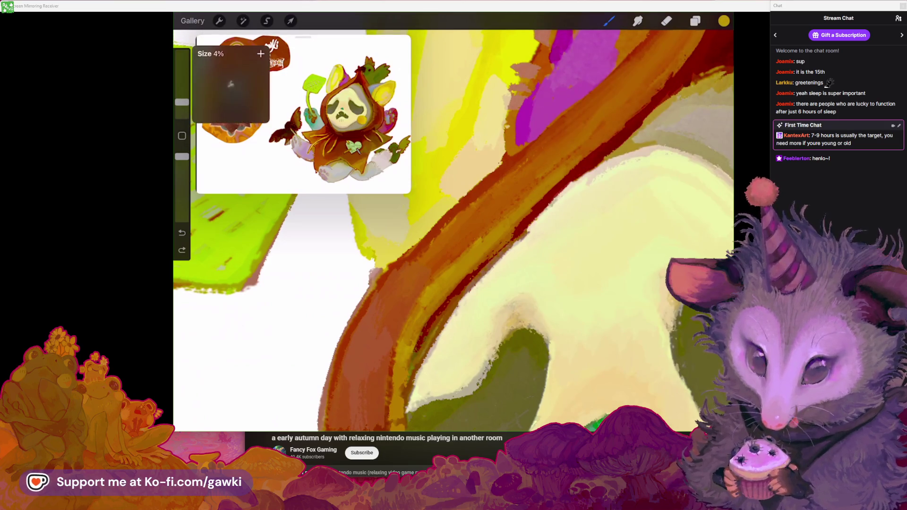
key(ctrl+shift+z)
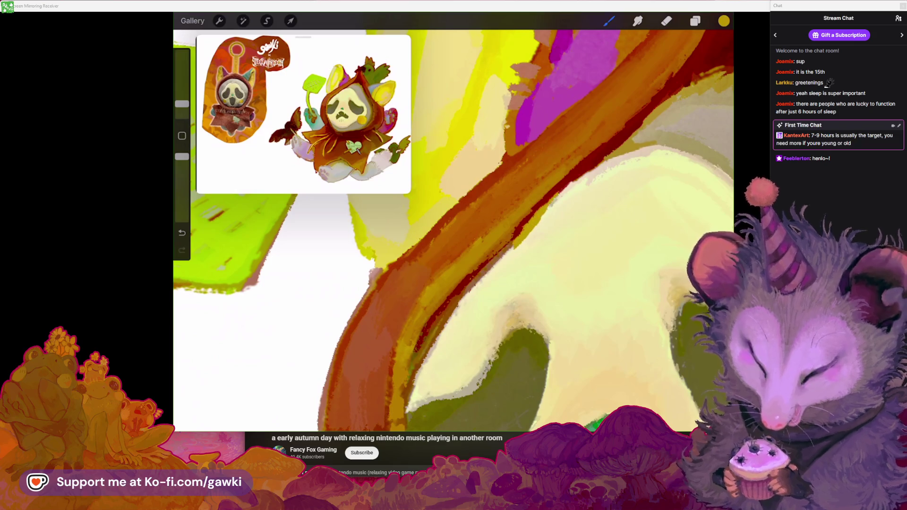
key(ctrl+z)
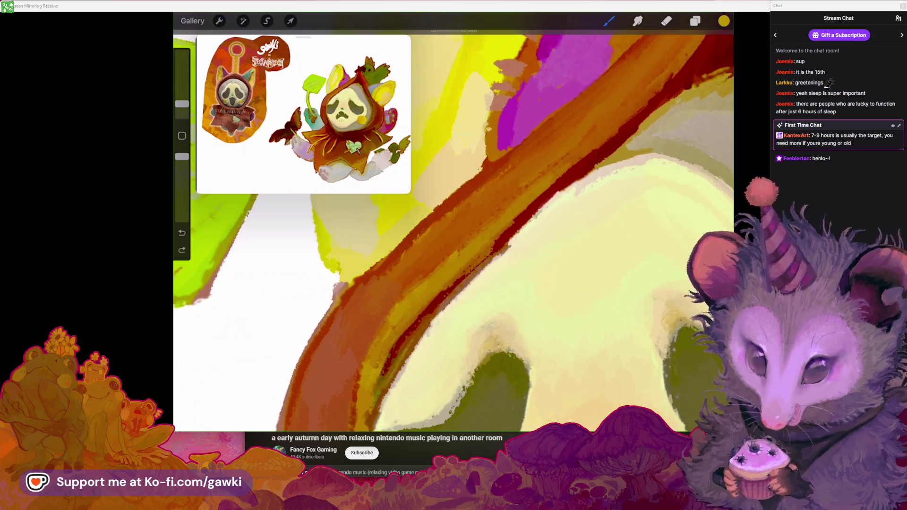
click(585, 152)
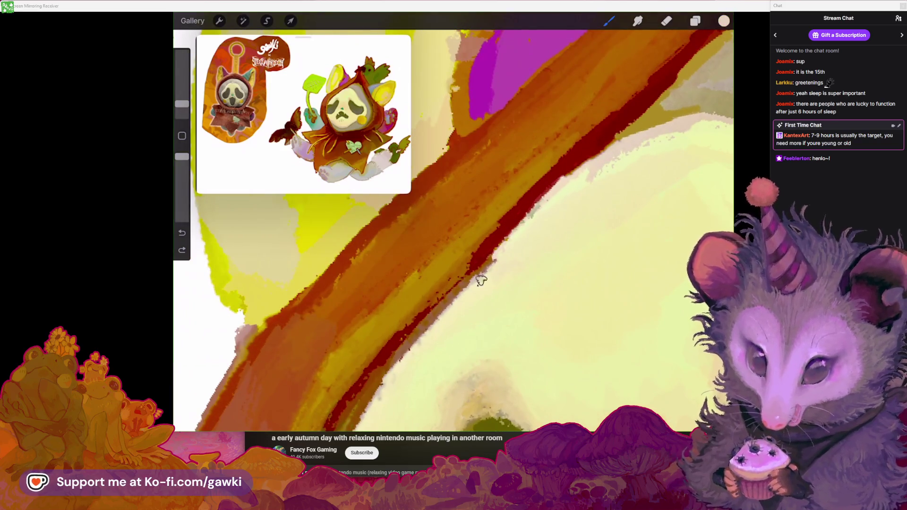
key(ctrl+z)
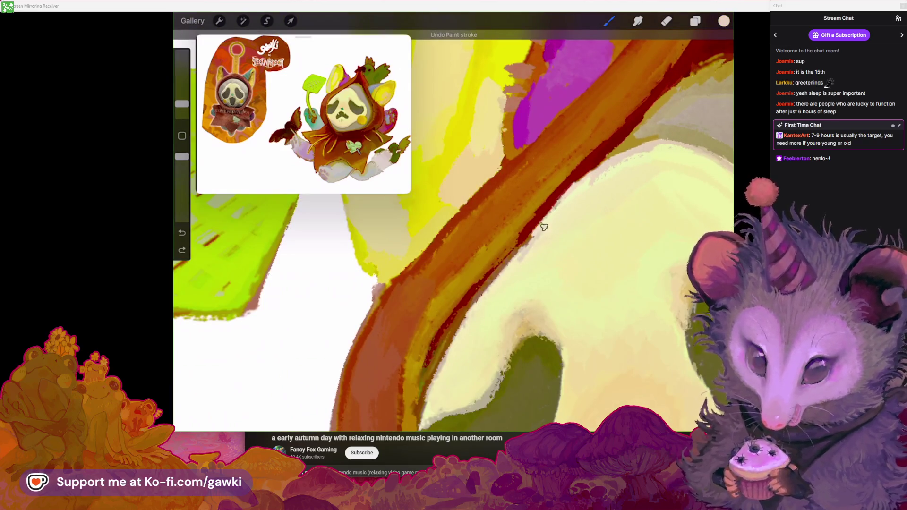
key(ctrl+shift+z)
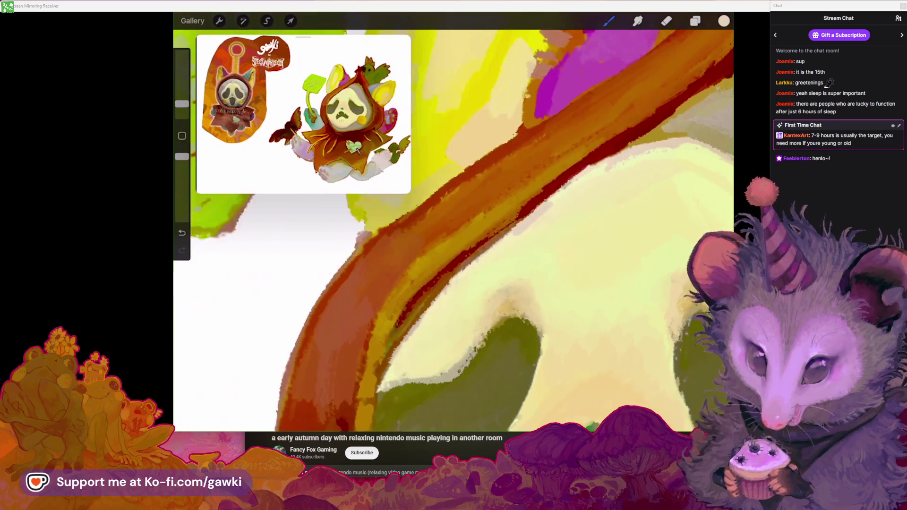
Paint the rim with pale yellow, dark red and orange sampled from the mask and hood
click(604, 156)
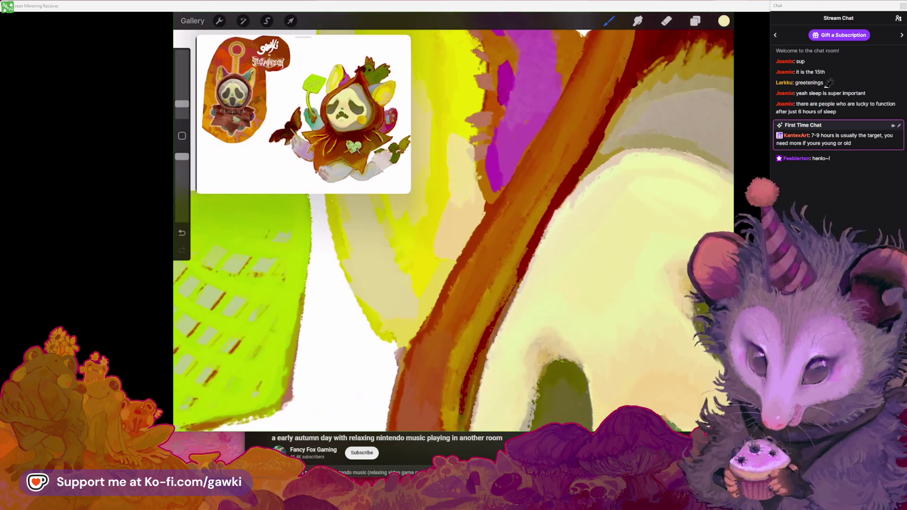
click(576, 180)
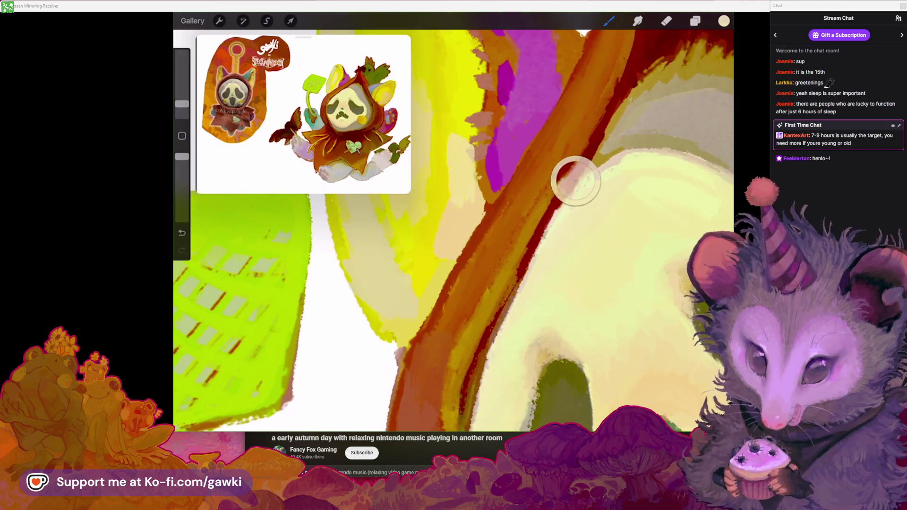
scroll(453, 222, up, 3)
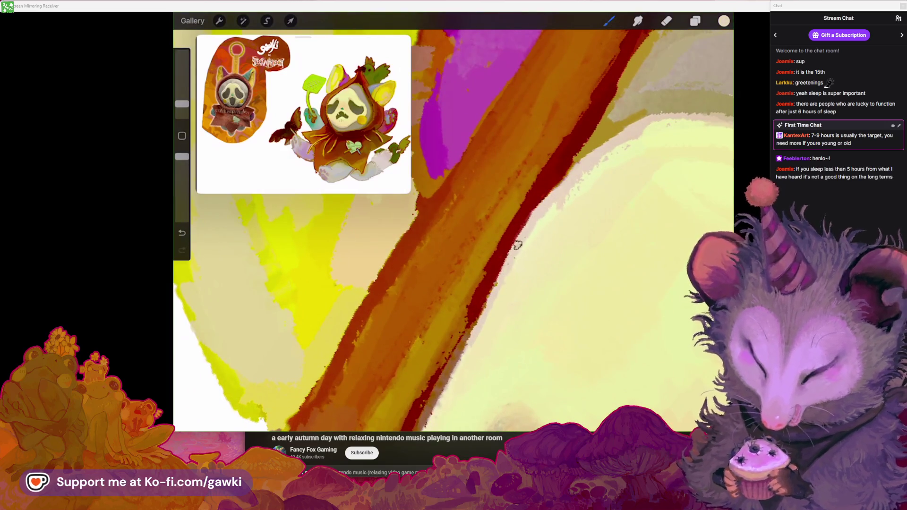
scroll(453, 222, down, 2)
click(591, 153)
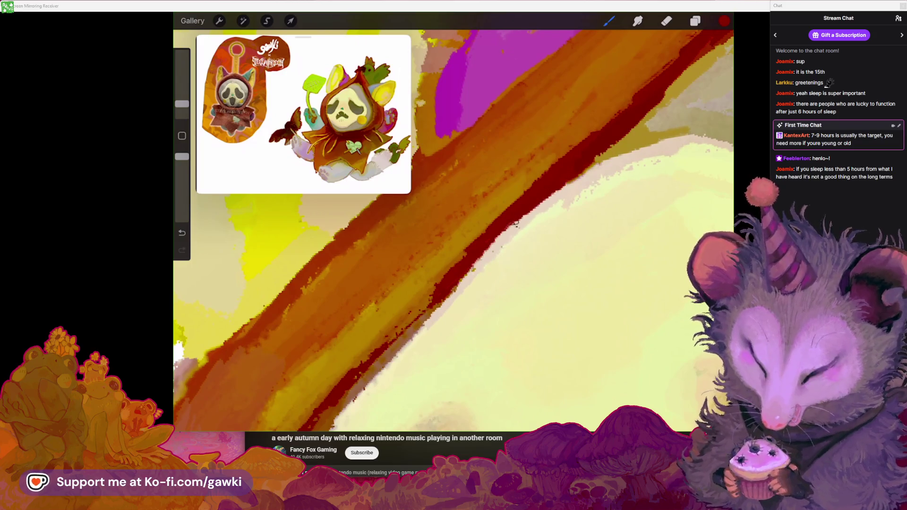
scroll(454, 222, down, 2)
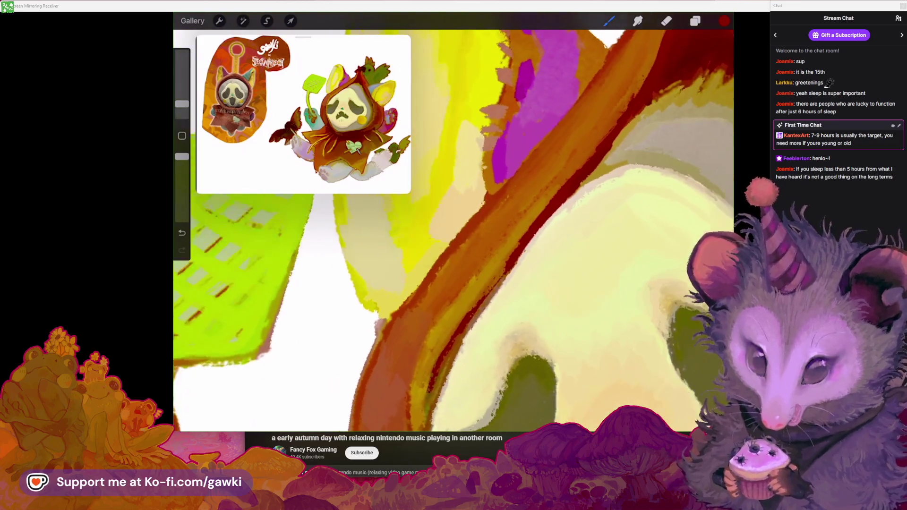
click(596, 105)
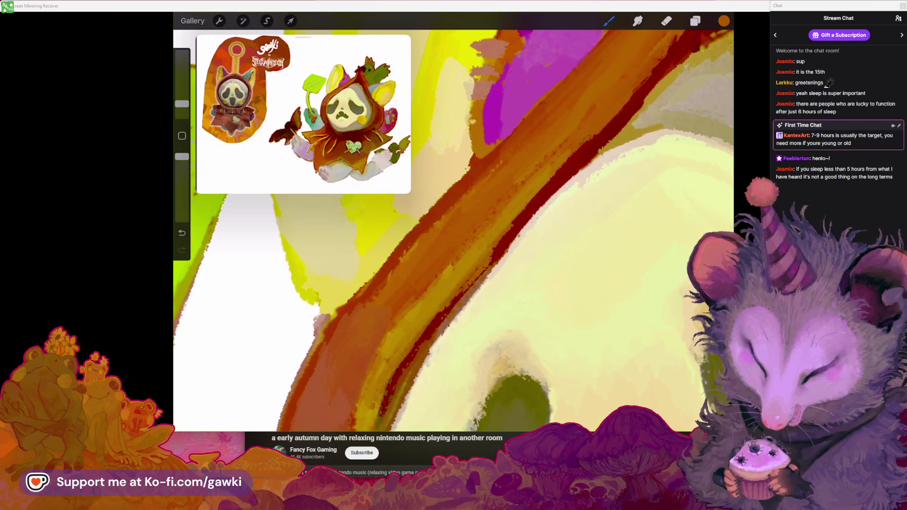
scroll(454, 223, down, 2)
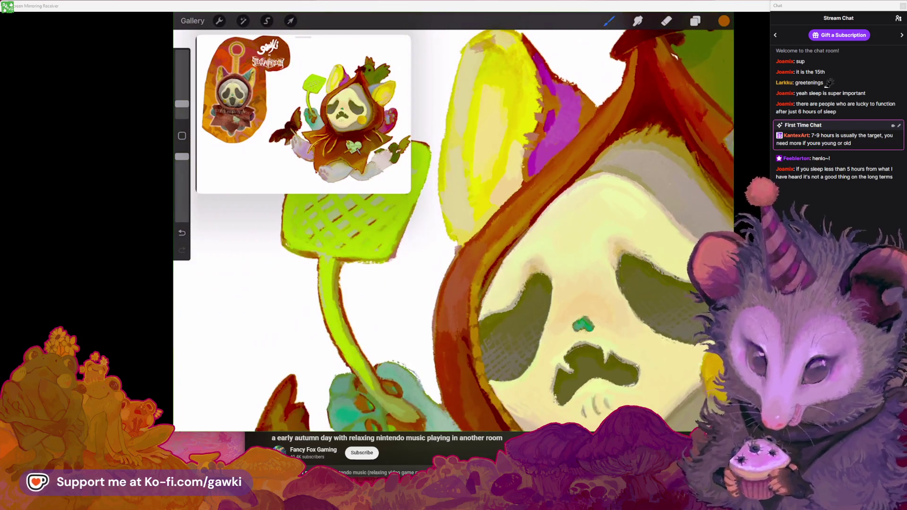
Sample the hood's orange again and look over the face, paw and swatter
scroll(454, 222, up, 2)
scroll(453, 222, up, 2)
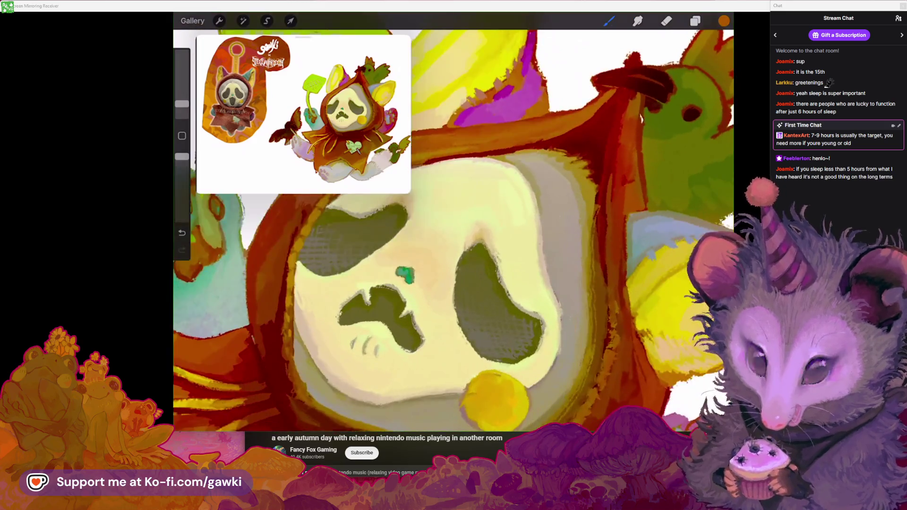
scroll(454, 222, up, 2)
scroll(453, 222, up, 2)
click(604, 207)
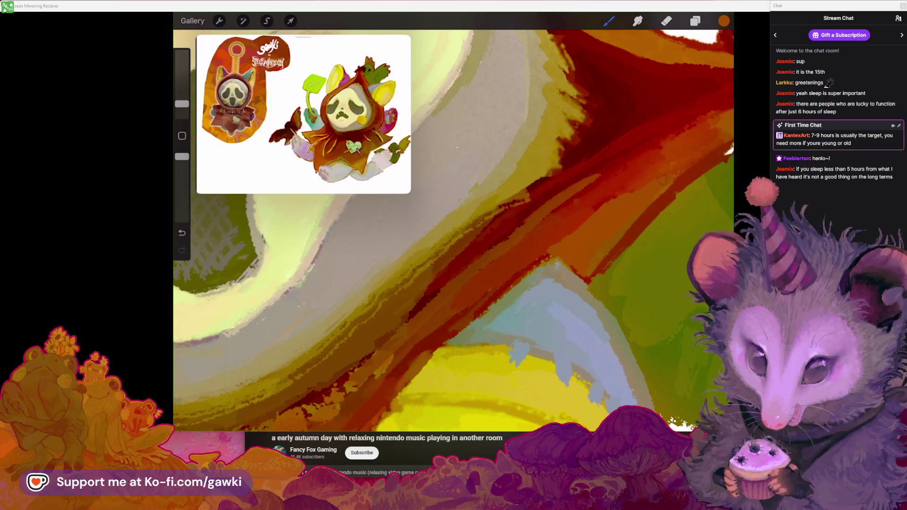
scroll(454, 222, down, 3)
scroll(454, 222, down, 2)
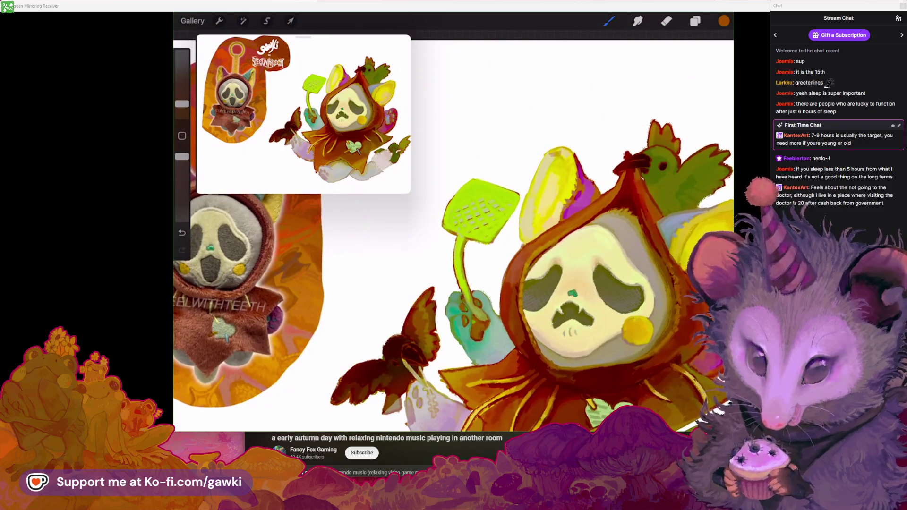
scroll(453, 222, up, 3)
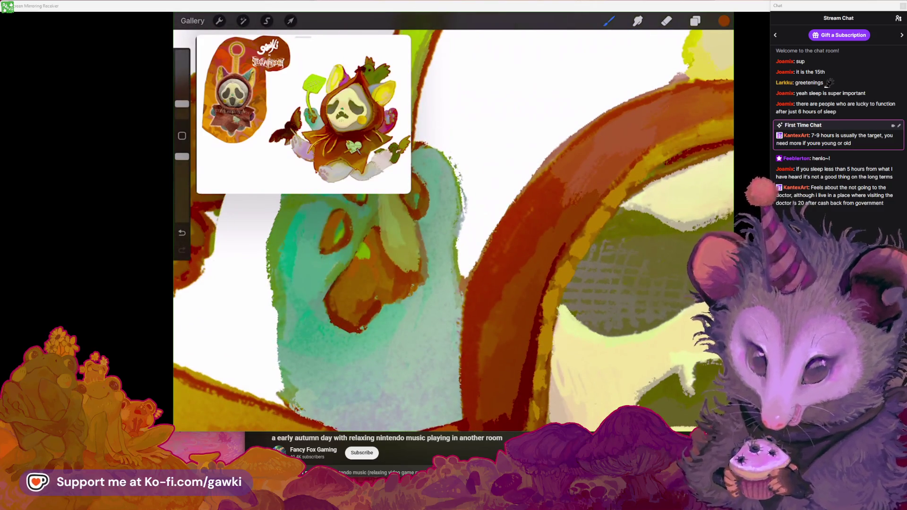
scroll(454, 222, down, 3)
scroll(453, 222, down, 1)
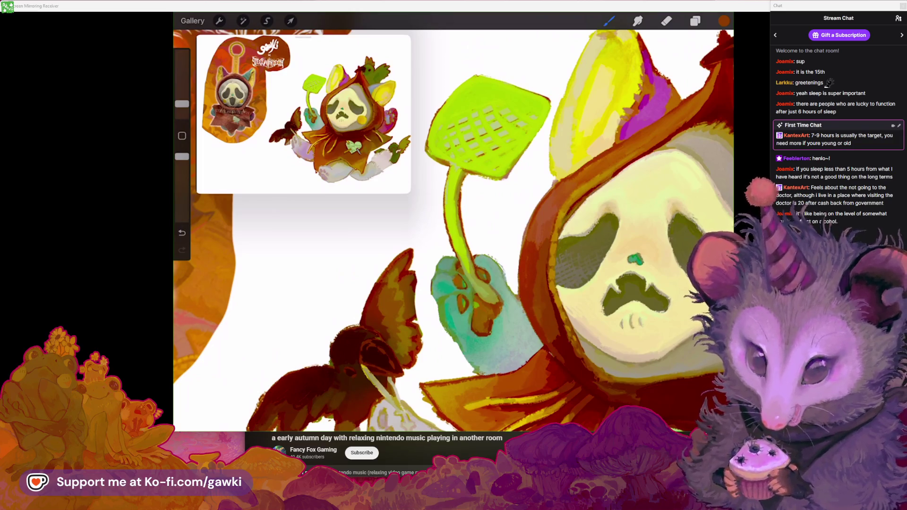
scroll(454, 232, up, 5)
Pick up the yellow ear's colour as the current paint colour
click(559, 144)
drag(558, 144, 533, 141)
scroll(454, 231, up, 2)
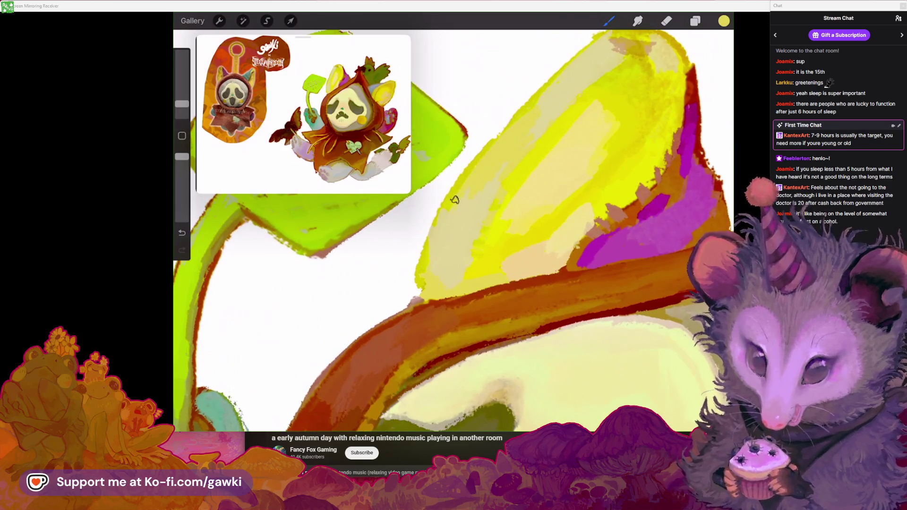
scroll(453, 232, down, 3)
Sample a pale cream from the character's ear
scroll(453, 231, up, 3)
click(513, 169)
drag(513, 169, 527, 152)
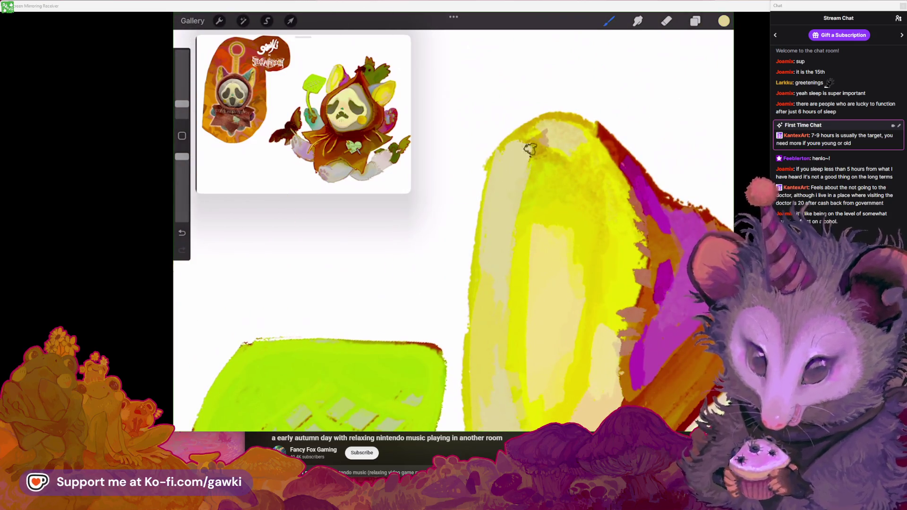
scroll(454, 260, up, 2)
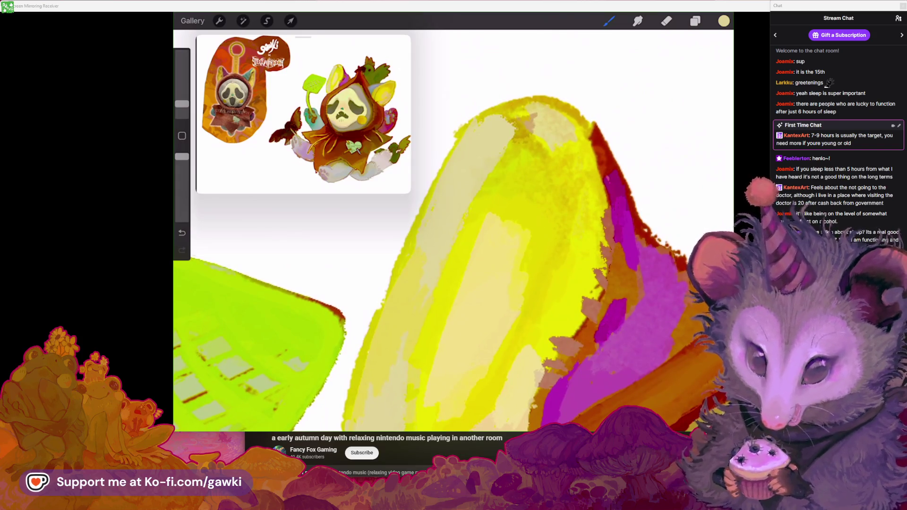
scroll(453, 260, up, 2)
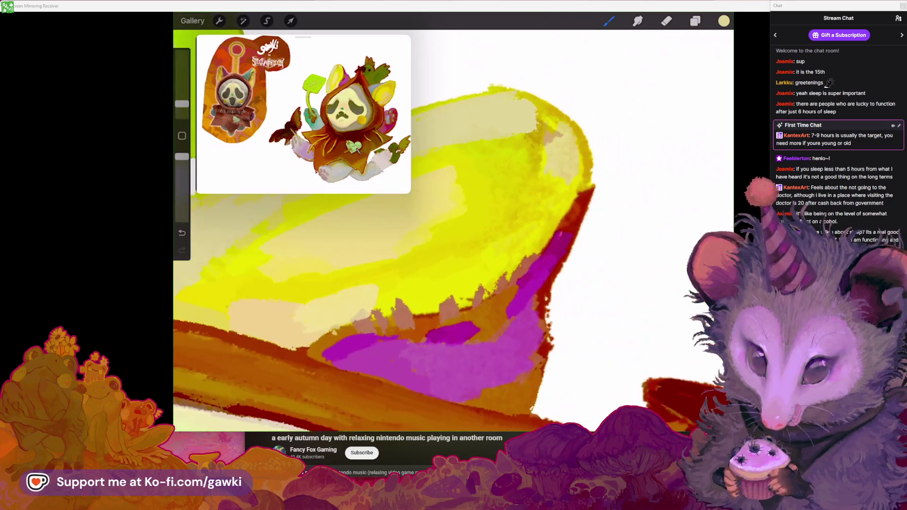
scroll(453, 260, up, 1)
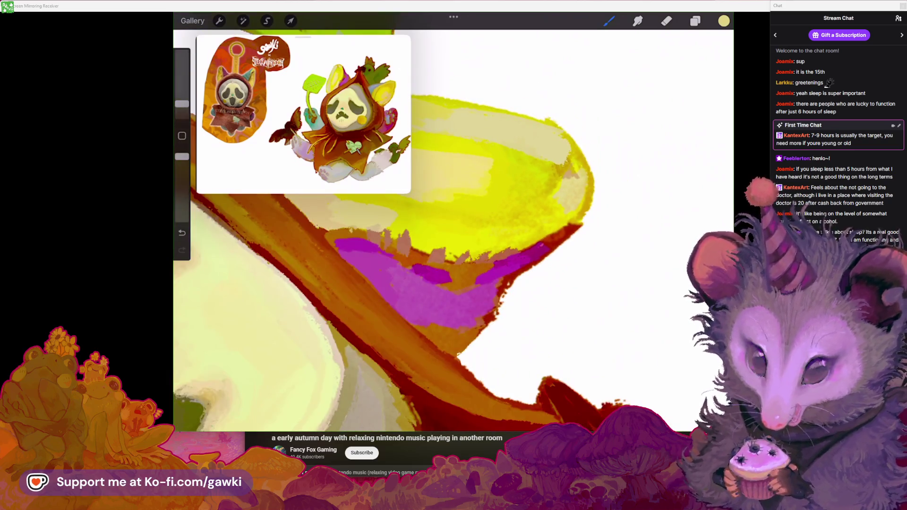
scroll(453, 260, down, 3)
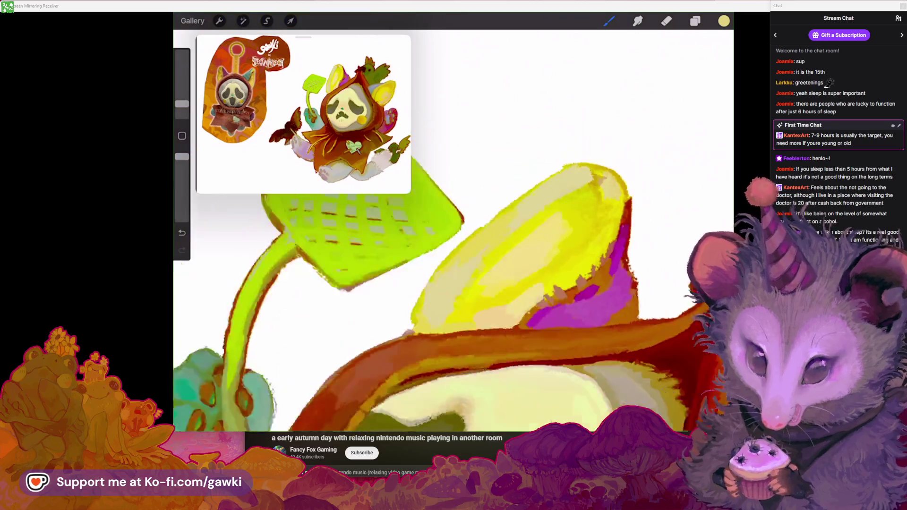
Paint bright yellow over the pale patch at the ear's upper left
click(607, 142)
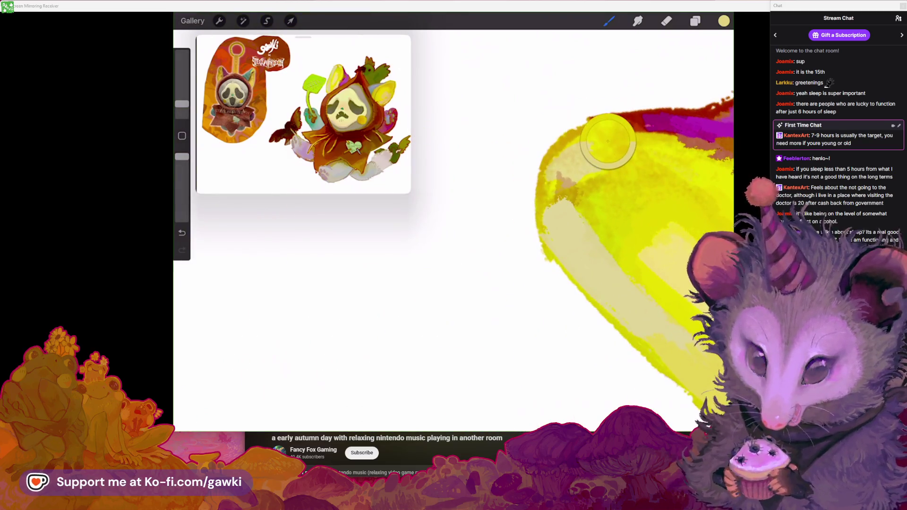
scroll(614, 236, up, 1)
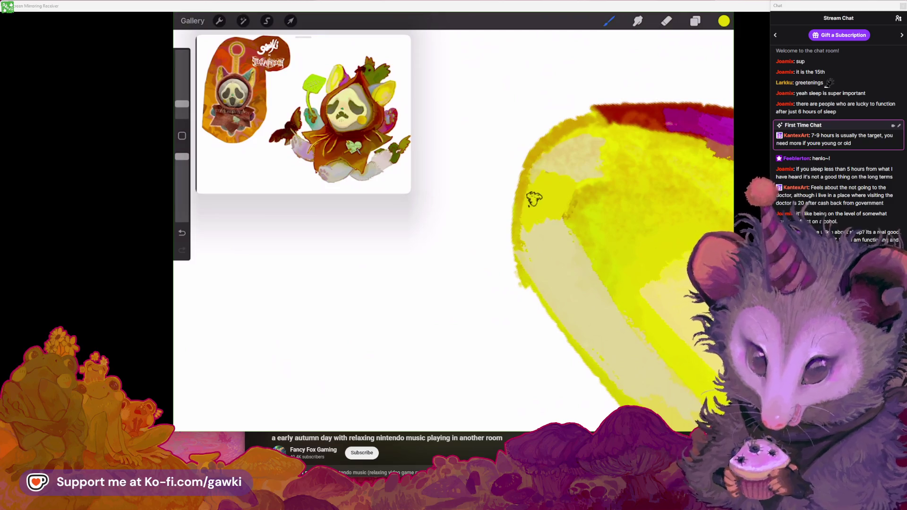
scroll(536, 194, down, 2)
key(ctrl+z)
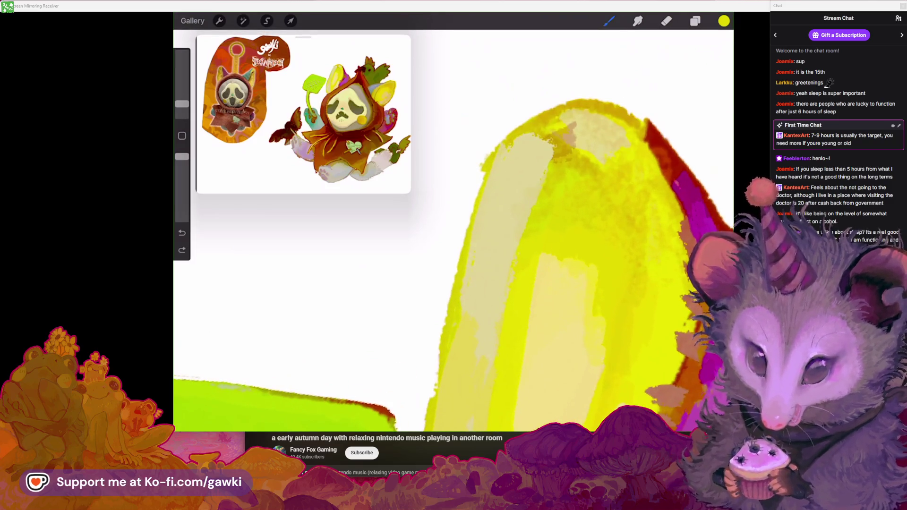
scroll(591, 236, up, 2)
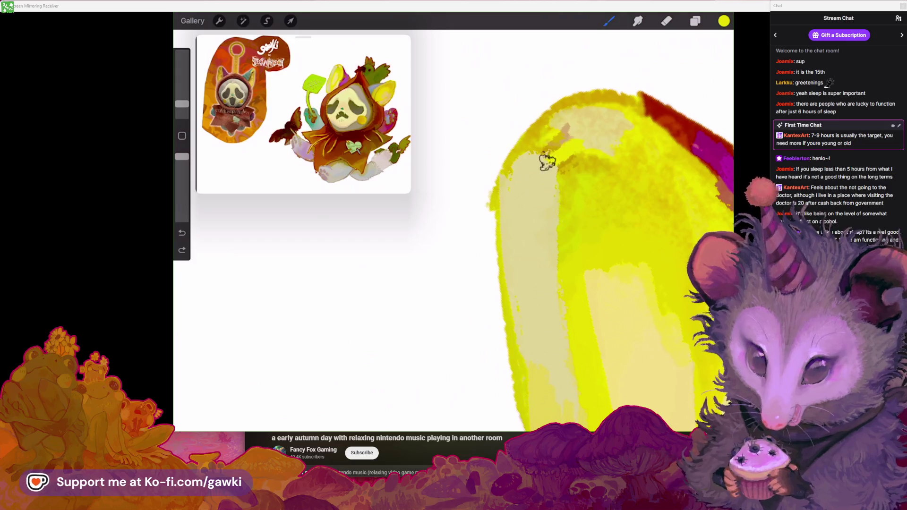
drag(566, 149, 560, 124)
Resample the ear's yellow for further shading strokes
scroll(543, 260, down, 2)
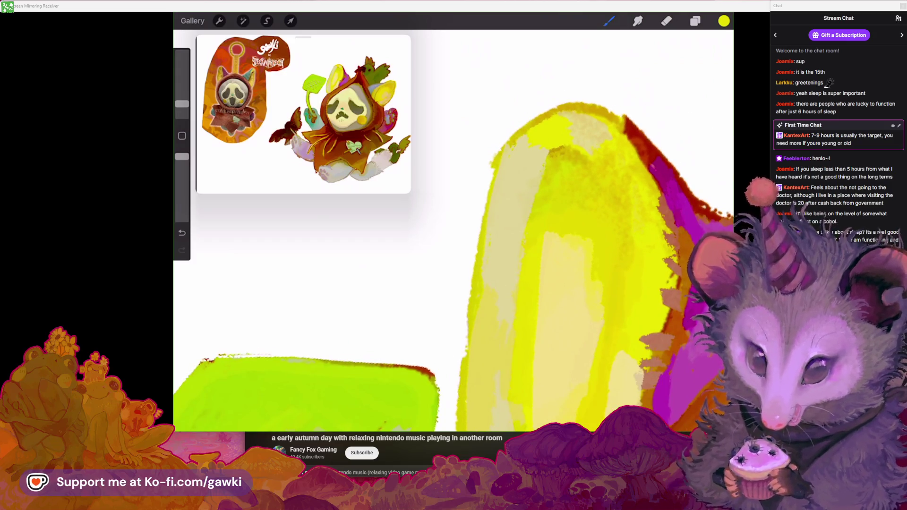
scroll(454, 236, up, 2)
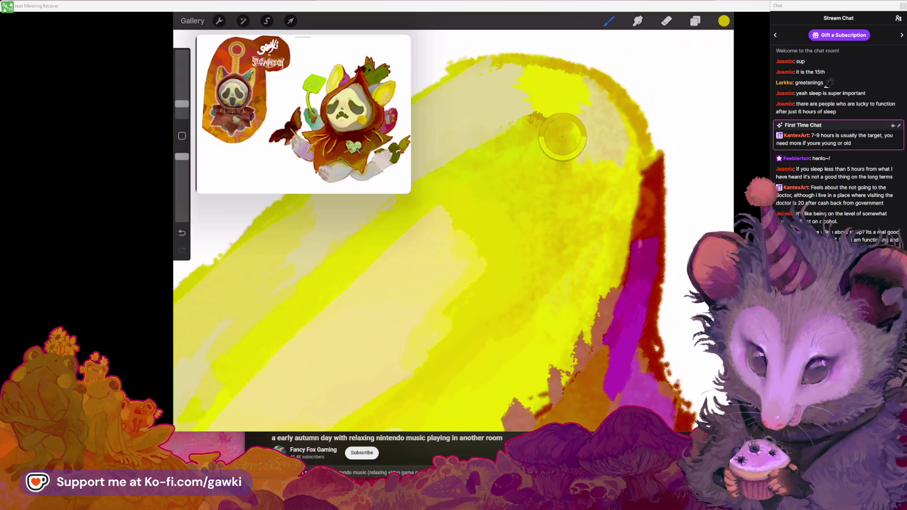
scroll(453, 236, up, 2)
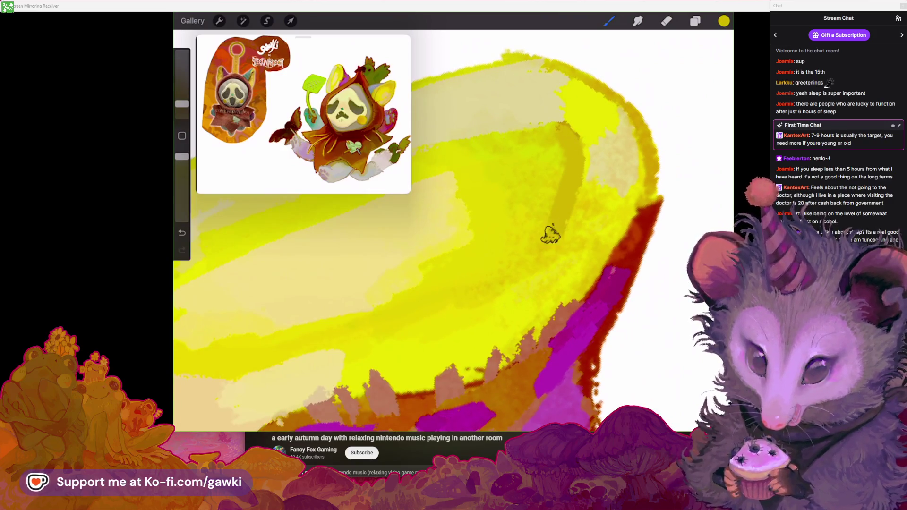
scroll(453, 236, down, 2)
scroll(453, 236, down, 2)
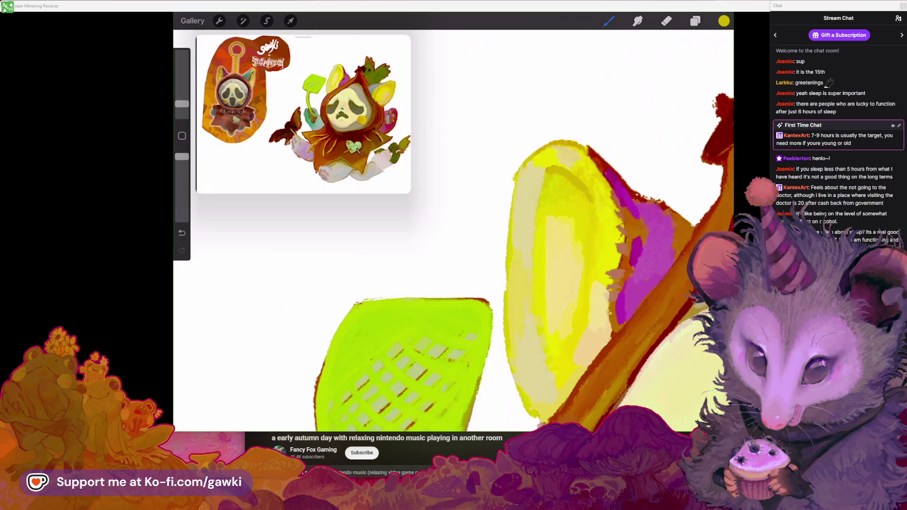
scroll(454, 236, up, 2)
scroll(454, 236, up, 2)
click(570, 149)
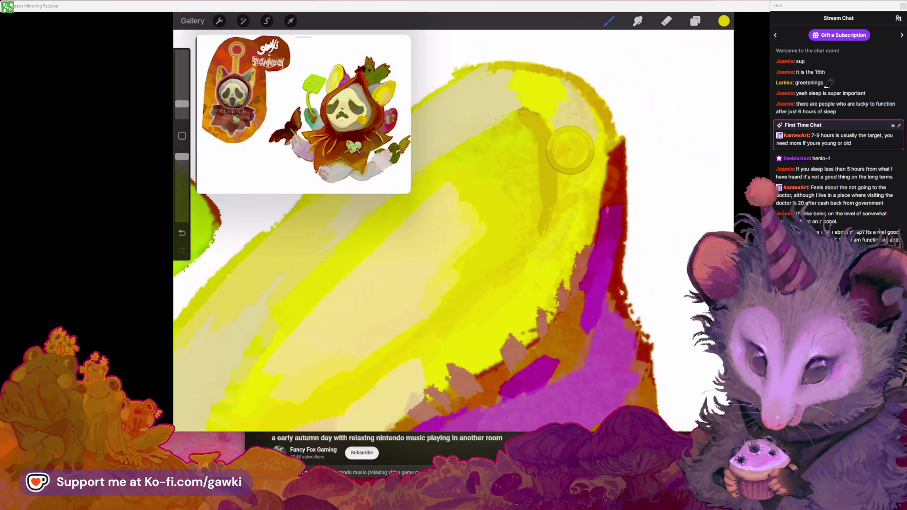
scroll(454, 236, up, 1)
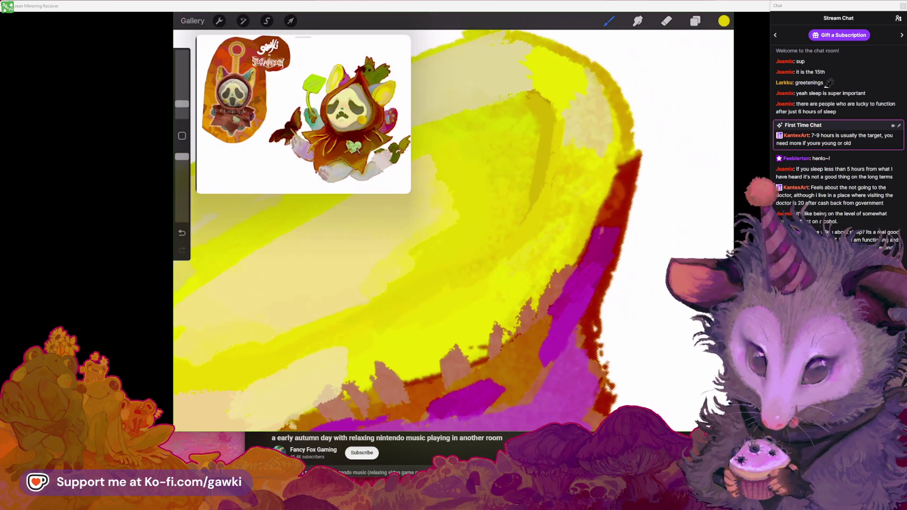
scroll(454, 237, down, 2)
click(583, 133)
scroll(454, 236, down, 5)
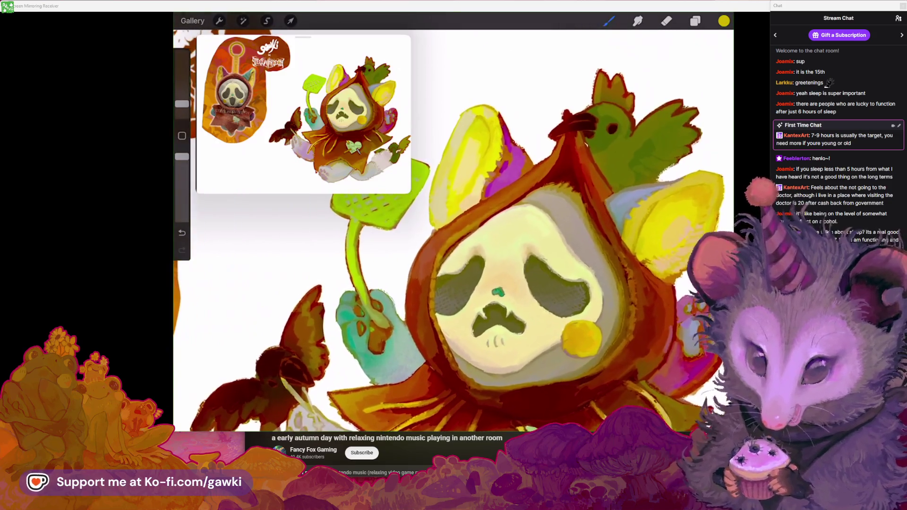
scroll(453, 237, up, 1)
scroll(520, 213, up, 5)
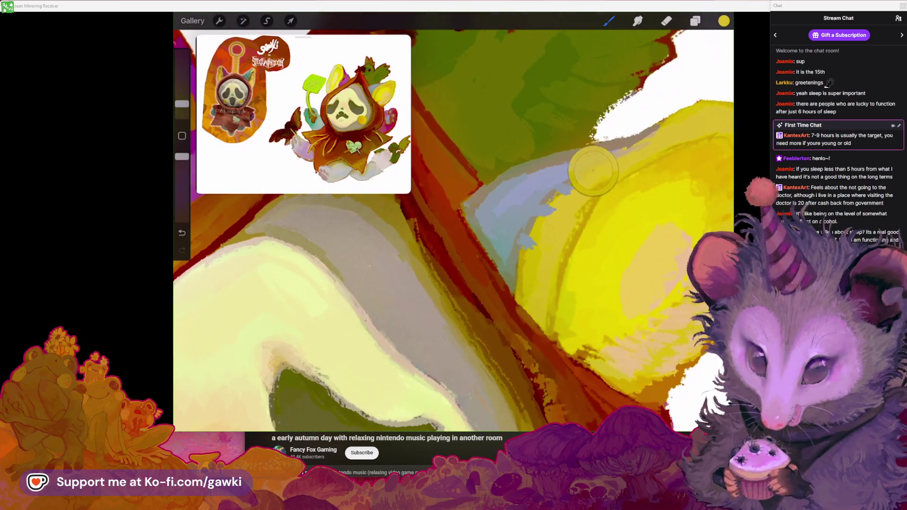
scroll(454, 236, up, 2)
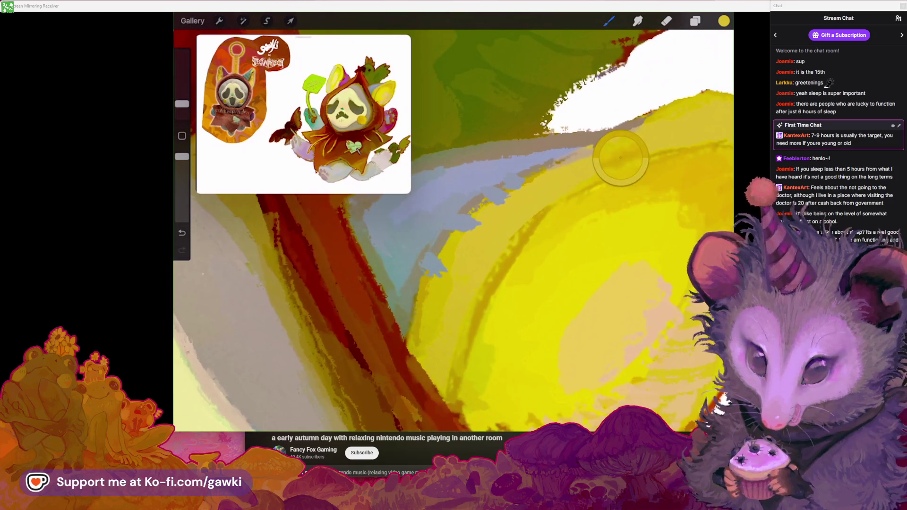
scroll(454, 236, up, 2)
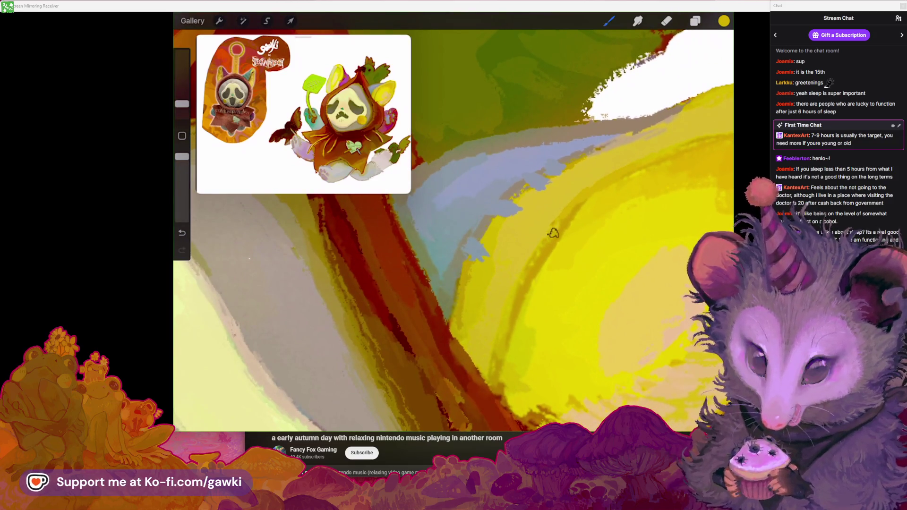
scroll(454, 227, down, 3)
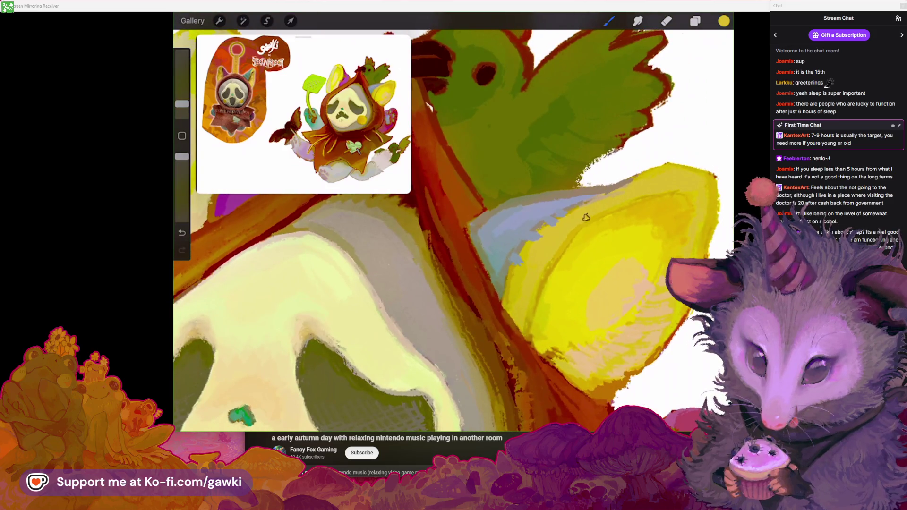
scroll(454, 227, down, 3)
scroll(426, 241, up, 3)
scroll(426, 241, up, 3)
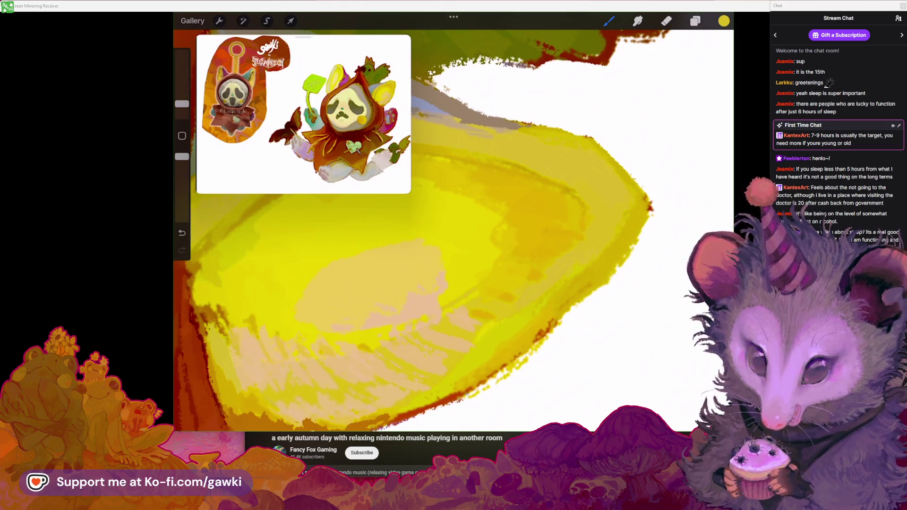
scroll(453, 227, down, 3)
scroll(453, 227, up, 1)
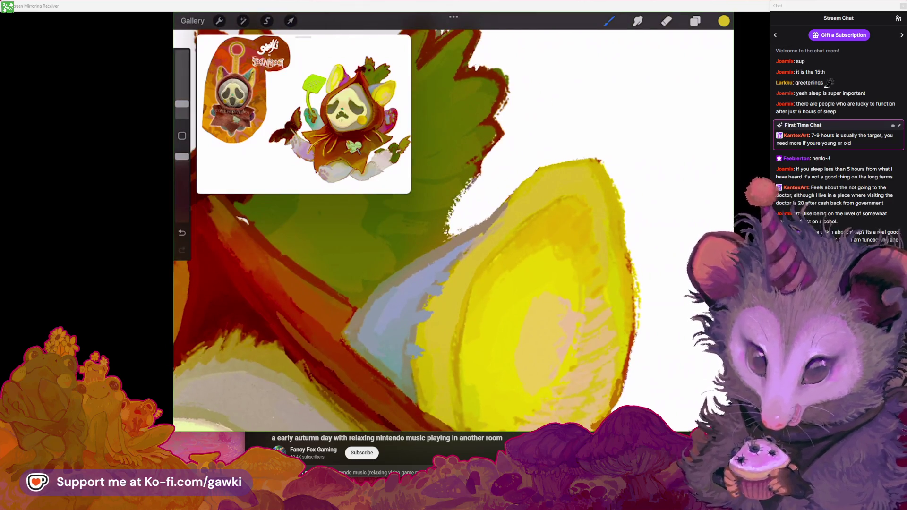
scroll(454, 226, down, 2)
scroll(453, 226, down, 2)
scroll(454, 227, down, 3)
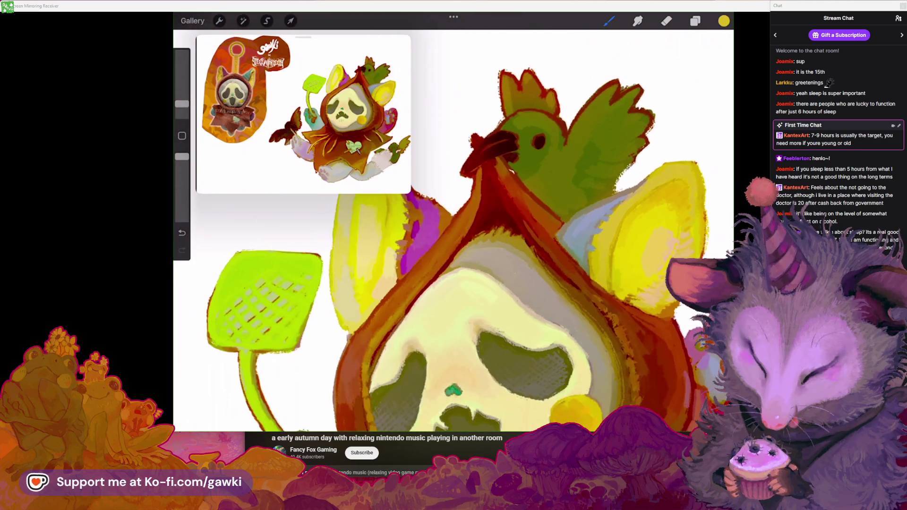
scroll(519, 213, up, 5)
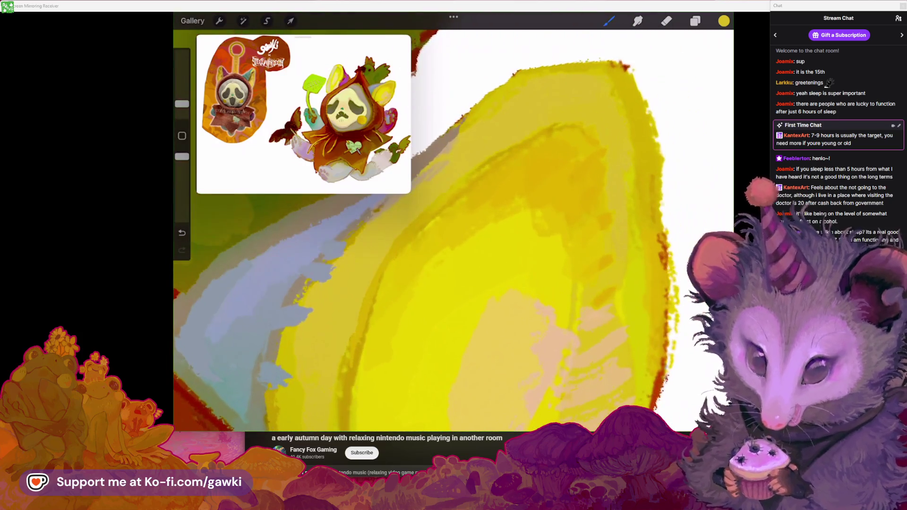
scroll(553, 245, down, 2)
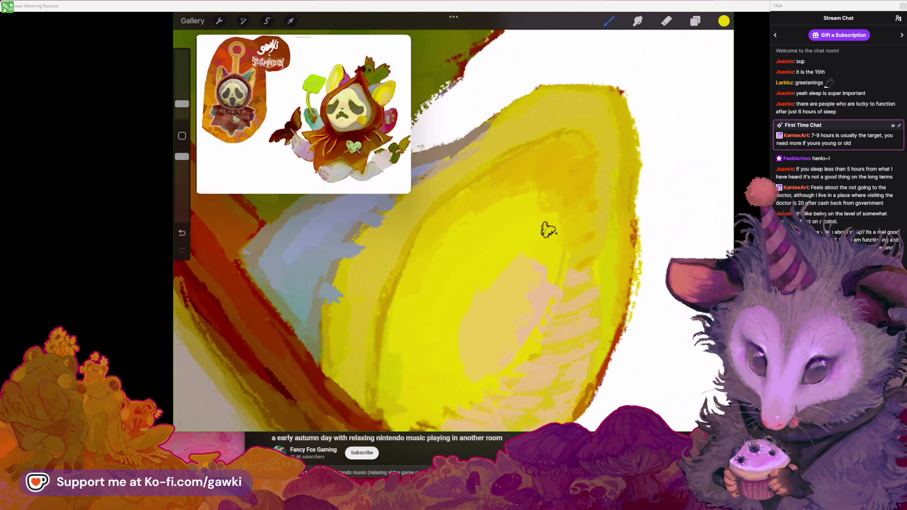
scroll(550, 298, down, 5)
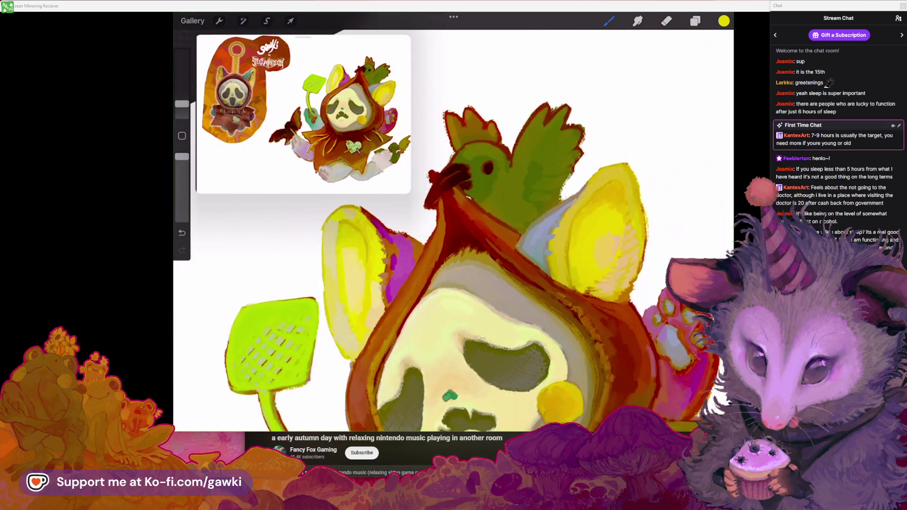
scroll(622, 190, up, 10)
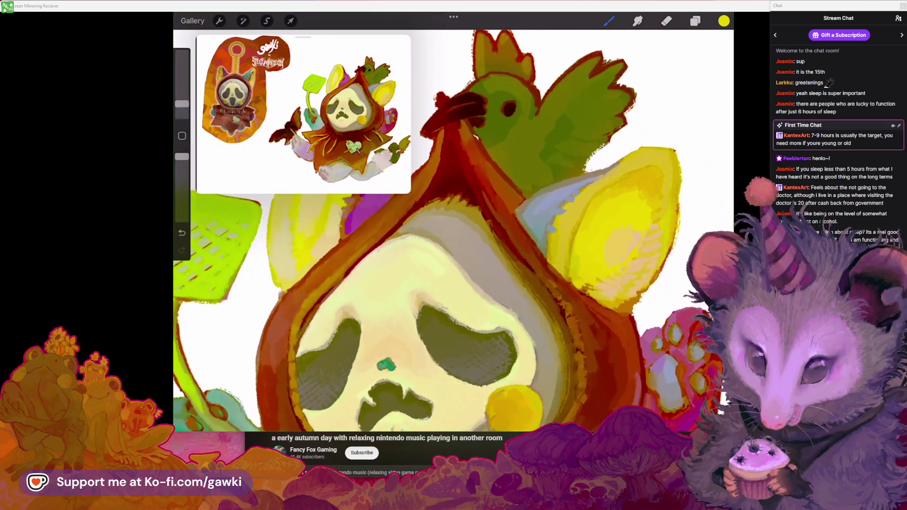
scroll(622, 191, down, 2)
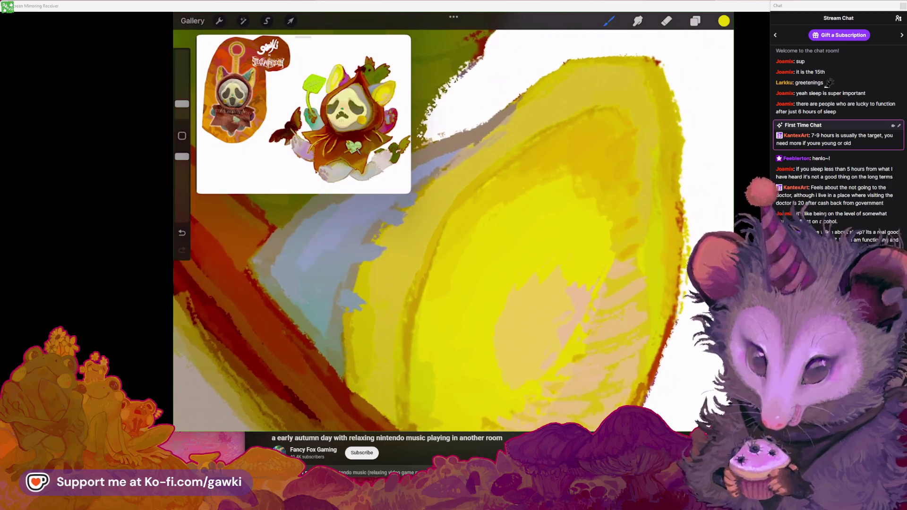
scroll(567, 245, down, 3)
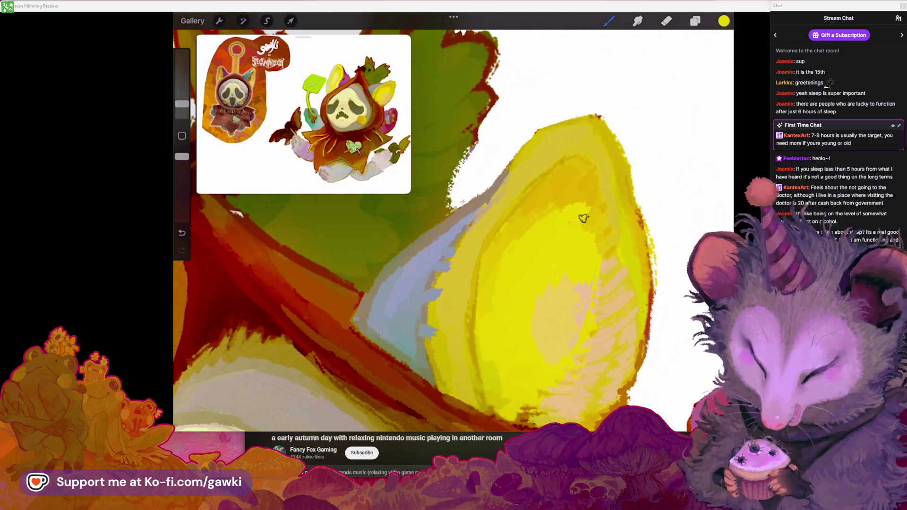
key(ctrl+z)
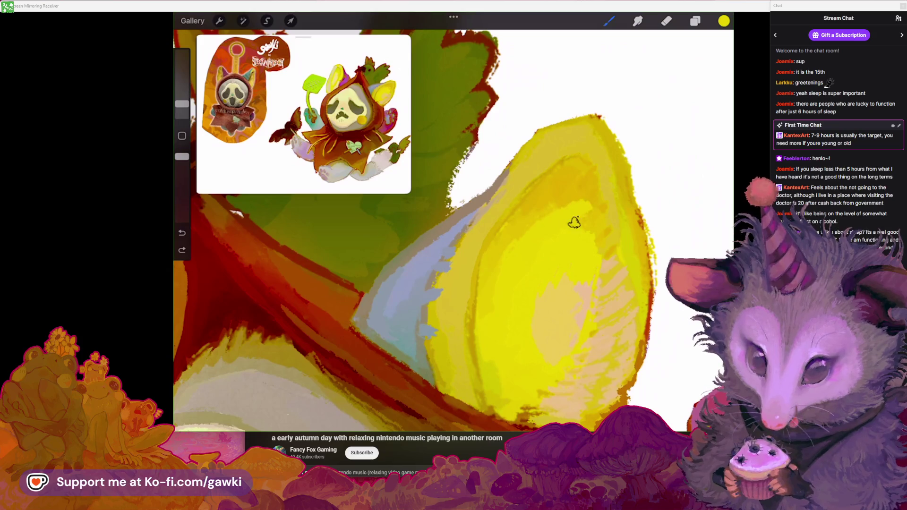
scroll(597, 248, down, 3)
scroll(596, 248, down, 2)
Sample the ear's bright yellow with a 4% brush and check it in the Colors panel
scroll(569, 190, up, 3)
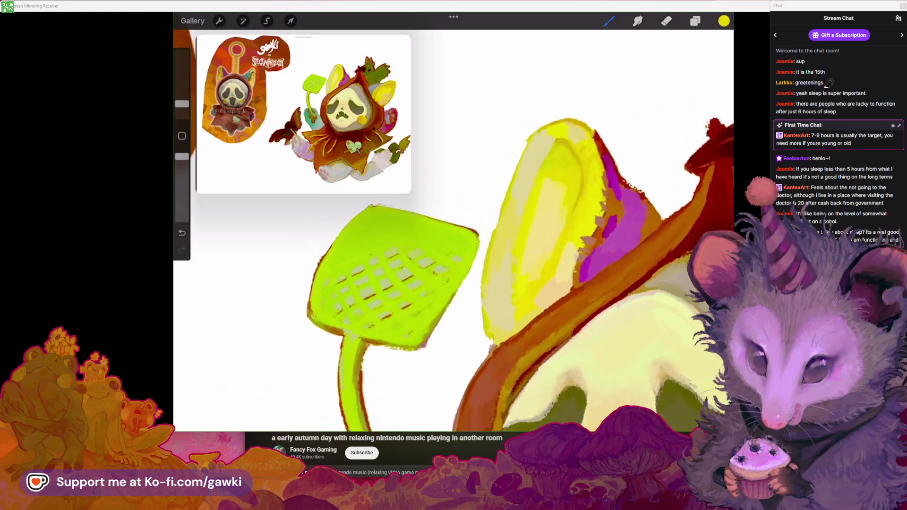
scroll(569, 190, up, 2)
click(569, 191)
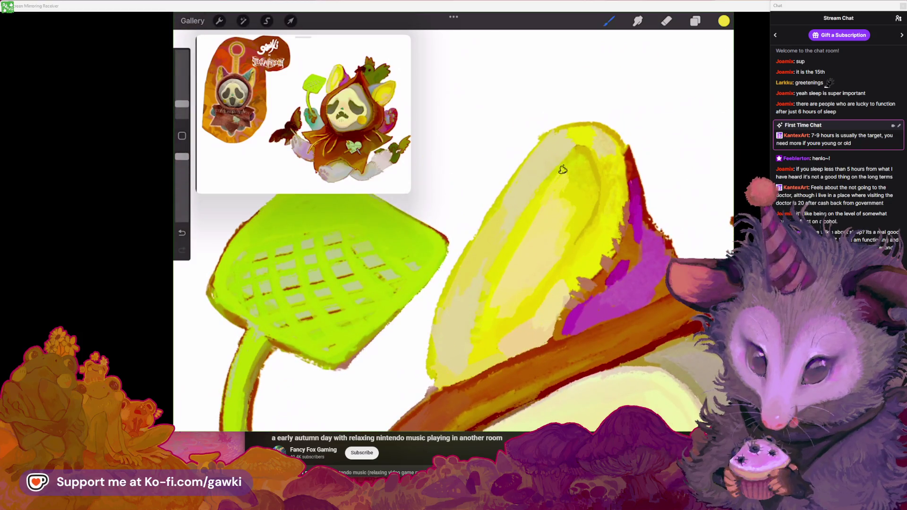
scroll(564, 202, up, 1)
click(182, 103)
click(543, 195)
click(724, 21)
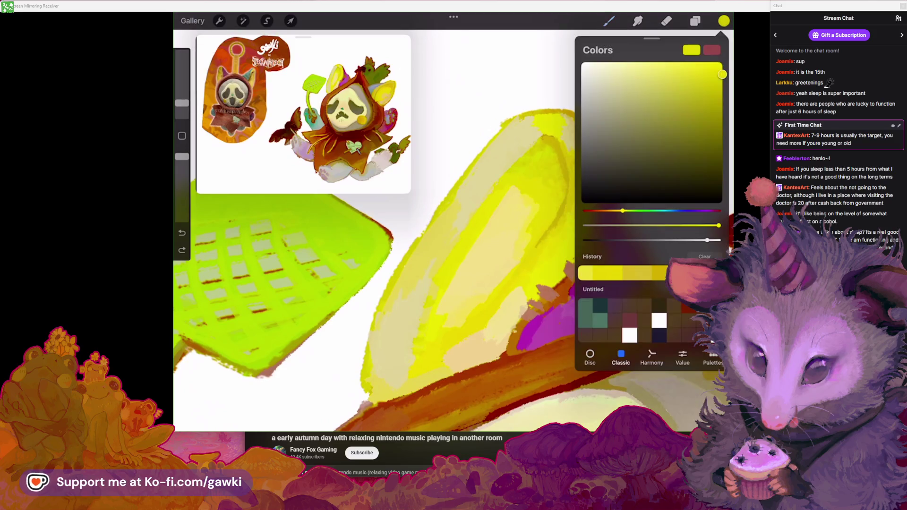
click(515, 189)
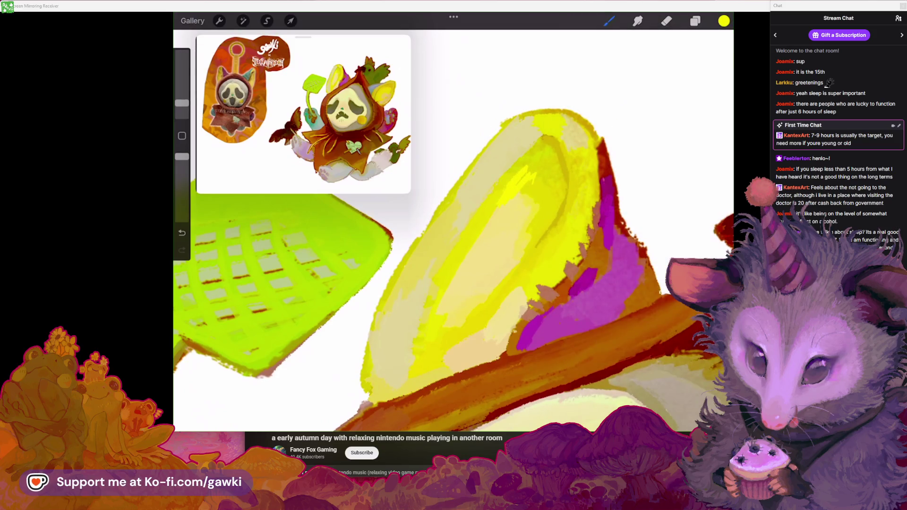
click(723, 21)
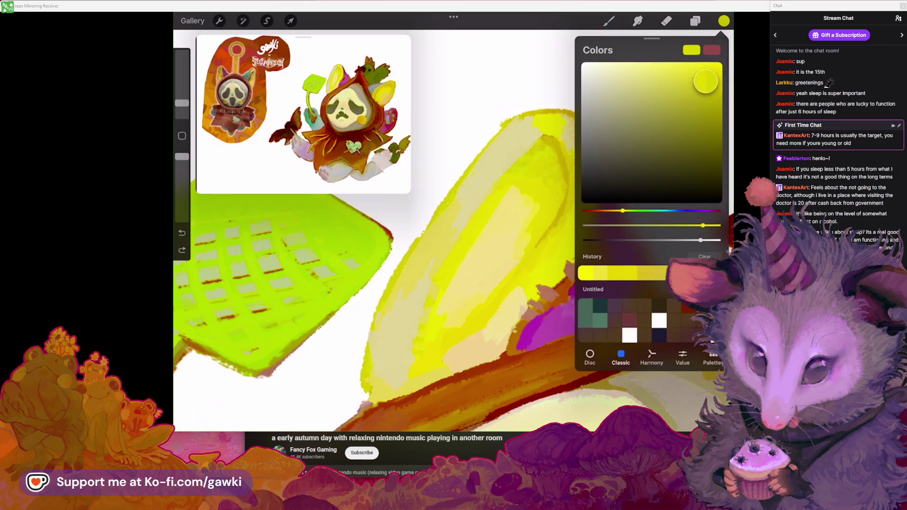
click(723, 21)
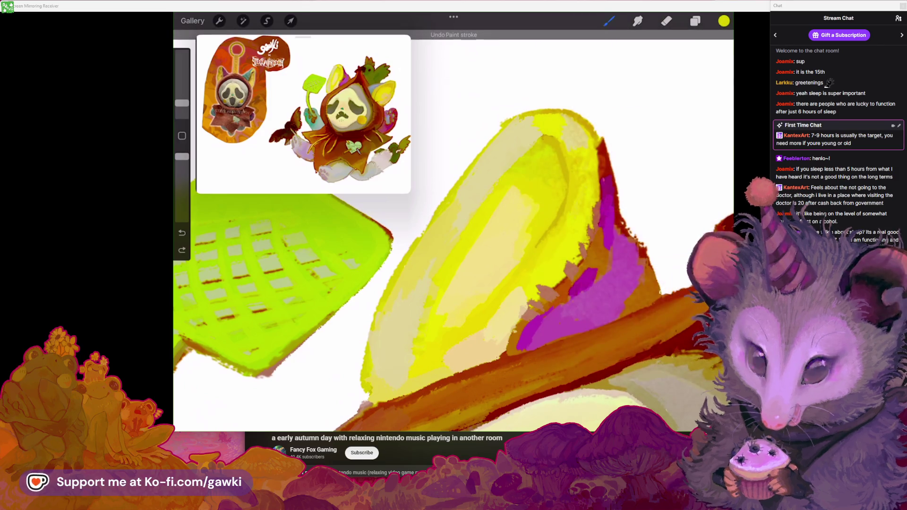
Undo the bad stroke and paint a pale yellow highlight stroke on the ear
scroll(453, 236, right, 2)
scroll(453, 236, up, 2)
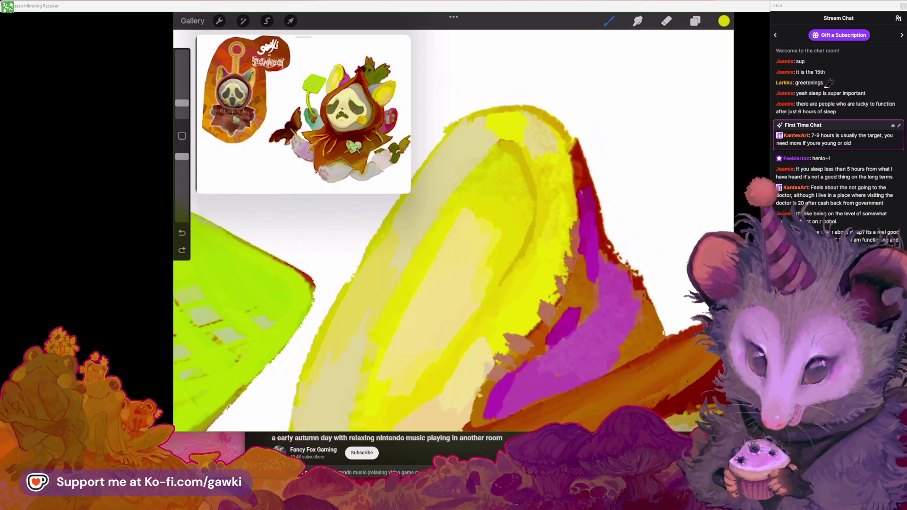
key(ctrl+z)
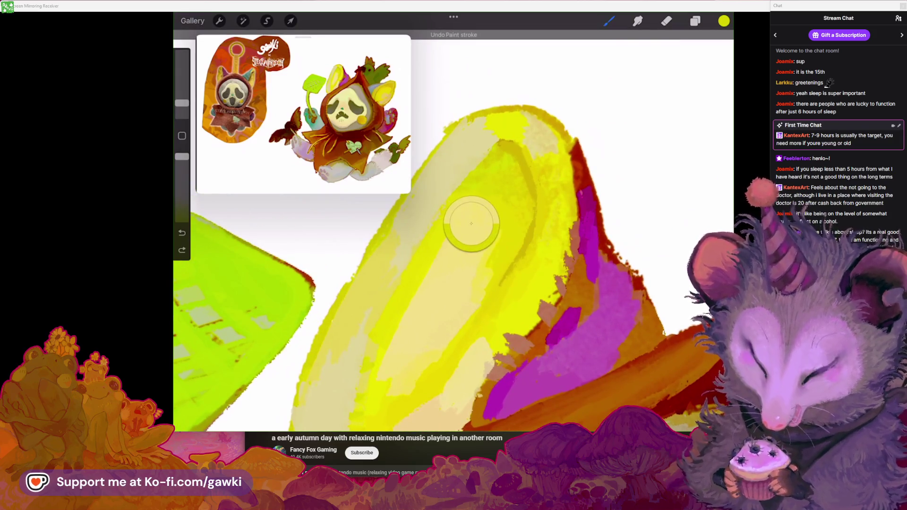
click(456, 244)
drag(449, 212, 461, 264)
Zoom in on the ear, resample its bright yellow and check it in the Colors panel
drag(381, 364, 452, 322)
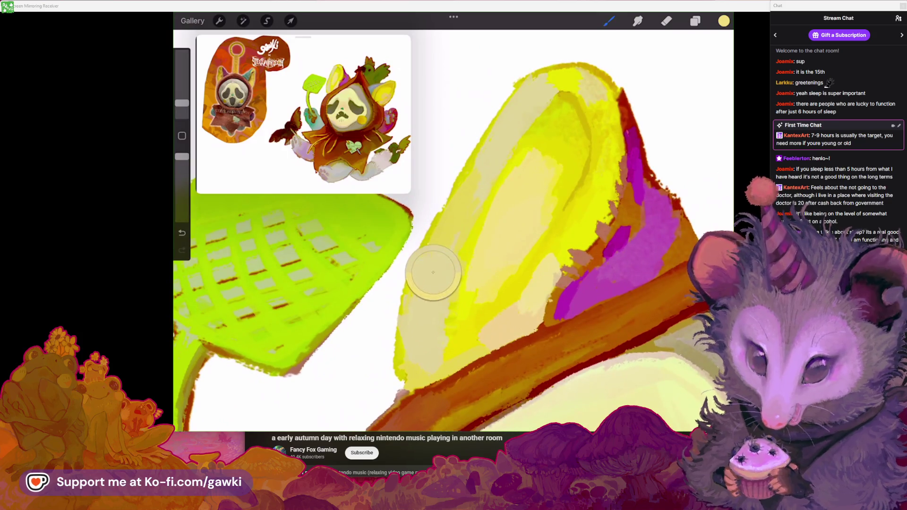
mouse_move(465, 230)
mouse_down()
mouse_move(449, 227)
mouse_move(466, 274)
mouse_up()
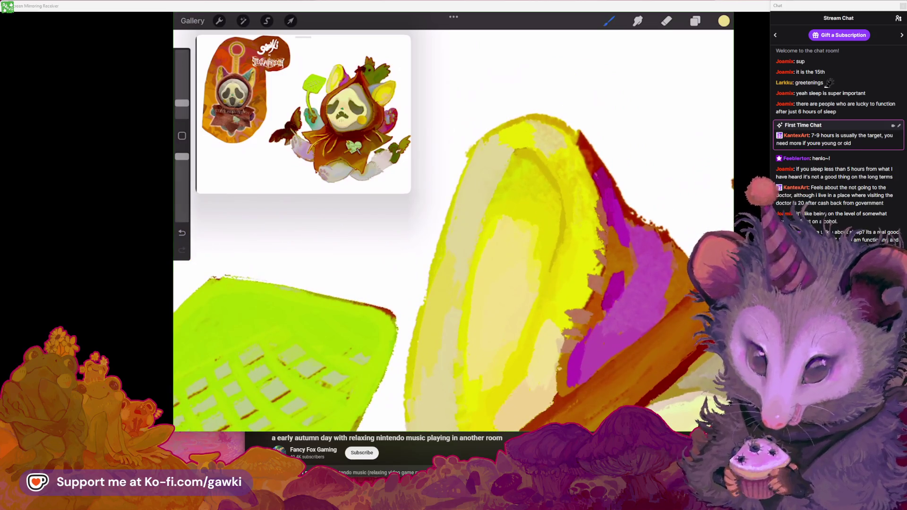
click(532, 215)
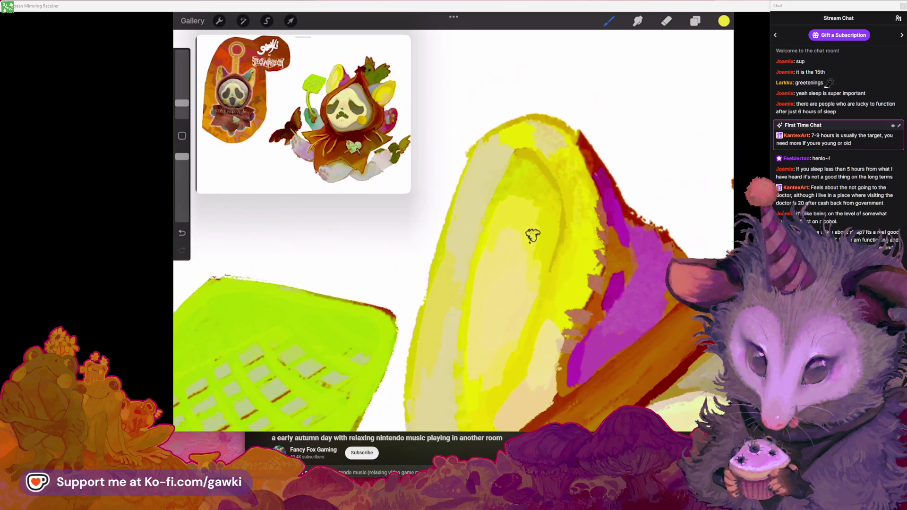
drag(530, 293, 544, 265)
drag(472, 237, 449, 213)
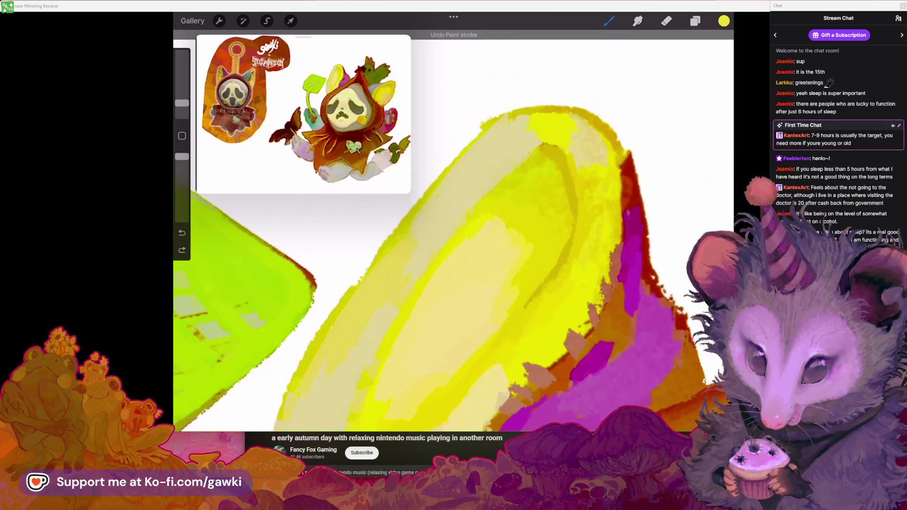
click(724, 20)
click(497, 212)
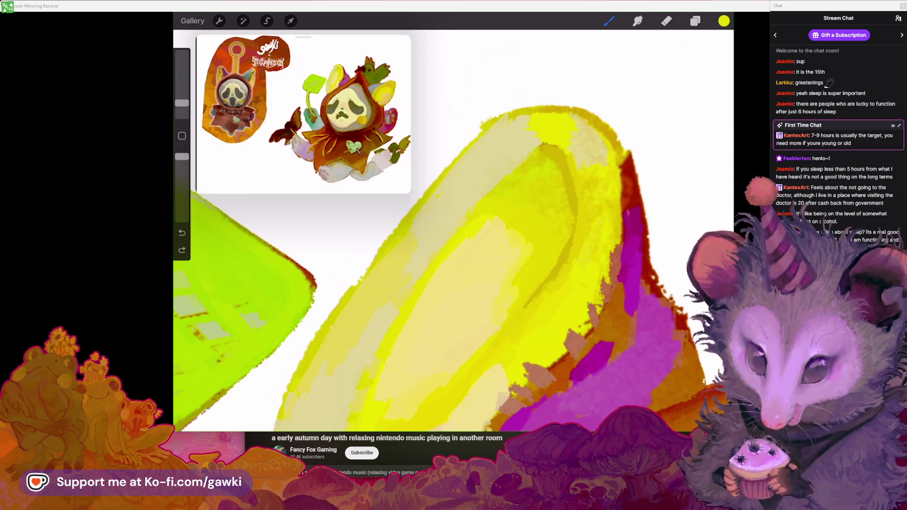
Eyedrop pale beige, pale yellow and a peach tone from the ear
scroll(453, 236, down, 3)
scroll(446, 256, up, 1)
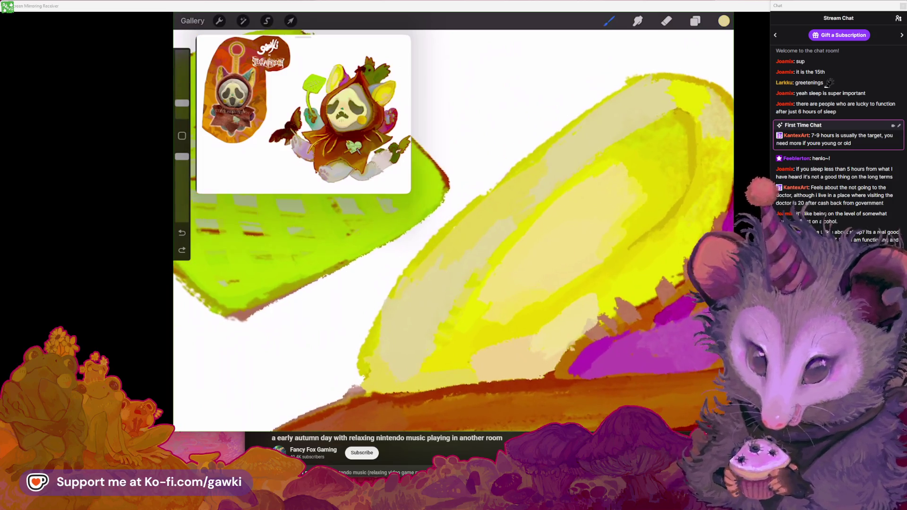
click(447, 255)
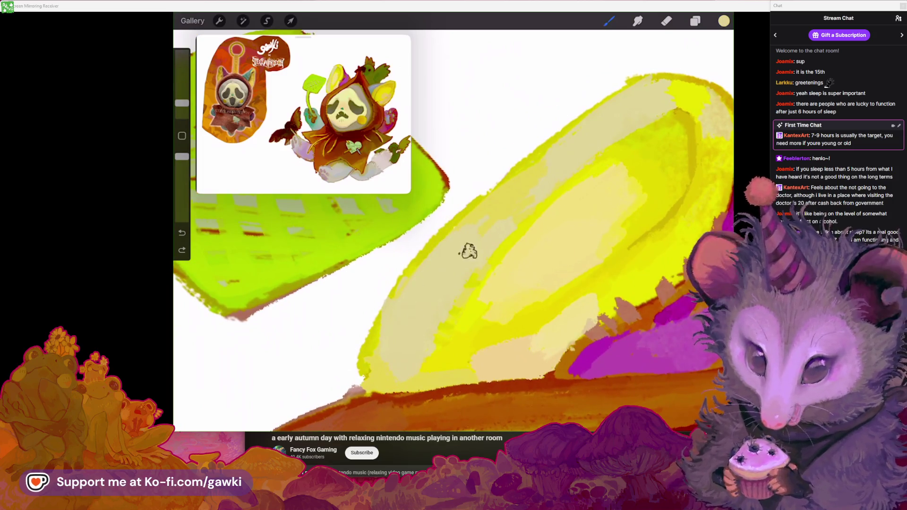
scroll(453, 236, up, 2)
click(533, 159)
scroll(453, 231, up, 1)
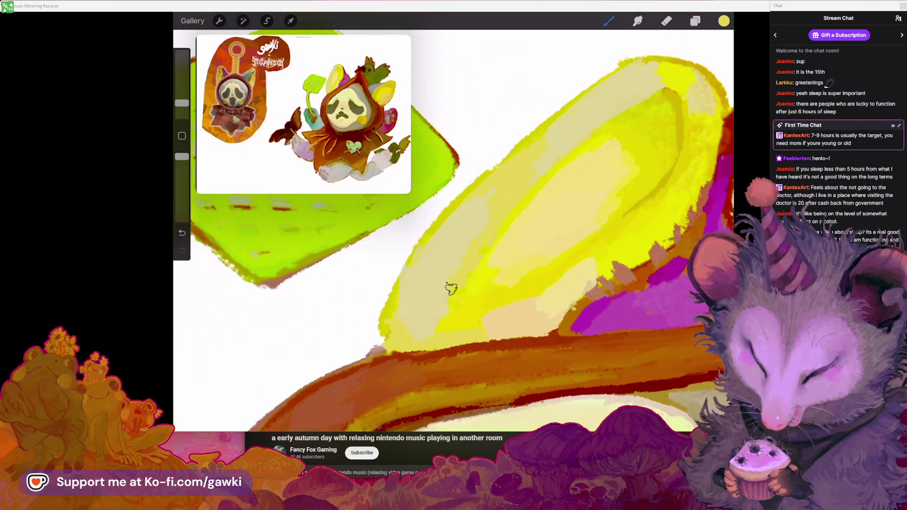
scroll(433, 333, down, 3)
scroll(528, 285, up, 2)
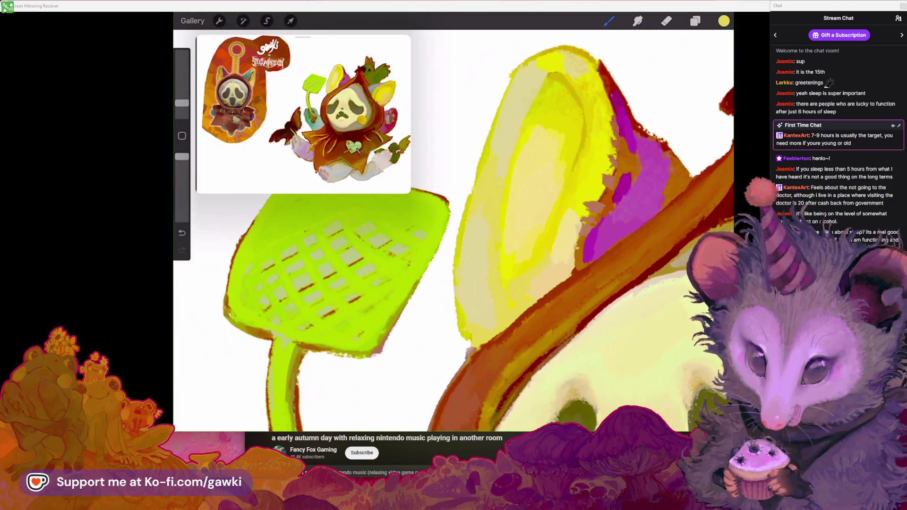
scroll(454, 232, up, 2)
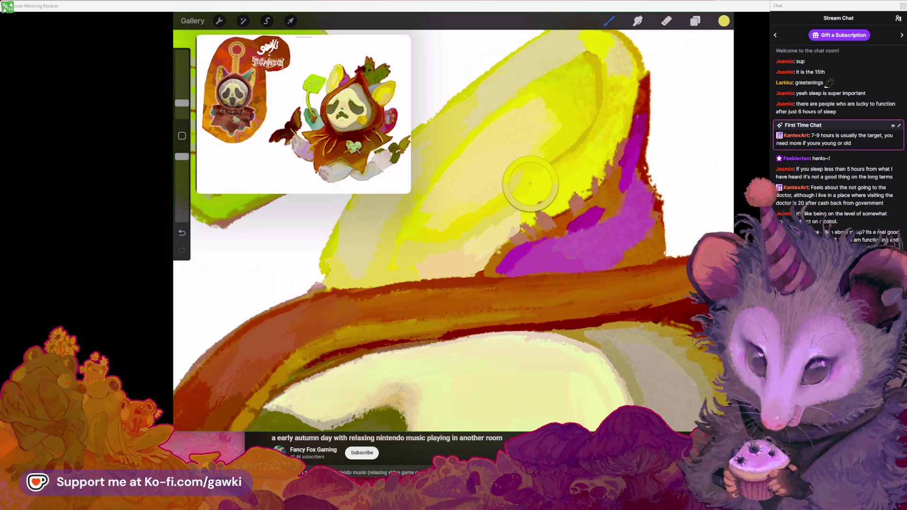
scroll(526, 183, up, 2)
drag(507, 285, 505, 274)
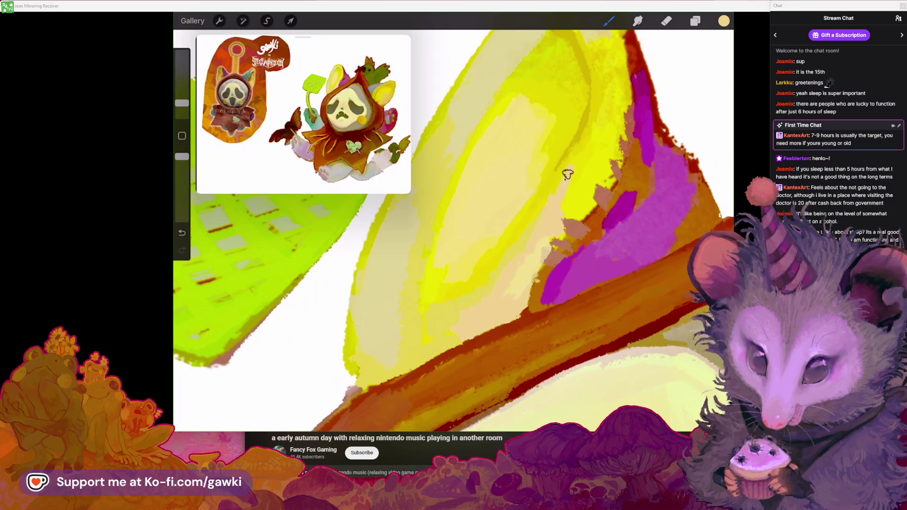
Sample bright and pale yellow and brighten the ear with a pale yellow stroke
scroll(454, 227, down, 3)
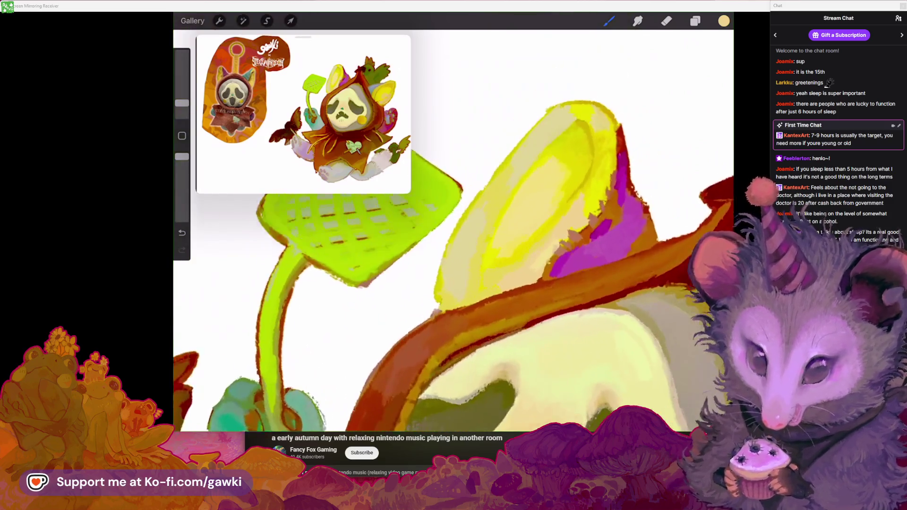
scroll(454, 227, down, 2)
scroll(454, 227, down, 2)
scroll(453, 227, down, 1)
scroll(520, 189, up, 1)
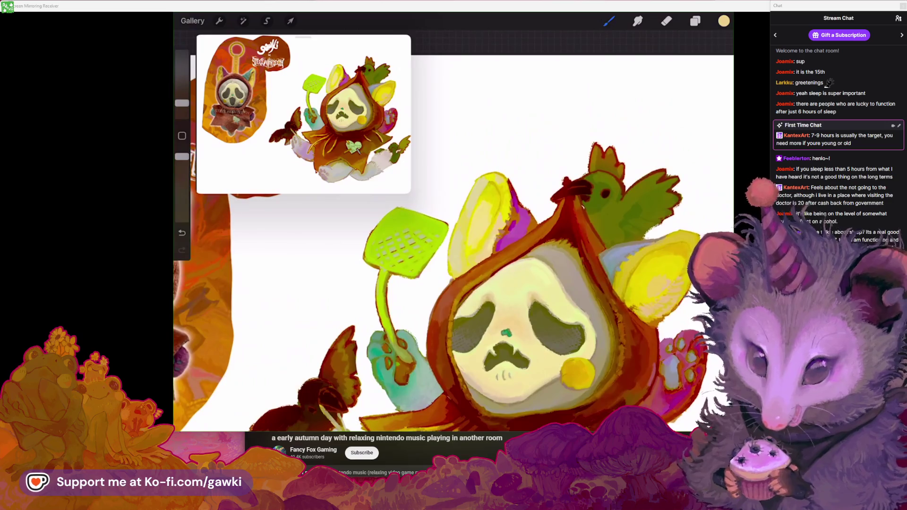
scroll(520, 189, up, 2)
scroll(519, 189, up, 2)
scroll(519, 189, up, 1)
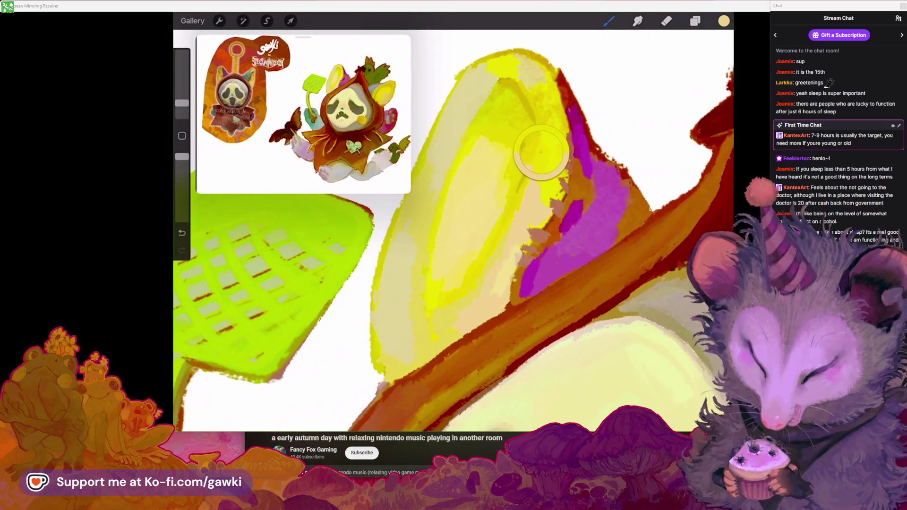
drag(544, 151, 541, 152)
scroll(520, 189, up, 2)
scroll(540, 192, down, 1)
scroll(540, 191, down, 3)
scroll(540, 191, down, 1)
scroll(520, 189, up, 1)
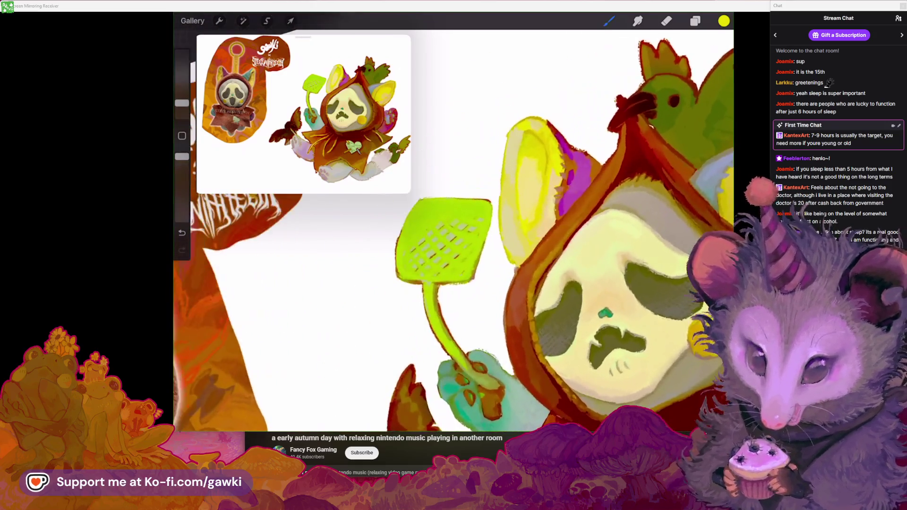
scroll(520, 189, up, 2)
scroll(520, 189, up, 1)
scroll(520, 189, up, 1)
drag(573, 212, 573, 213)
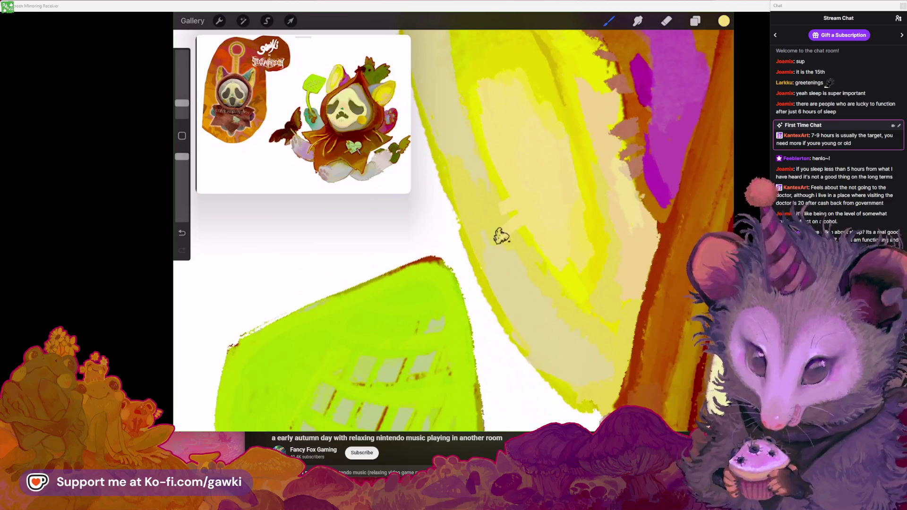
drag(528, 239, 557, 241)
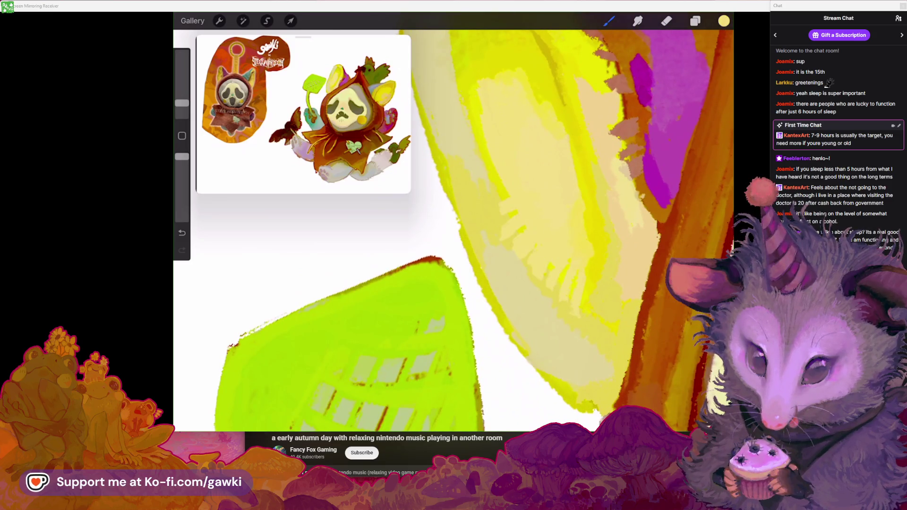
Zoom out and back in to compare the ear against the whole character
scroll(454, 226, down, 2)
scroll(454, 226, down, 2)
scroll(453, 226, down, 1)
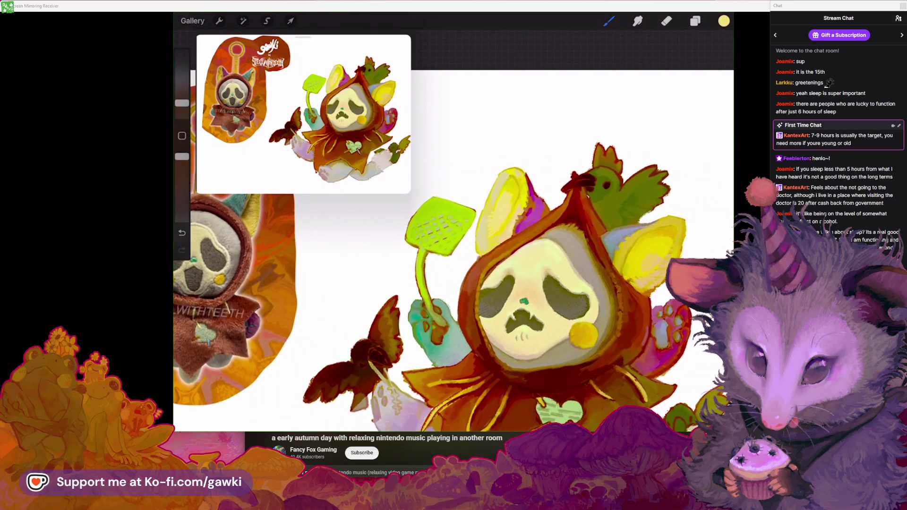
scroll(454, 227, up, 3)
scroll(453, 227, up, 2)
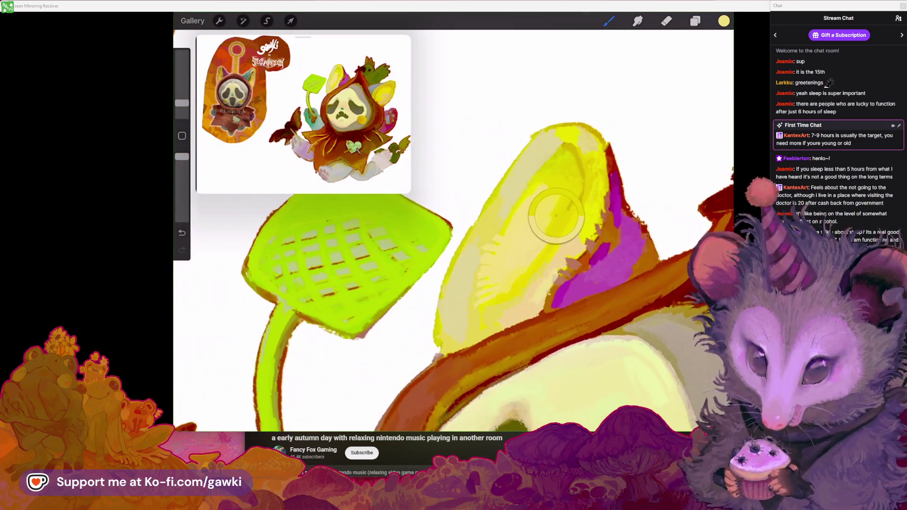
scroll(454, 226, up, 1)
click(724, 20)
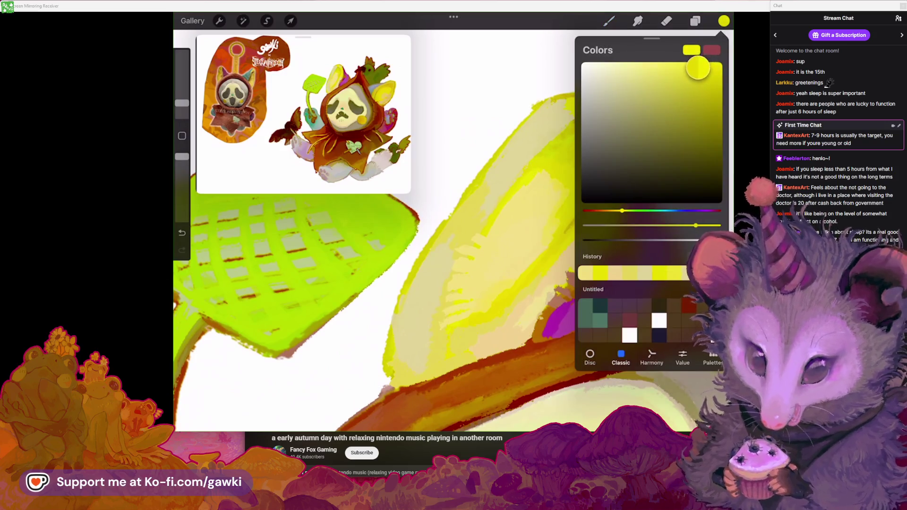
Undo the last stroke near the ear and swatter, then shrink the brush and lower its opacity
click(524, 189)
drag(525, 189, 506, 208)
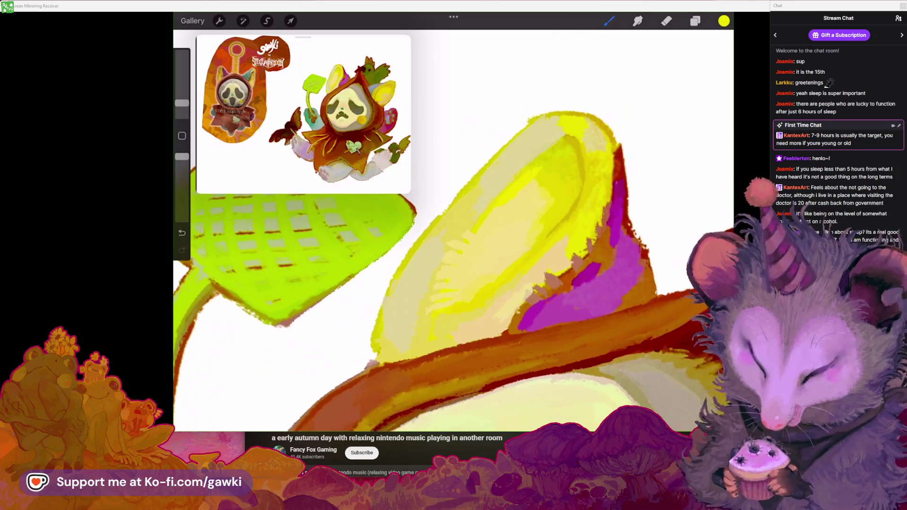
key(ctrl+z)
drag(182, 102, 182, 89)
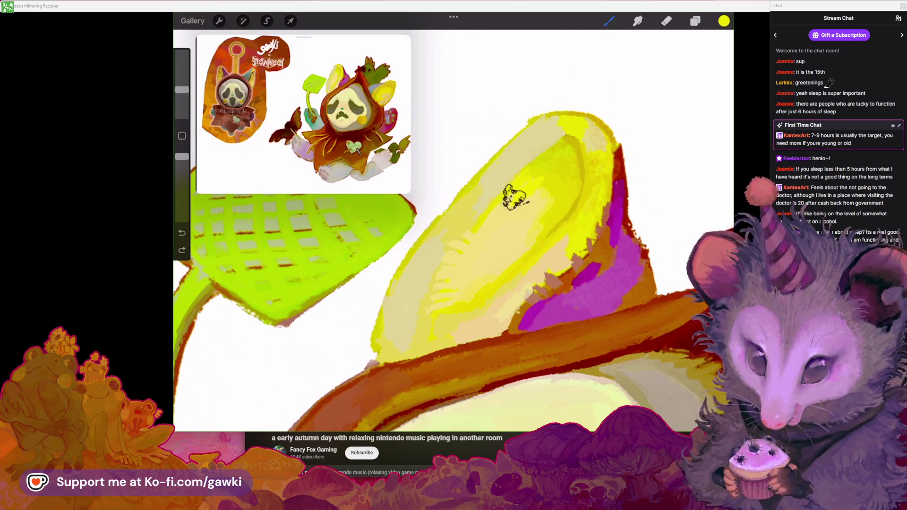
drag(182, 156, 182, 186)
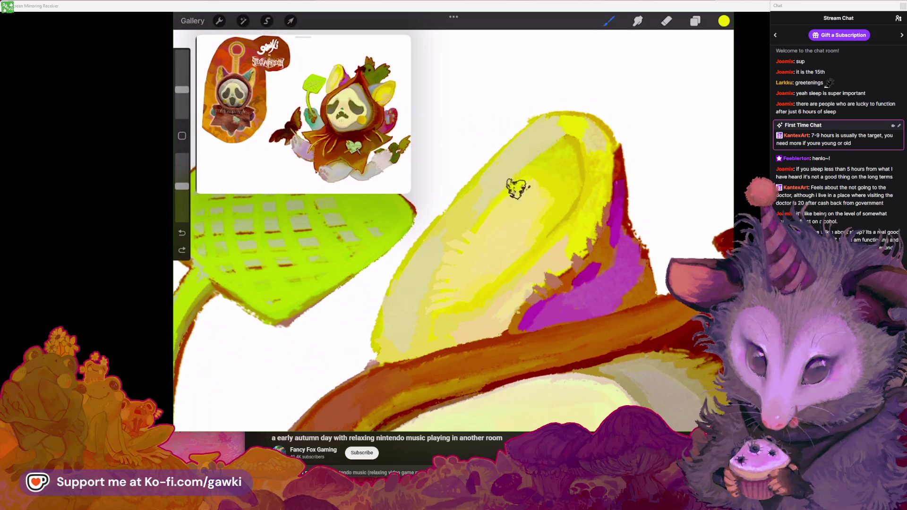
Sample the dark reddish-brown from the hood tip beside the green bird
scroll(494, 288, down, 5)
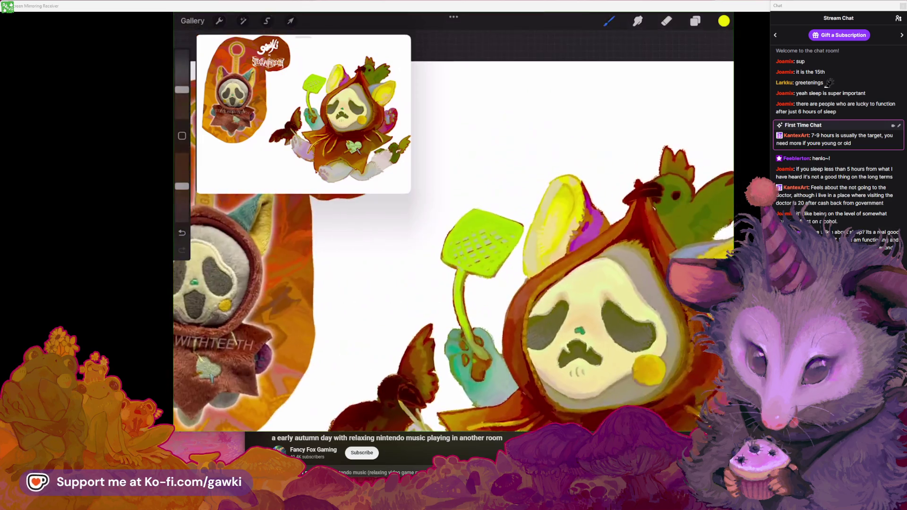
scroll(629, 151, up, 5)
scroll(453, 226, down, 5)
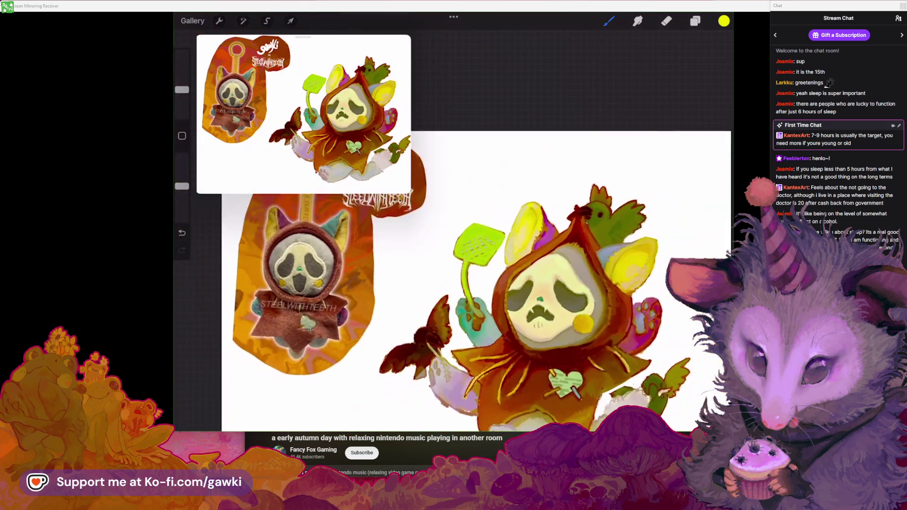
scroll(496, 249, up, 5)
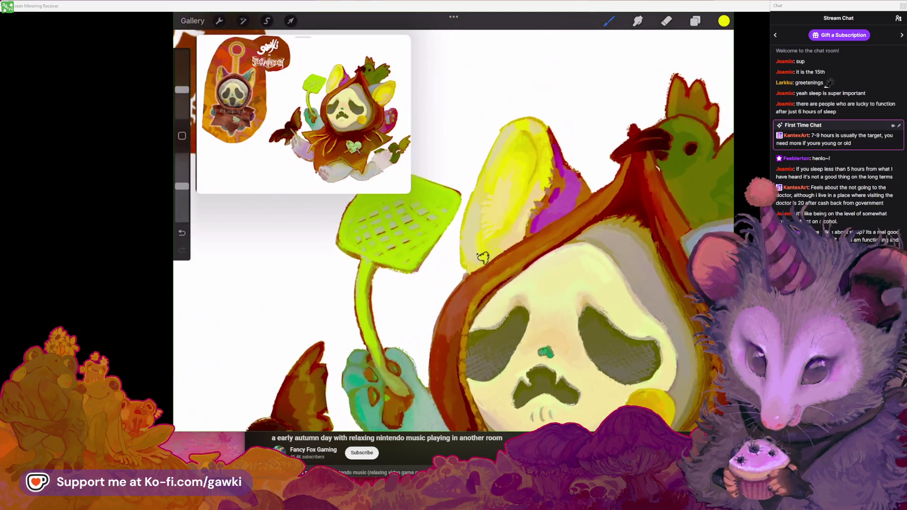
scroll(453, 231, down, 2)
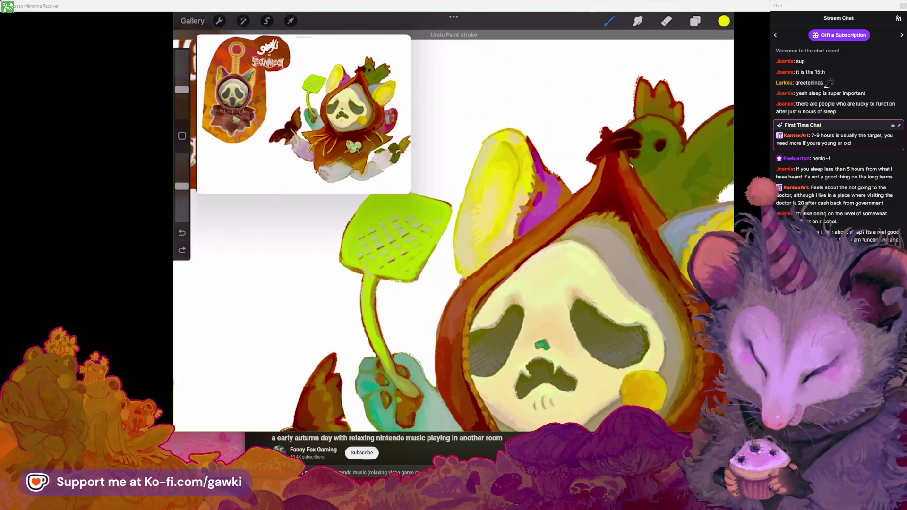
scroll(472, 213, up, 5)
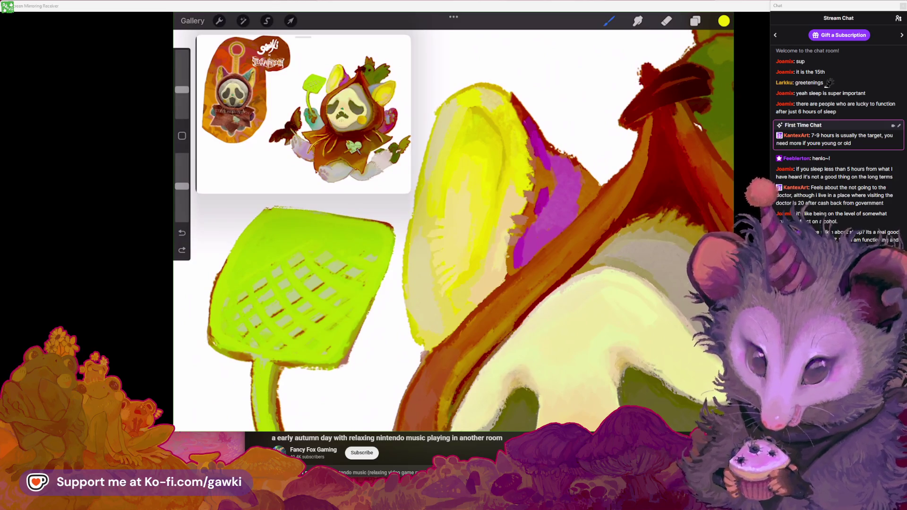
scroll(453, 232, down, 3)
scroll(473, 227, up, 5)
click(517, 203)
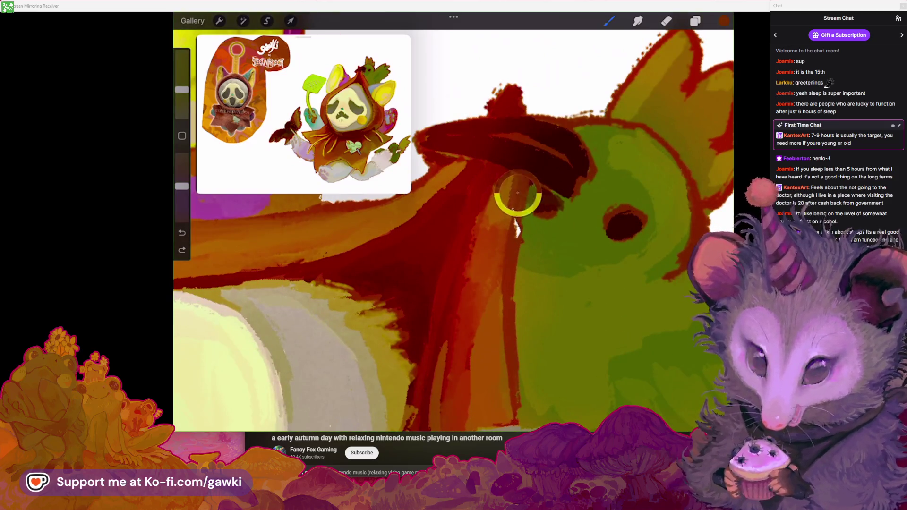
Set the brush to about 4% size and touch up a small spot by the bird's beak
scroll(472, 227, up, 1)
drag(182, 90, 182, 98)
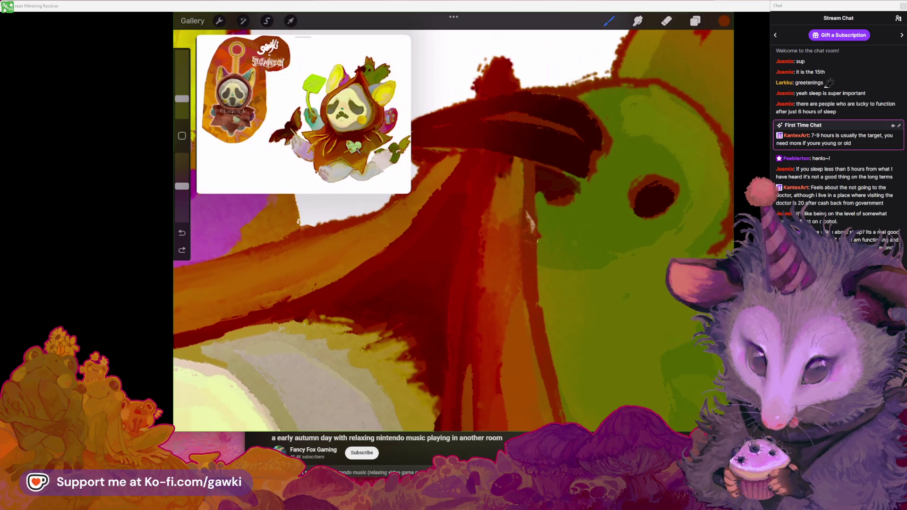
drag(181, 186, 181, 177)
drag(182, 98, 182, 102)
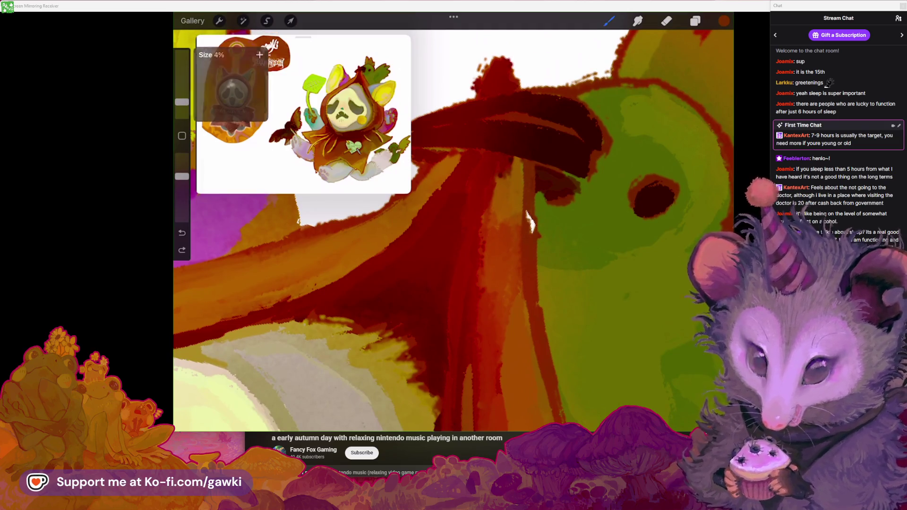
drag(182, 102, 182, 107)
drag(557, 160, 529, 213)
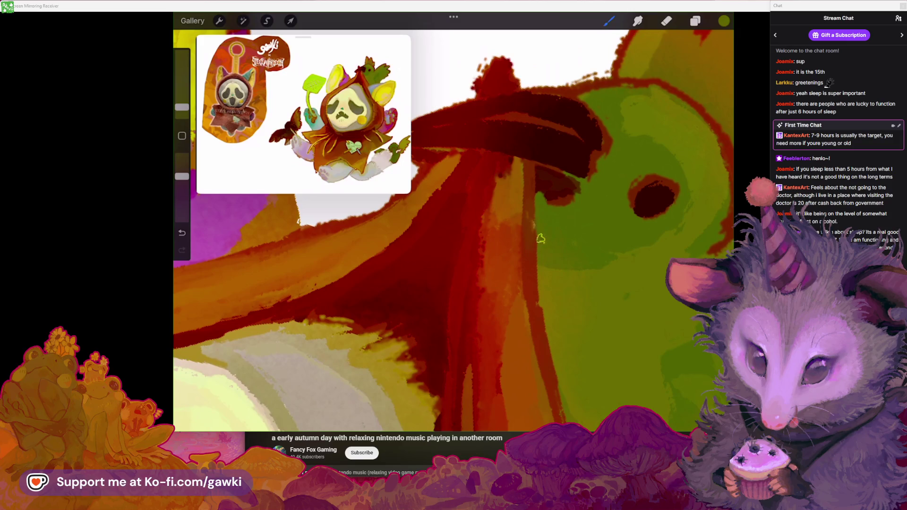
Darken the bird's eye with dark strokes
scroll(453, 232, down, 5)
scroll(454, 231, up, 2)
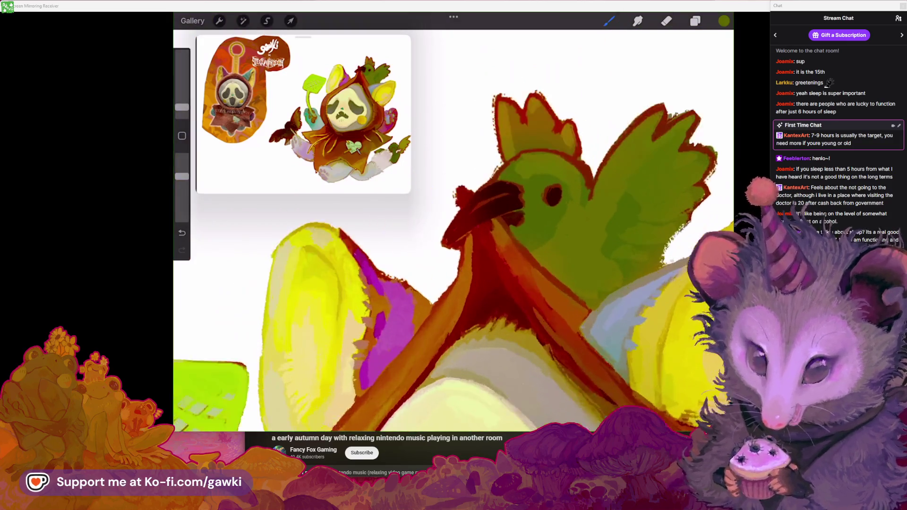
scroll(454, 232, down, 2)
drag(182, 107, 182, 92)
drag(529, 189, 538, 212)
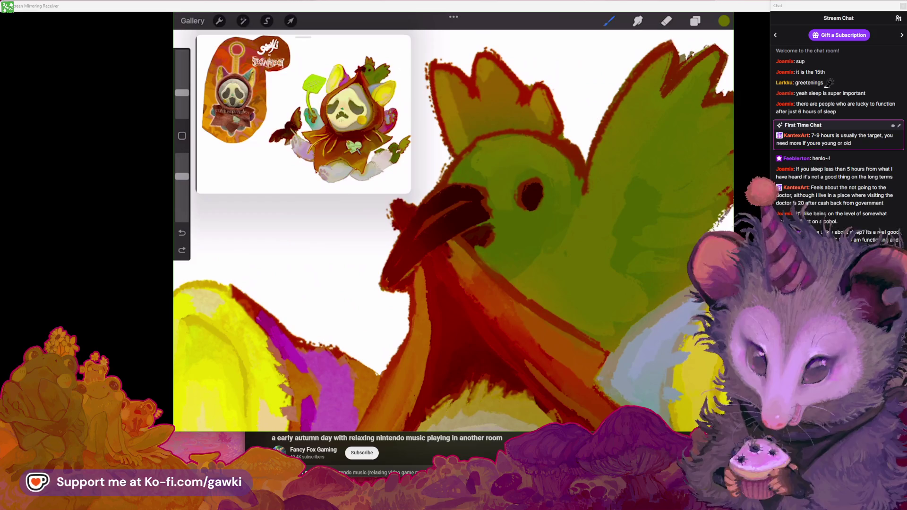
Sample dark red from the beak at lower opacity, paint near the beak, then undo it
scroll(503, 172, down, 3)
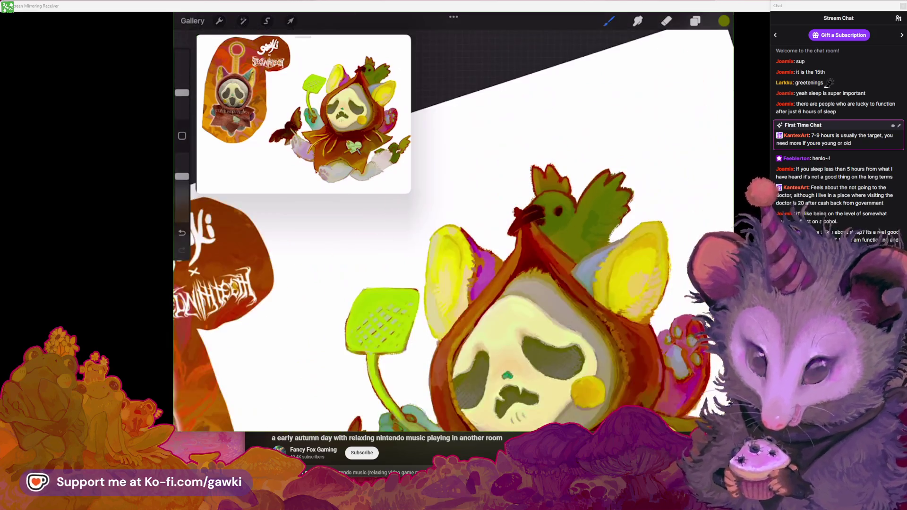
scroll(507, 169, up, 3)
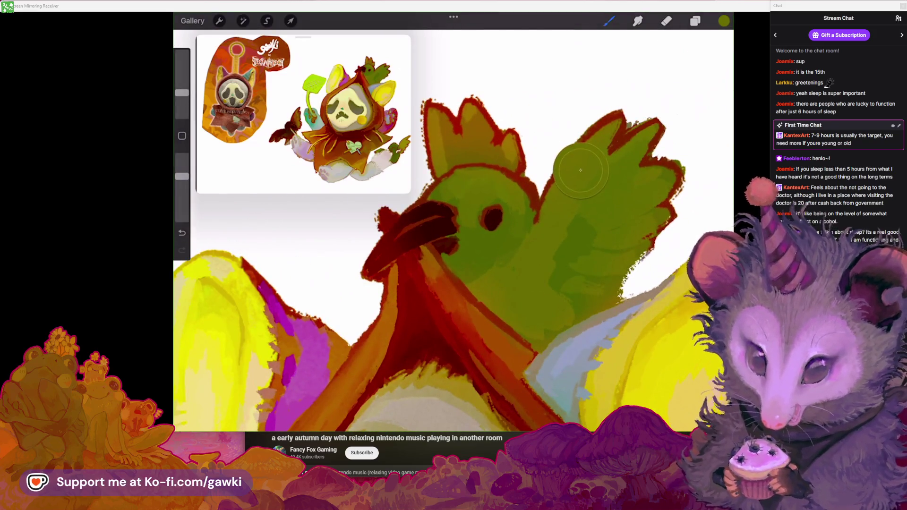
scroll(507, 170, up, 2)
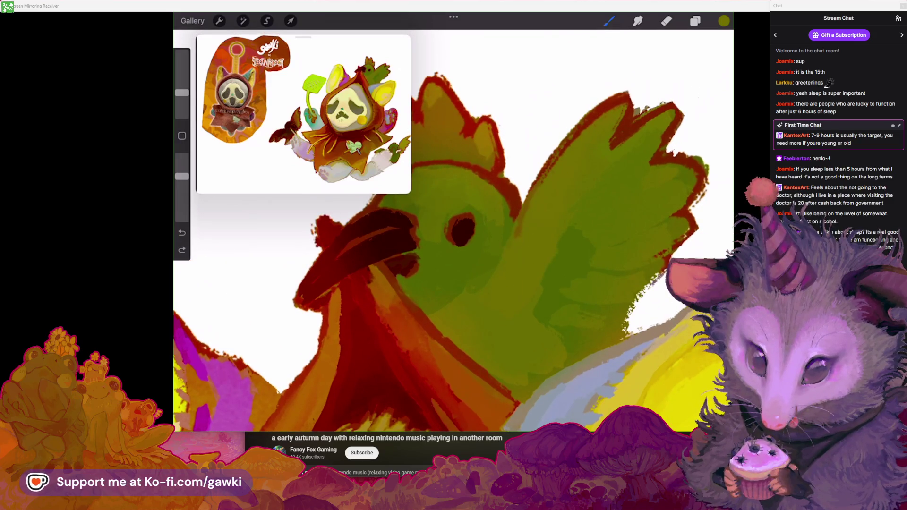
scroll(500, 299, down, 3)
scroll(472, 213, up, 3)
drag(530, 185, 454, 178)
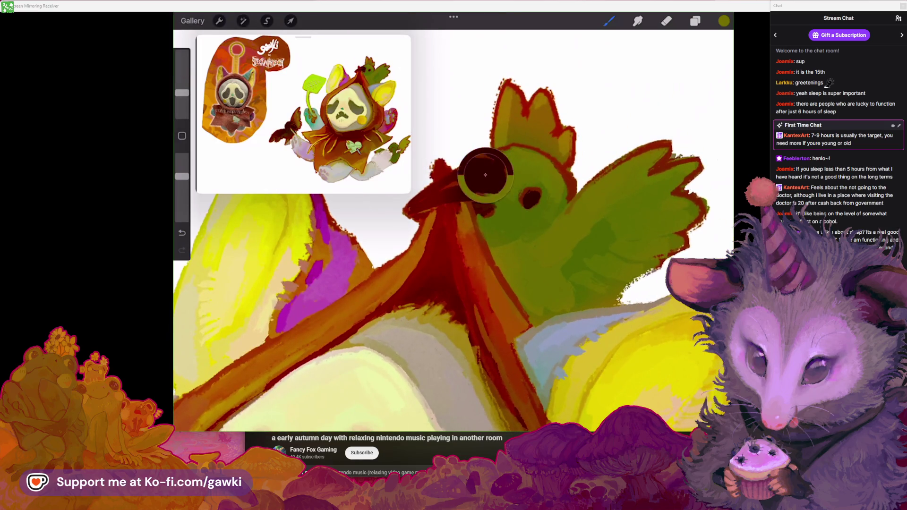
scroll(455, 178, up, 2)
drag(182, 176, 182, 194)
drag(487, 227, 520, 218)
key(ctrl+z)
Raise the brush opacity and shade the green wing with darker olive
drag(182, 194, 182, 206)
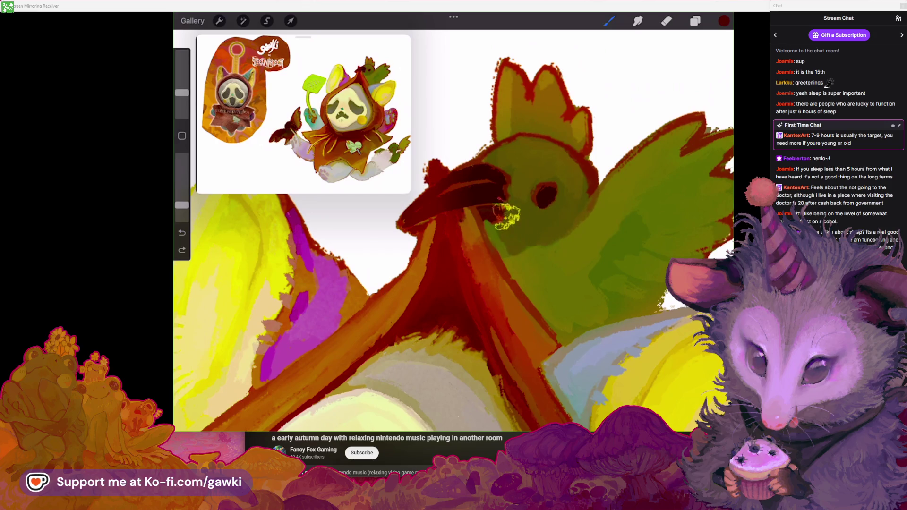
drag(567, 250, 699, 121)
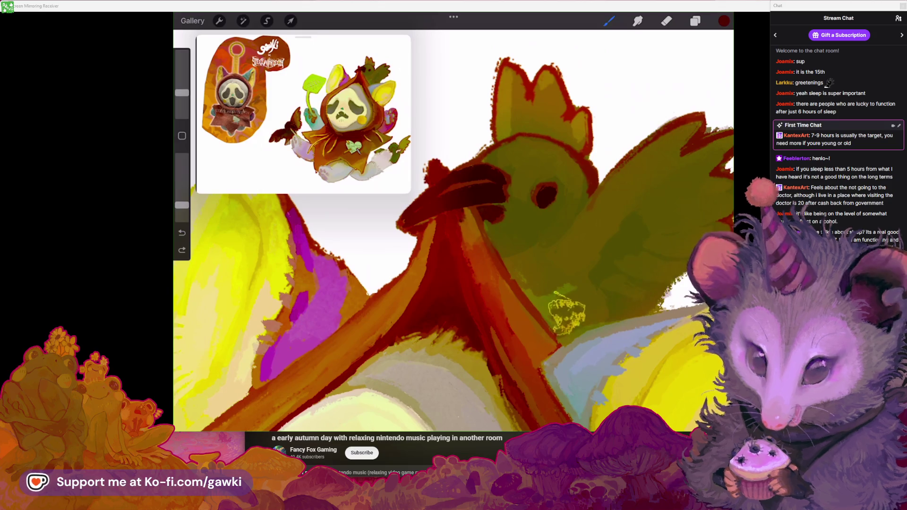
scroll(453, 231, down, 3)
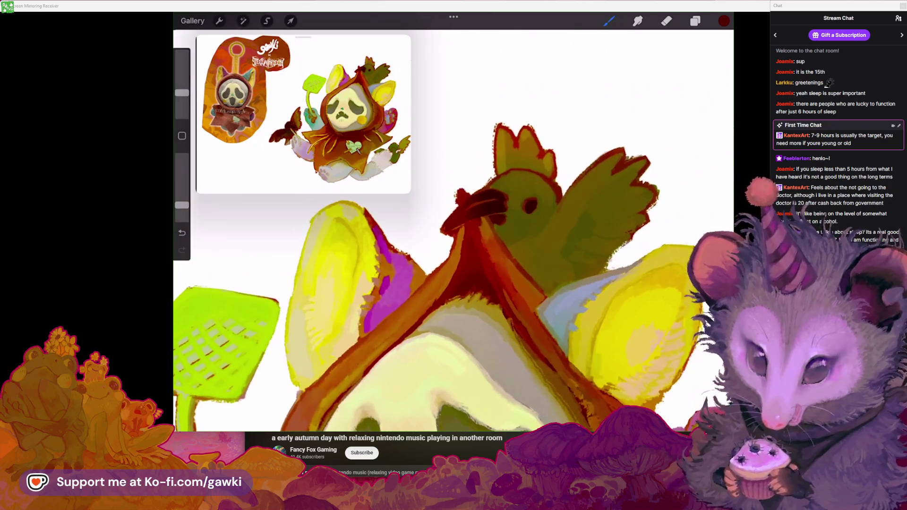
scroll(454, 232, up, 3)
Make the brush smaller and set its opacity to 93%
key(e)
scroll(454, 231, up, 2)
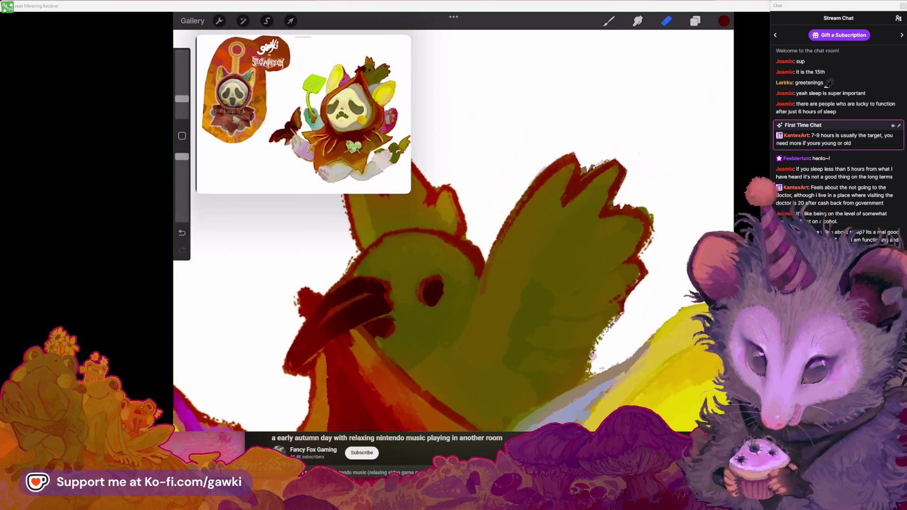
scroll(453, 232, up, 1)
click(666, 20)
key(b)
scroll(453, 231, down, 1)
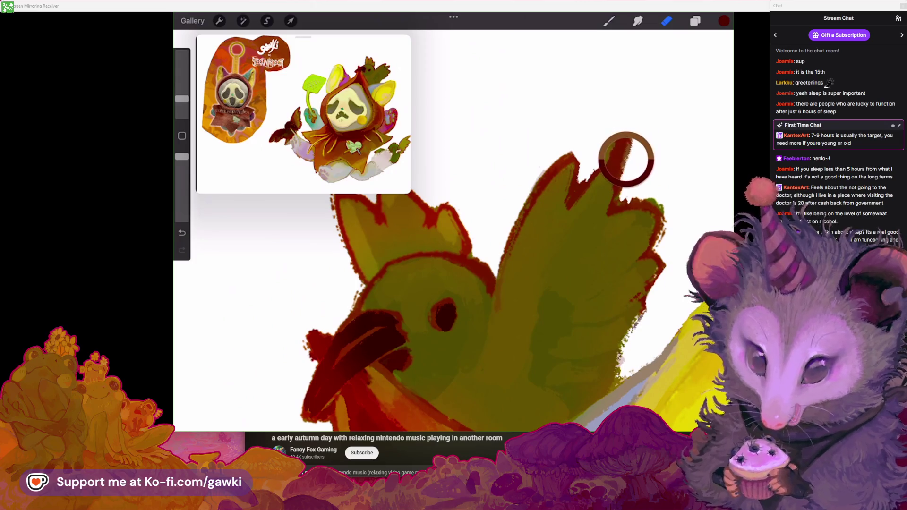
scroll(454, 232, up, 1)
drag(182, 93, 182, 99)
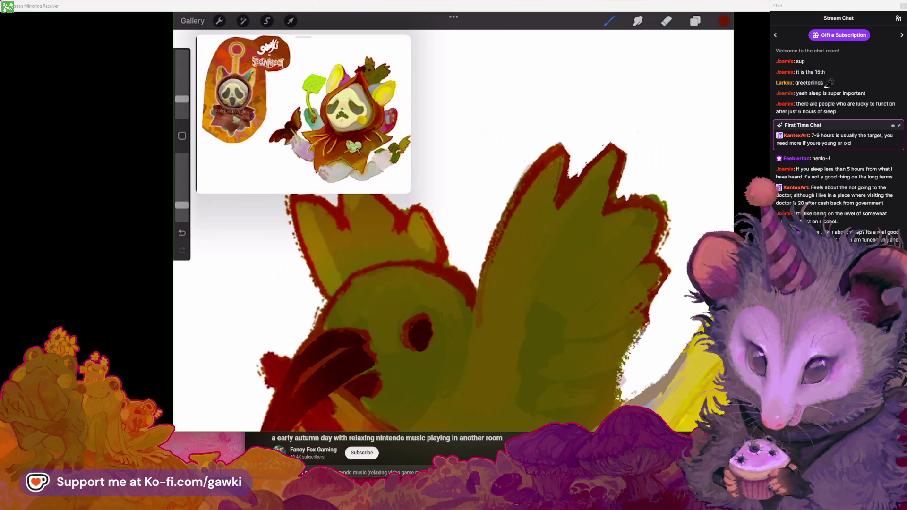
drag(182, 205, 182, 192)
drag(182, 99, 182, 109)
drag(182, 192, 182, 161)
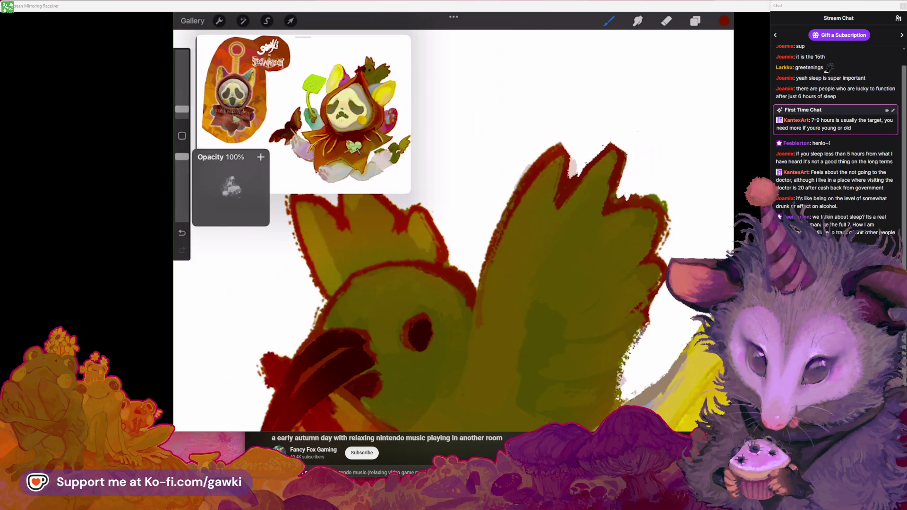
drag(182, 109, 182, 106)
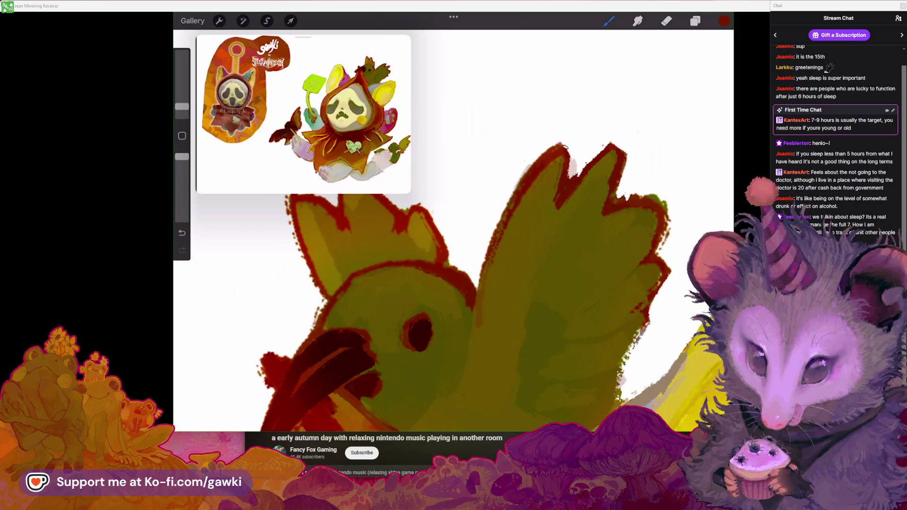
Erase the wing spike's tip and redraw its dark red outline with the brush
key(e)
drag(522, 158, 555, 191)
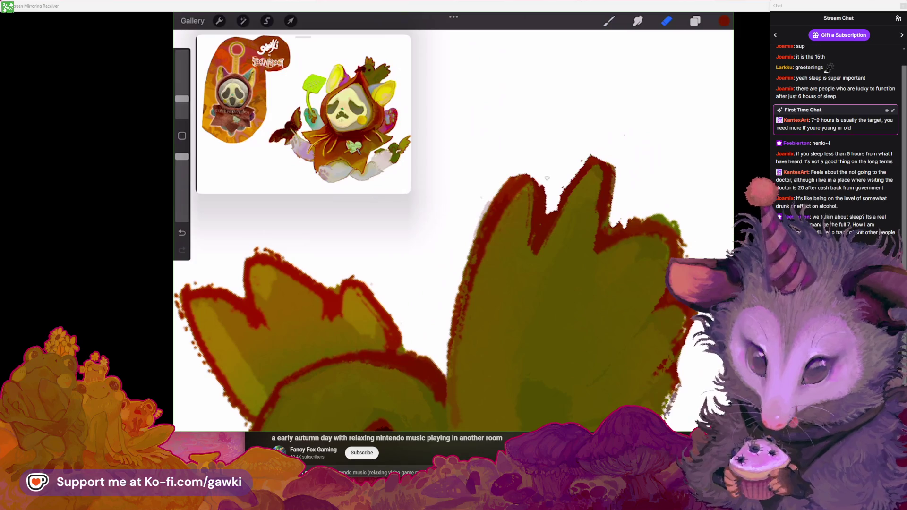
key(b)
mouse_move(527, 215)
mouse_down()
mouse_move(599, 171)
mouse_move(596, 234)
mouse_up()
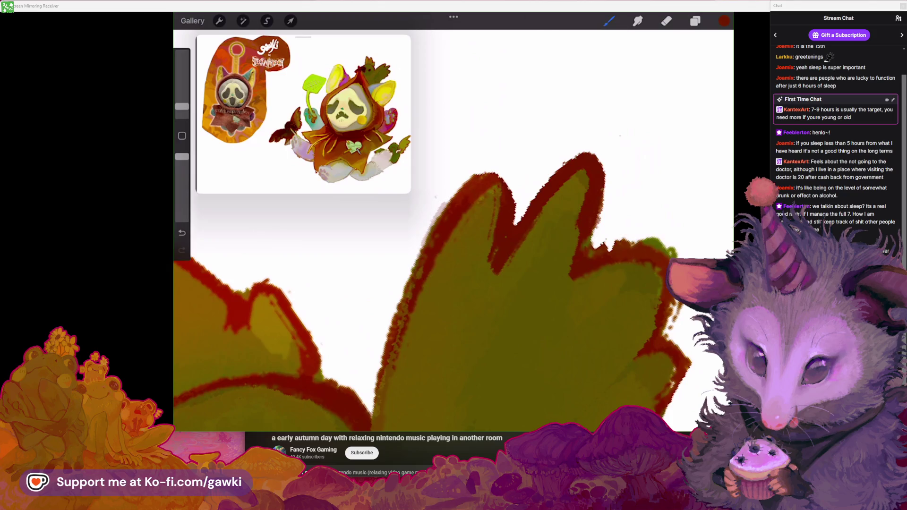
scroll(425, 284, down, 2)
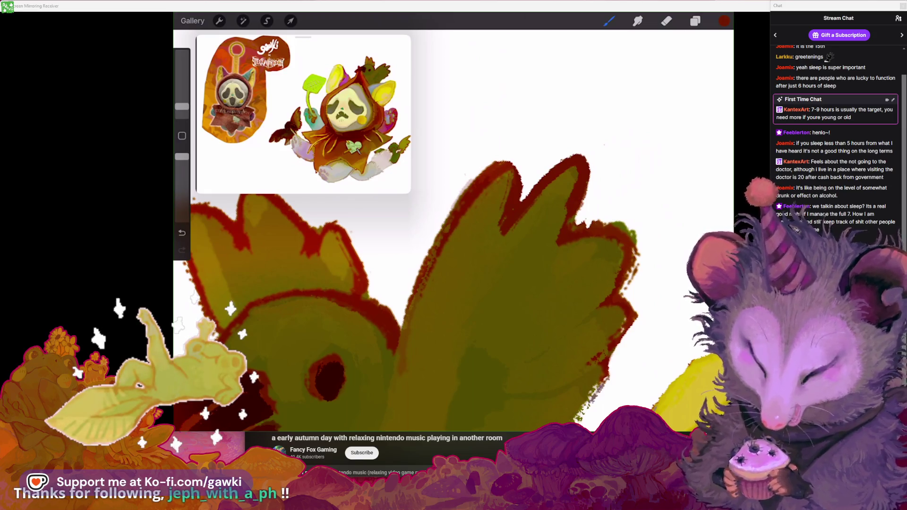
scroll(454, 265, down, 3)
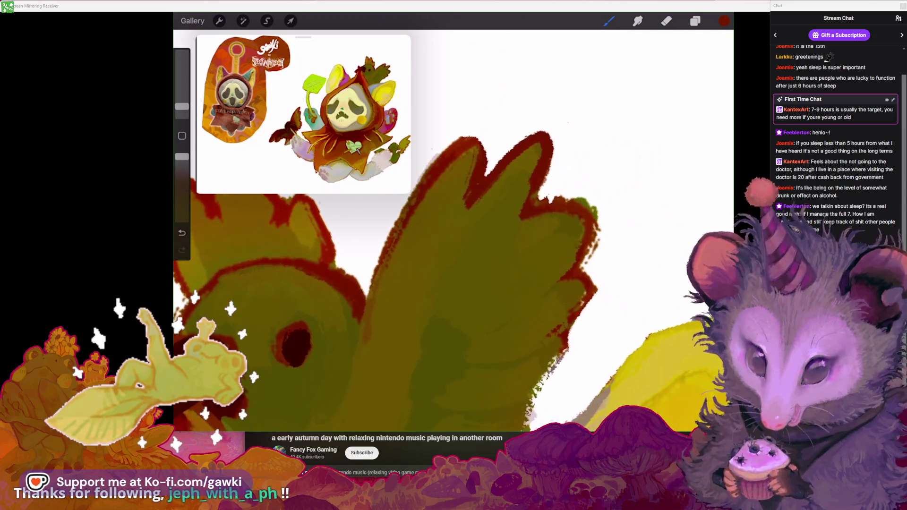
Extend the dark red outline down the right edge of the bird's wing spike
scroll(426, 236, up, 2)
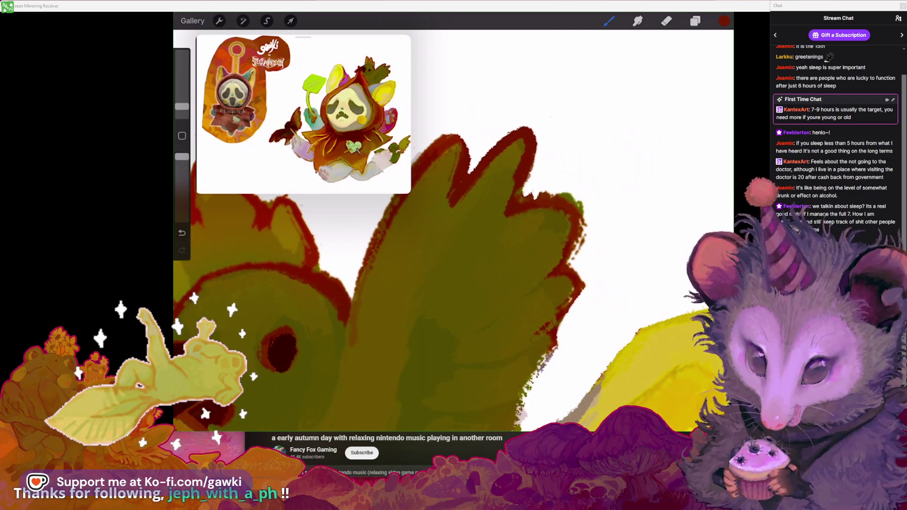
scroll(426, 237, right, 1)
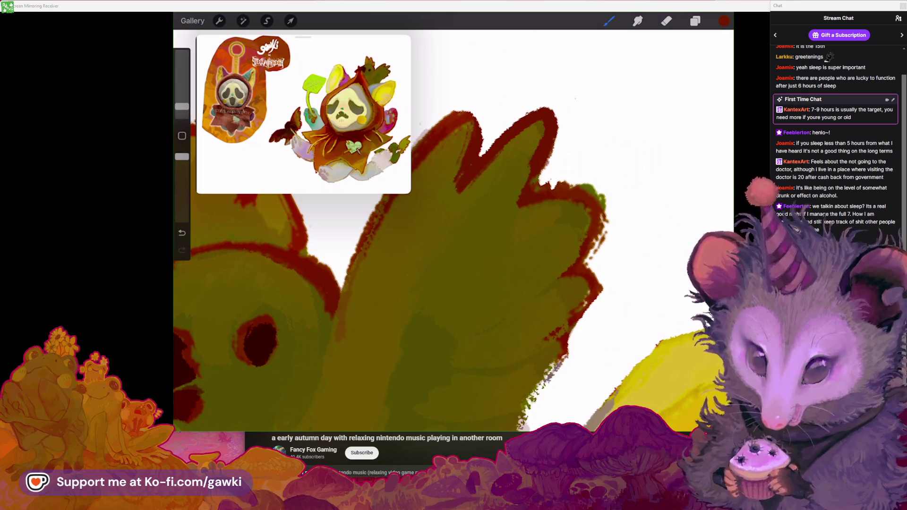
scroll(453, 232, down, 3)
scroll(453, 278, up, 2)
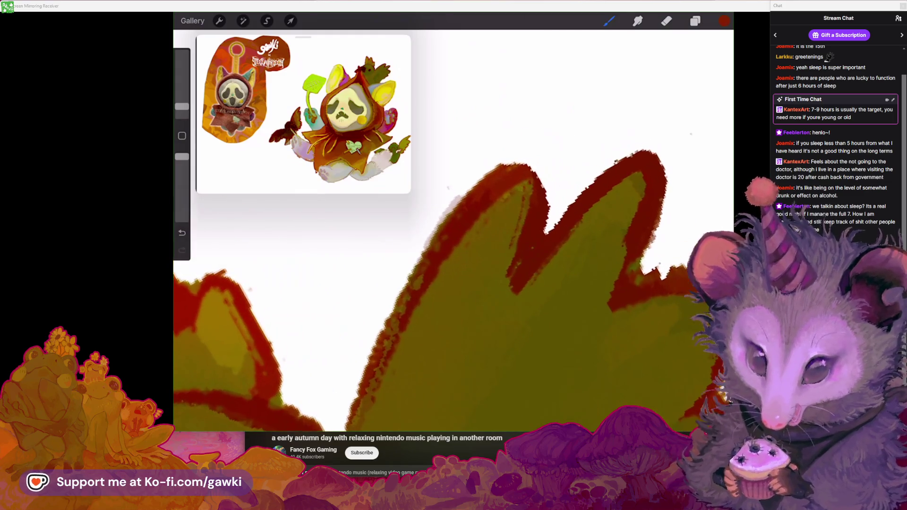
drag(532, 160, 552, 190)
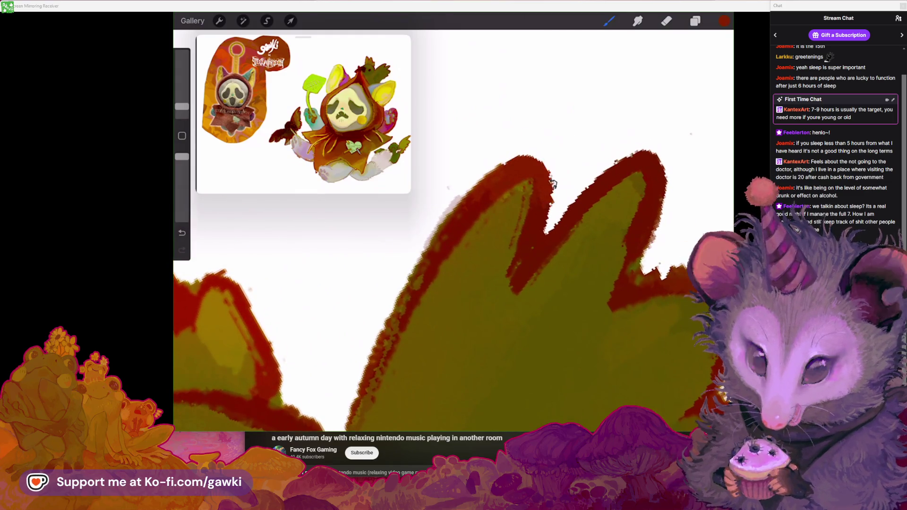
scroll(438, 290, down, 2)
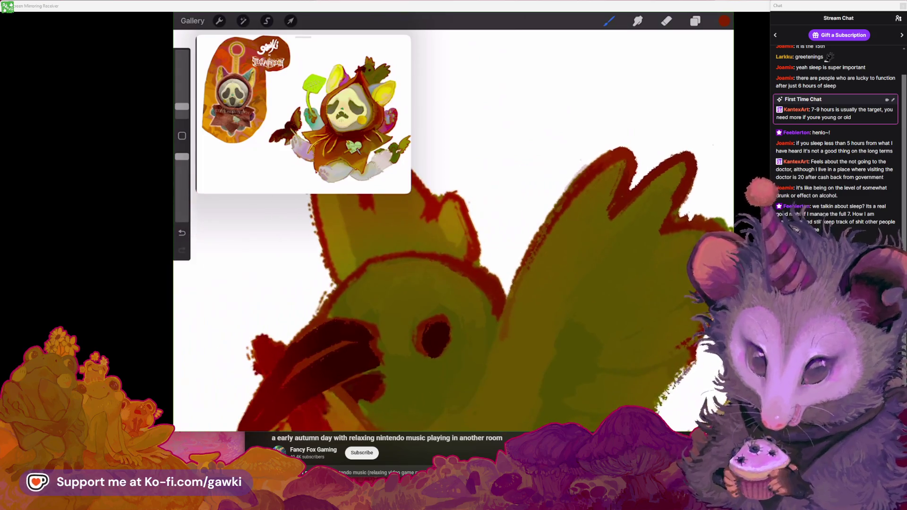
Alternate between Eraser and Brush to tidy the crest's edges, ending on the Eraser
click(667, 21)
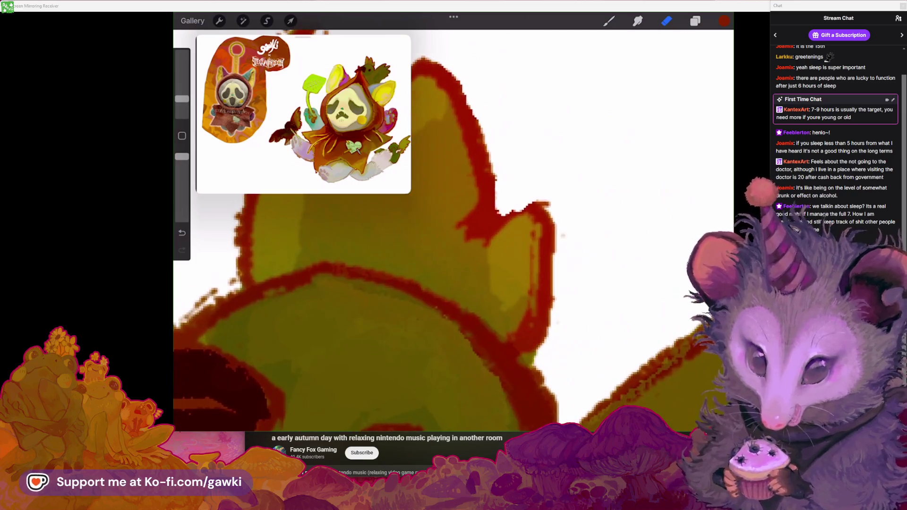
click(610, 21)
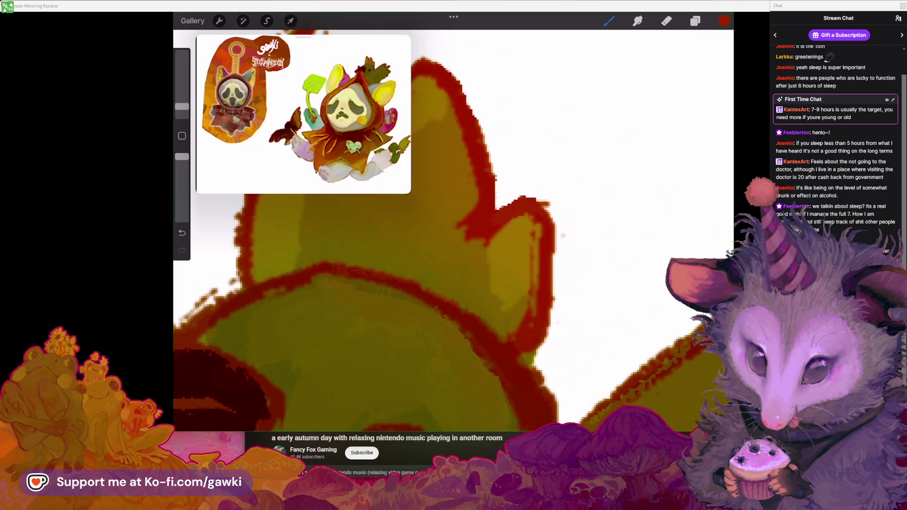
click(666, 21)
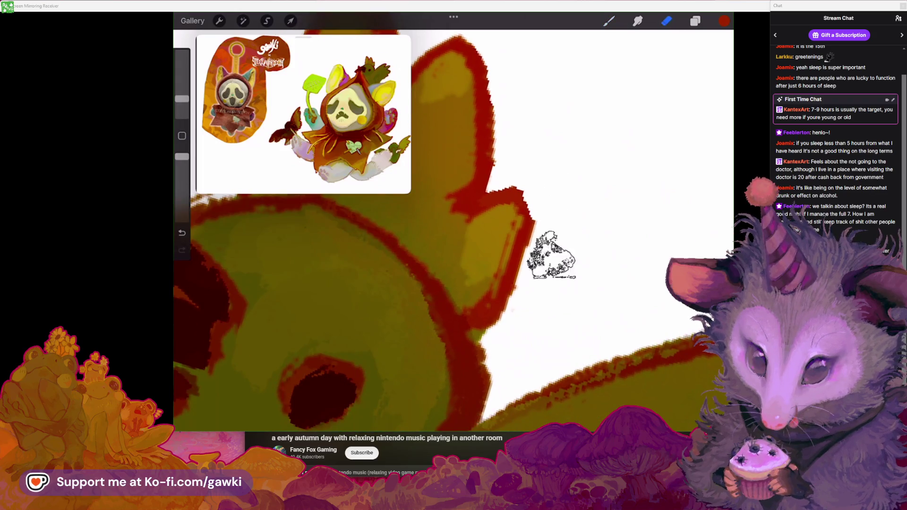
scroll(551, 255, down, 5)
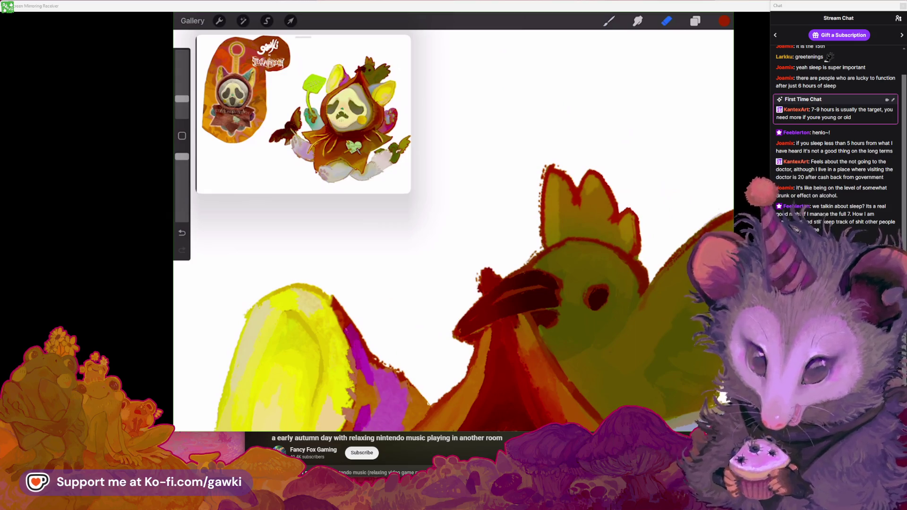
Zoom in on the bird's crest and return to the Brush tool, briefly viewing the Brush Library
scroll(458, 289, up, 2)
scroll(458, 288, up, 2)
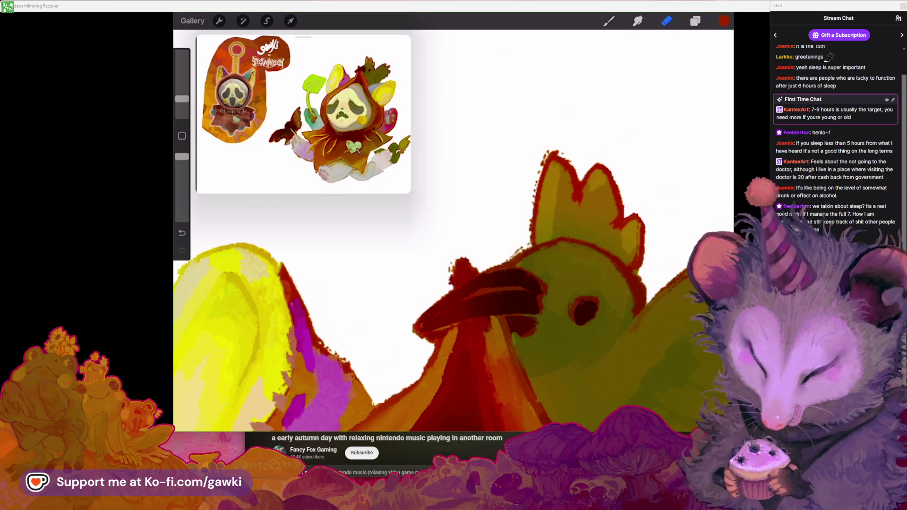
scroll(520, 284, up, 3)
scroll(520, 283, up, 2)
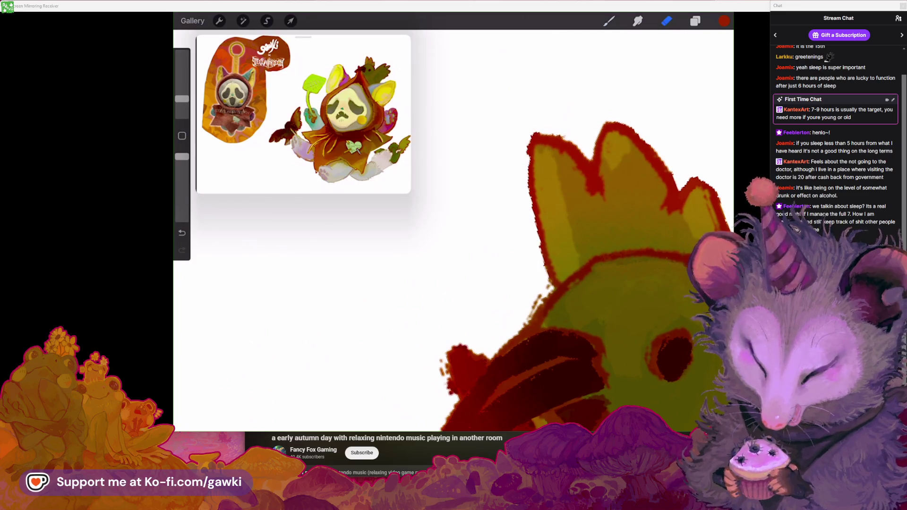
scroll(454, 279, down, 3)
scroll(454, 274, up, 3)
click(610, 21)
click(610, 21)
click(610, 20)
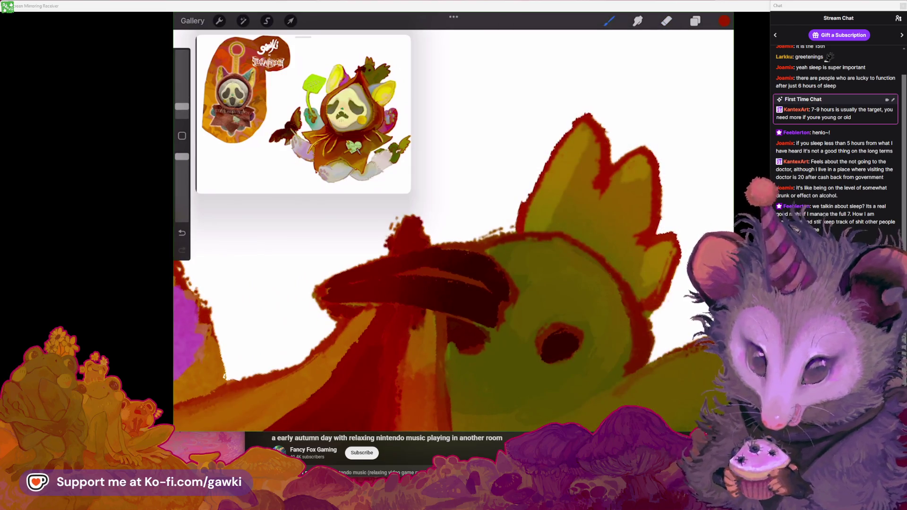
Outline the crest's left edge in red and sample the beak's dark red
mouse_move(522, 222)
mouse_down()
mouse_move(536, 169)
mouse_move(587, 111)
mouse_up()
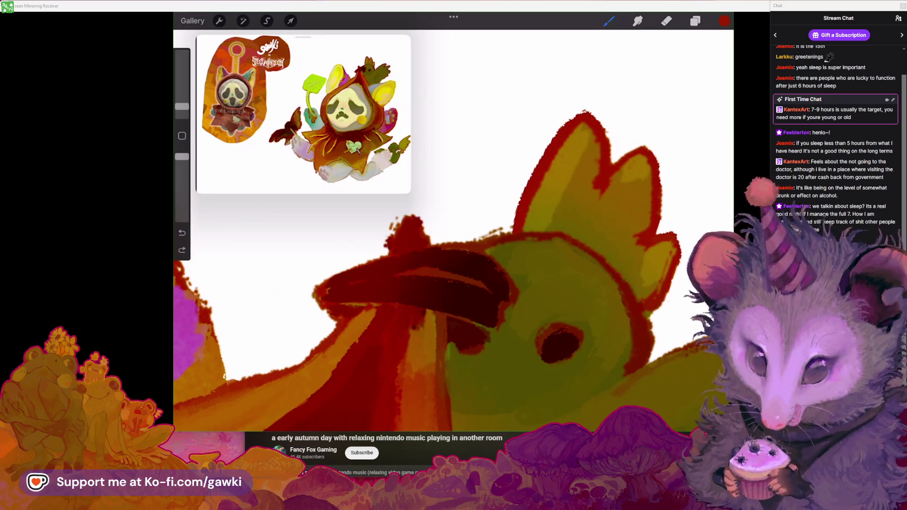
scroll(454, 269, down, 3)
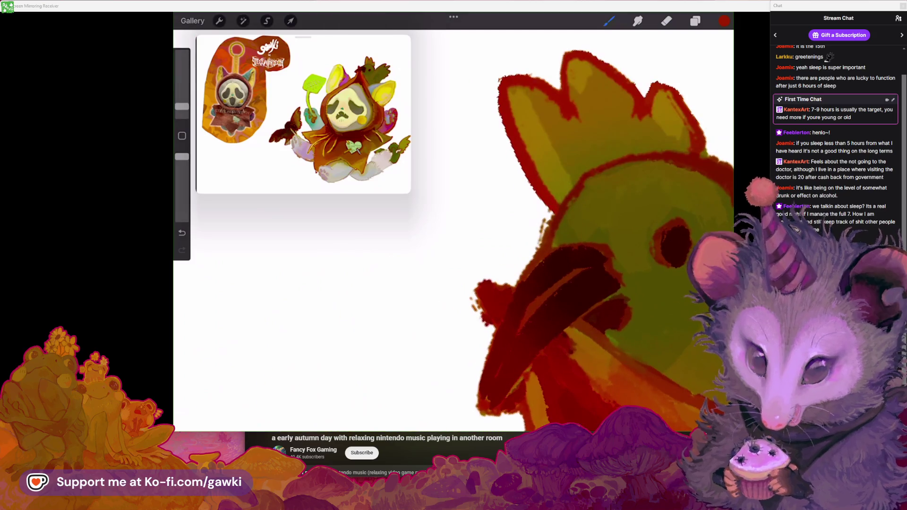
click(586, 210)
click(666, 21)
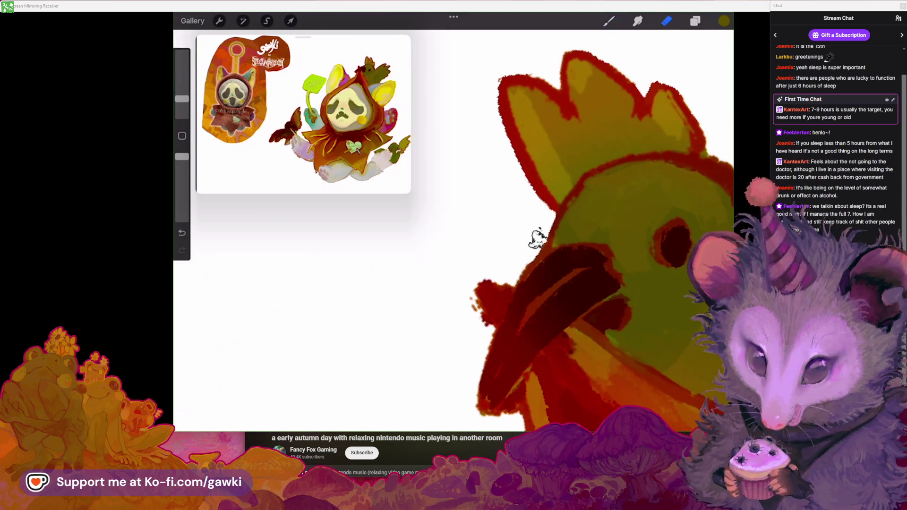
scroll(529, 243, down, 3)
scroll(530, 222, up, 3)
click(570, 184)
click(609, 20)
Sample the eye's dark maroon, the beak's red and the olive green beside the beak
scroll(614, 189, up, 2)
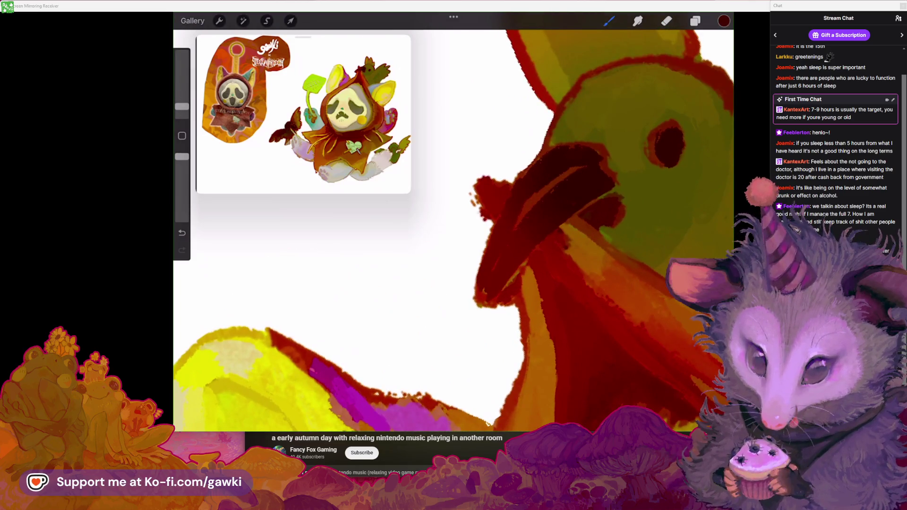
scroll(572, 209, up, 2)
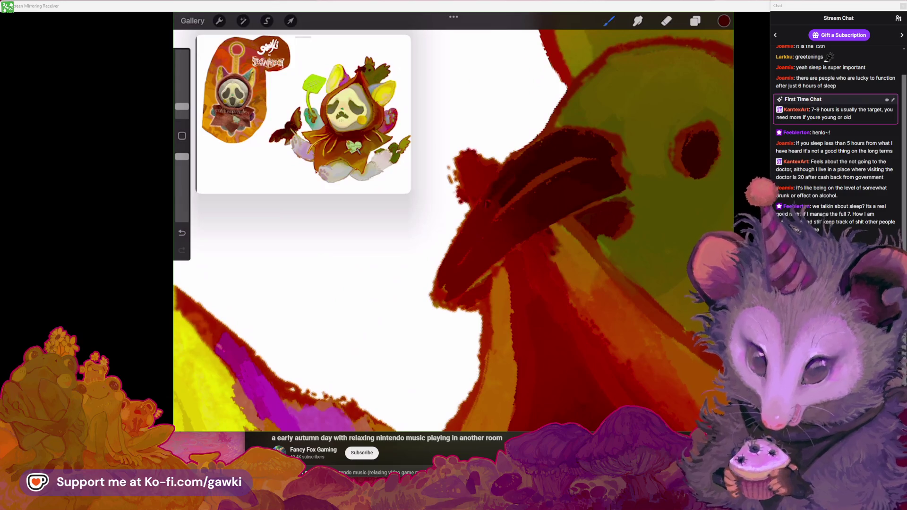
scroll(567, 198, down, 1)
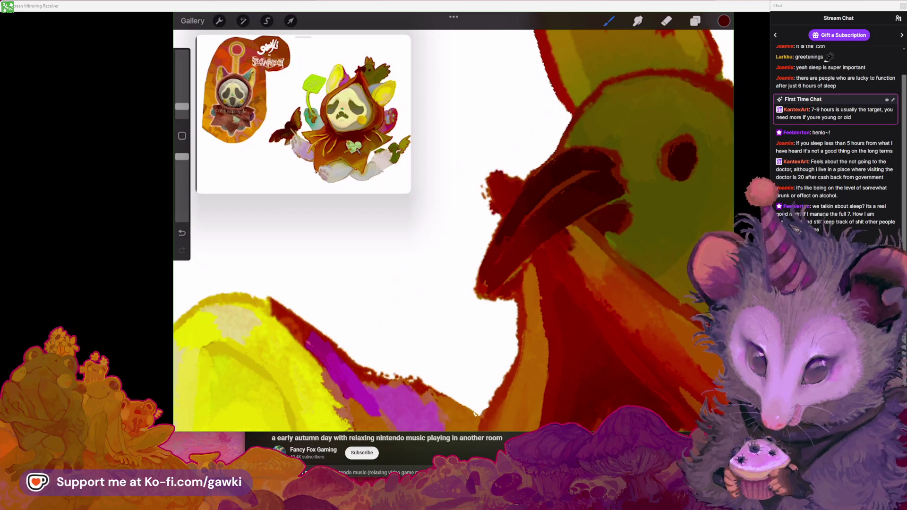
scroll(520, 212, down, 2)
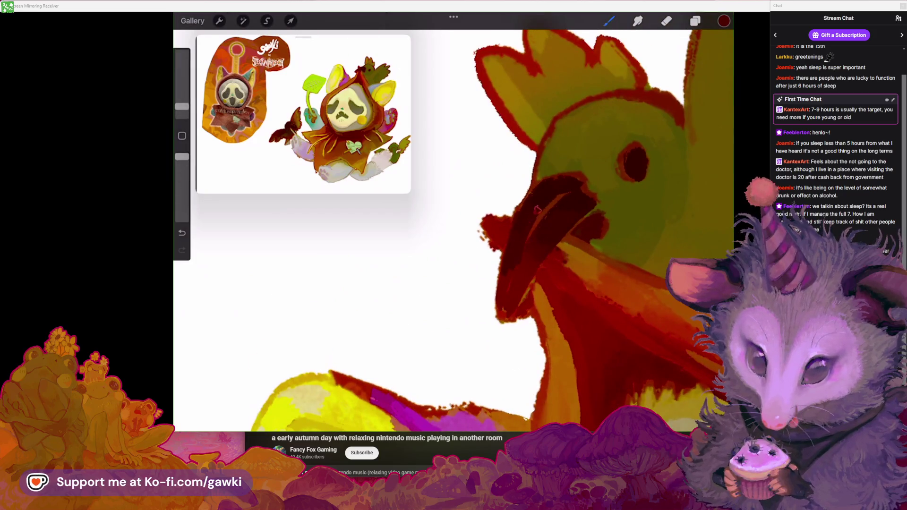
scroll(535, 258, up, 2)
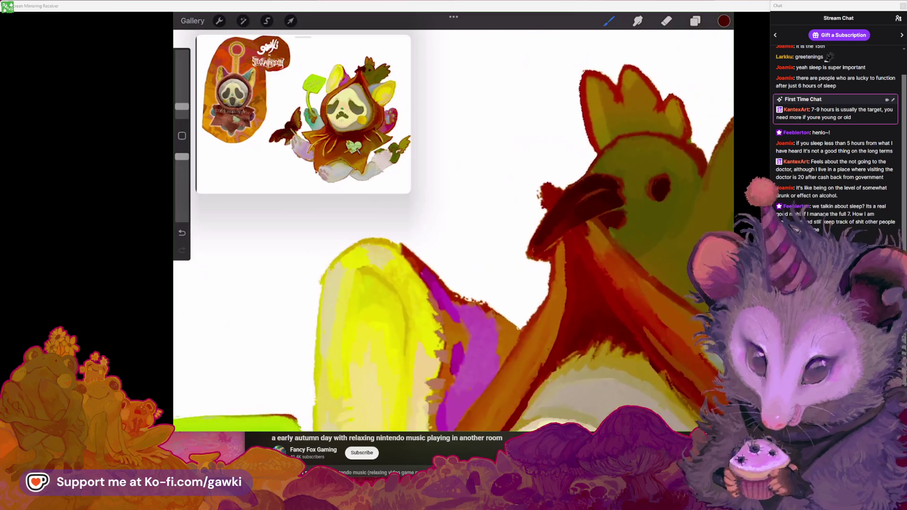
scroll(536, 257, up, 1)
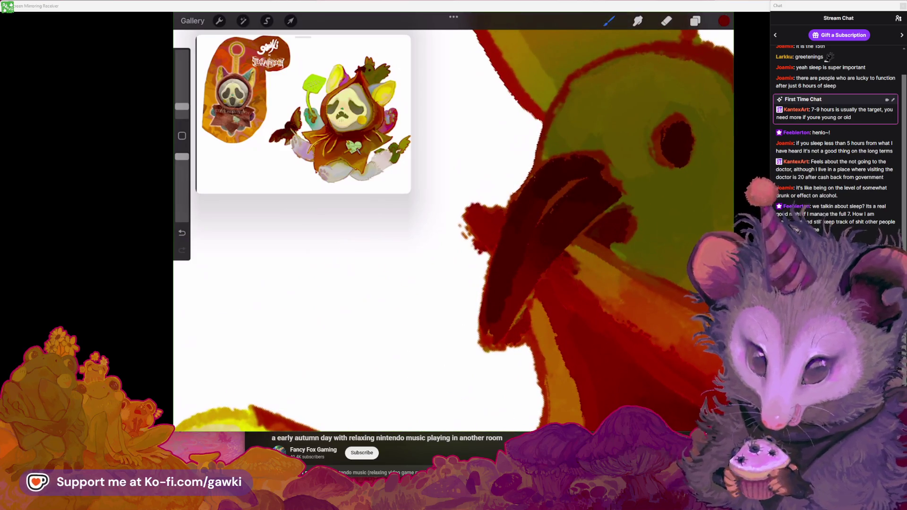
scroll(623, 161, down, 2)
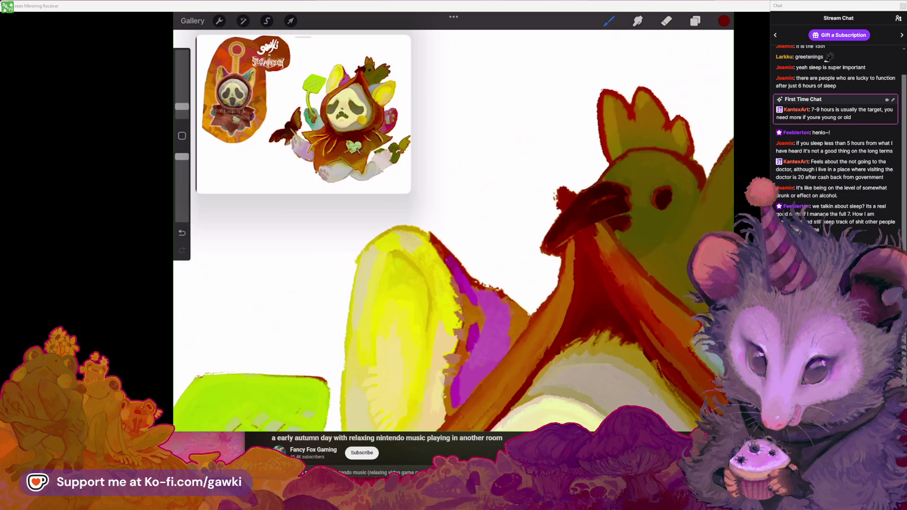
scroll(622, 161, up, 2)
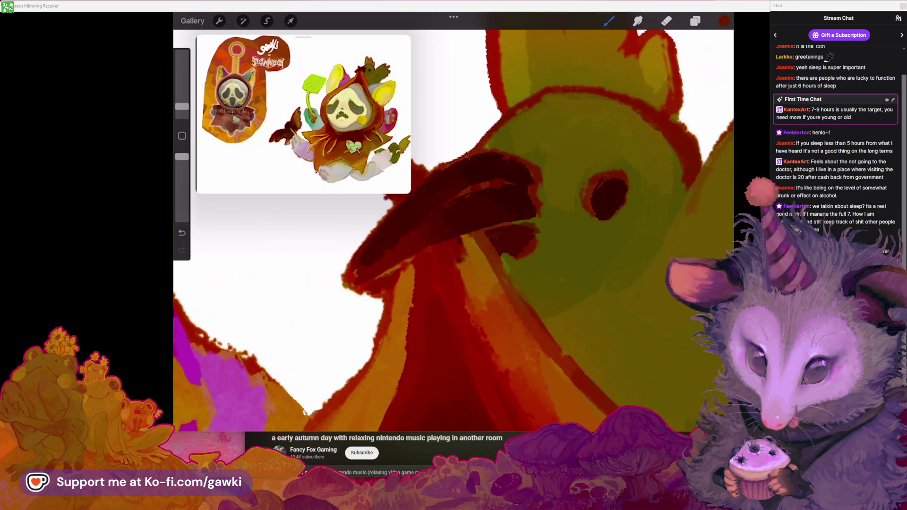
scroll(603, 203, up, 1)
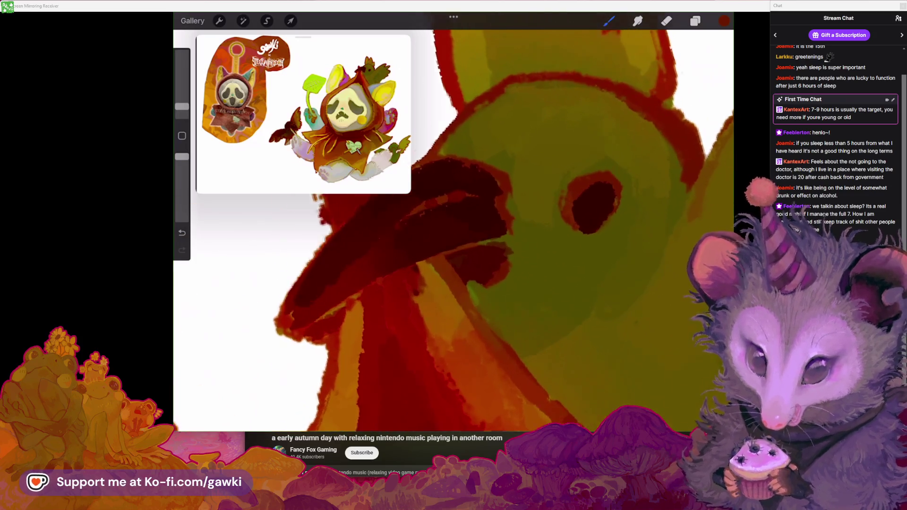
click(602, 201)
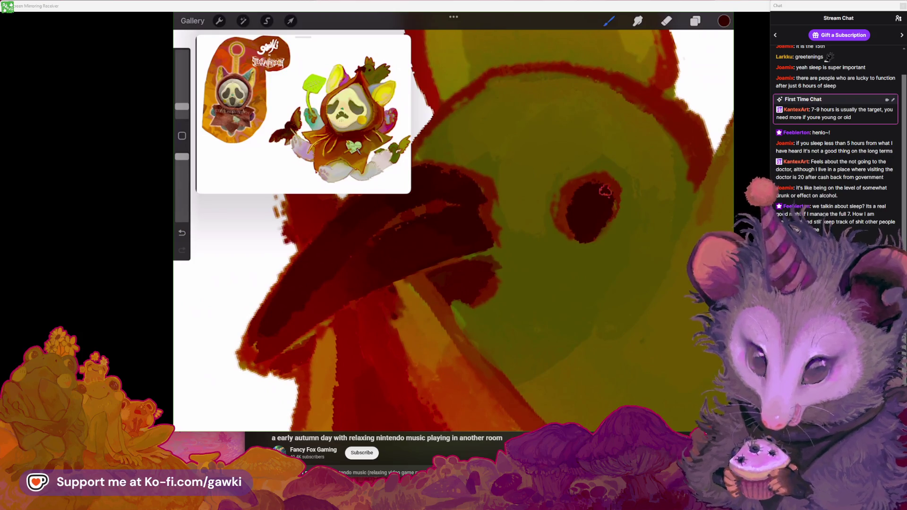
scroll(454, 227, down, 3)
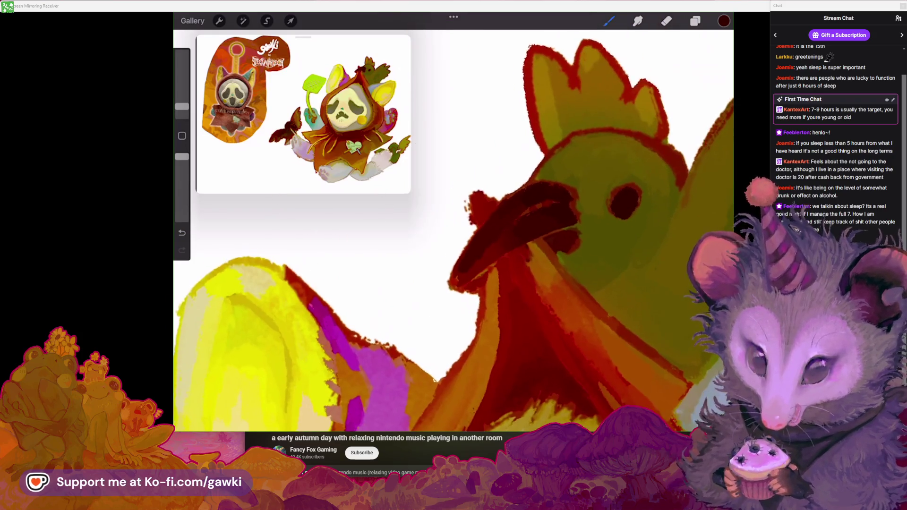
scroll(453, 227, up, 3)
click(558, 190)
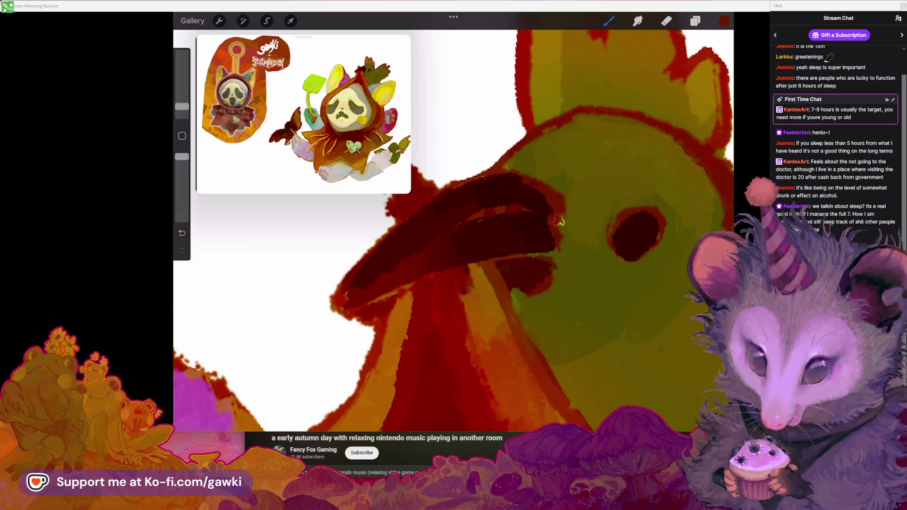
click(586, 244)
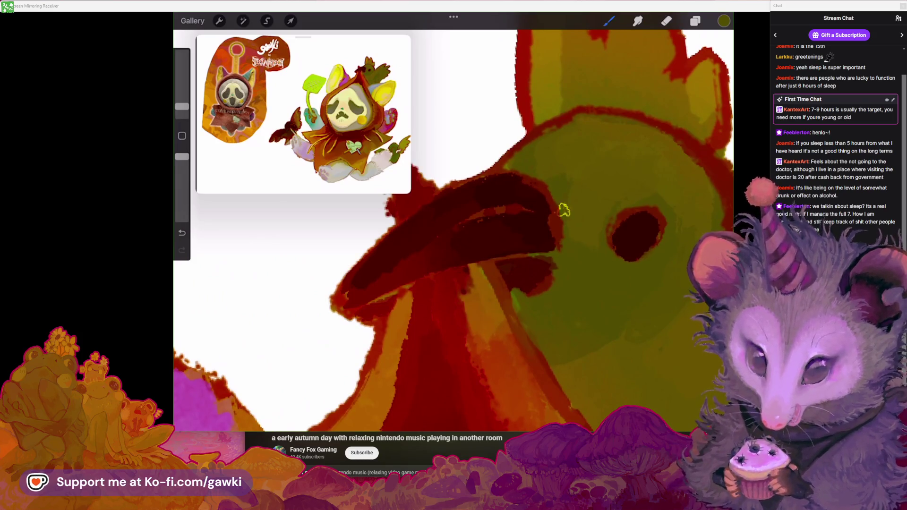
Sample more reds from the beak and a colour from the bird's head
scroll(453, 227, down, 3)
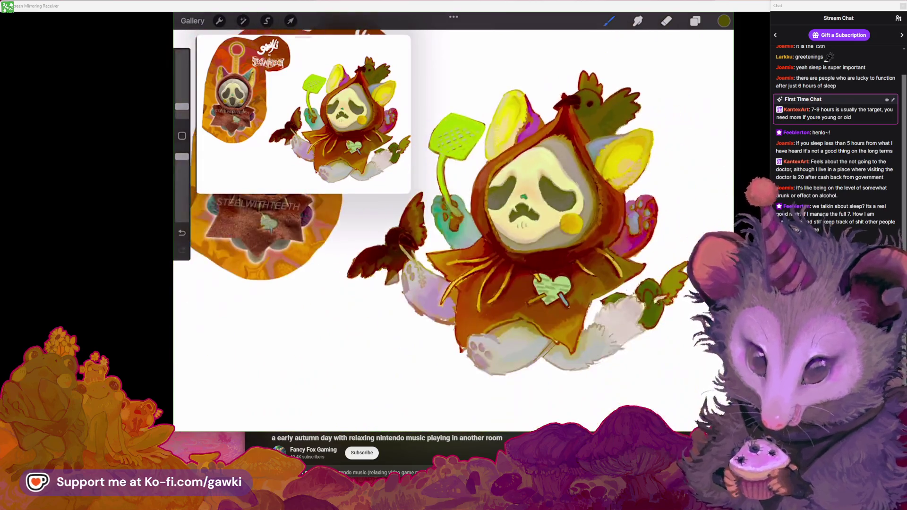
scroll(453, 227, up, 3)
scroll(519, 213, up, 3)
scroll(520, 213, up, 2)
click(594, 224)
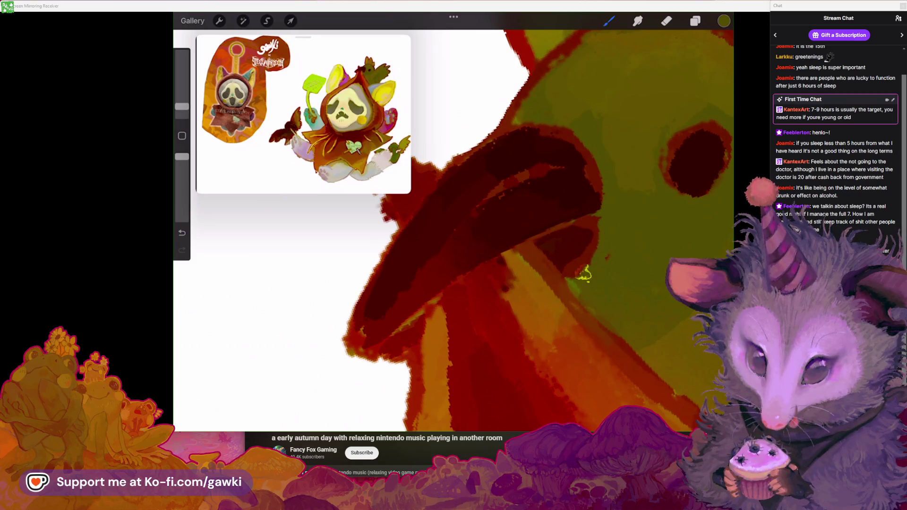
scroll(453, 227, down, 3)
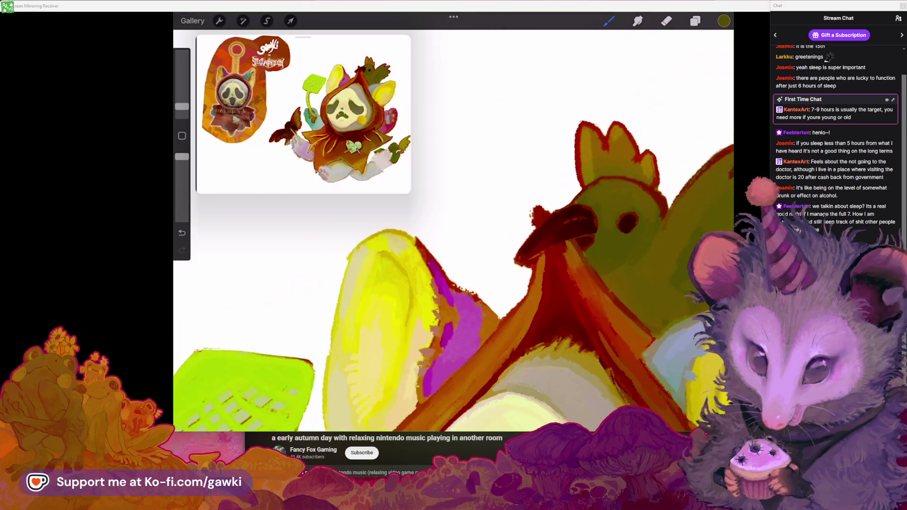
scroll(454, 227, up, 3)
click(610, 170)
scroll(519, 236, up, 1)
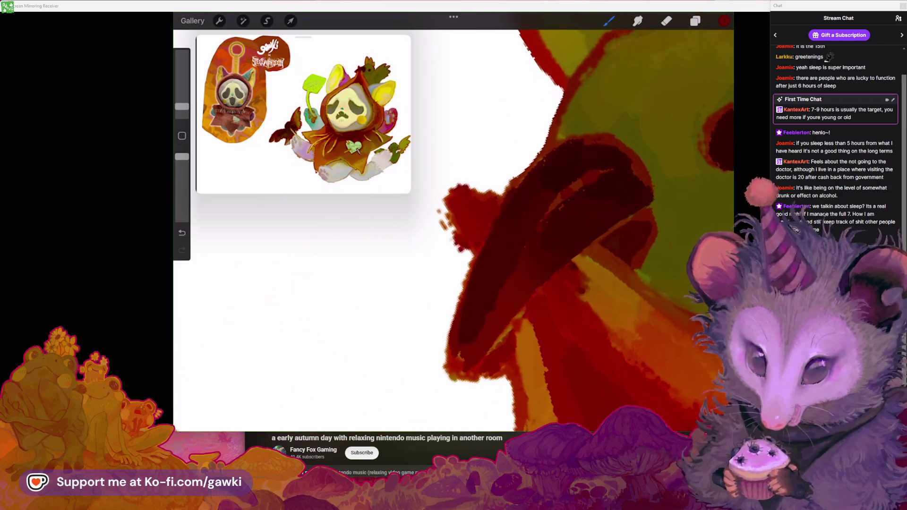
scroll(454, 227, down, 2)
click(578, 149)
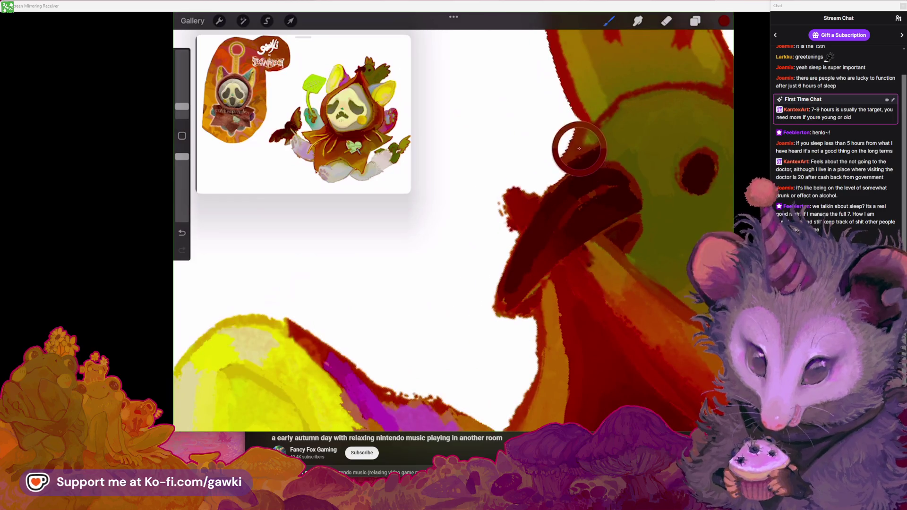
scroll(454, 227, down, 2)
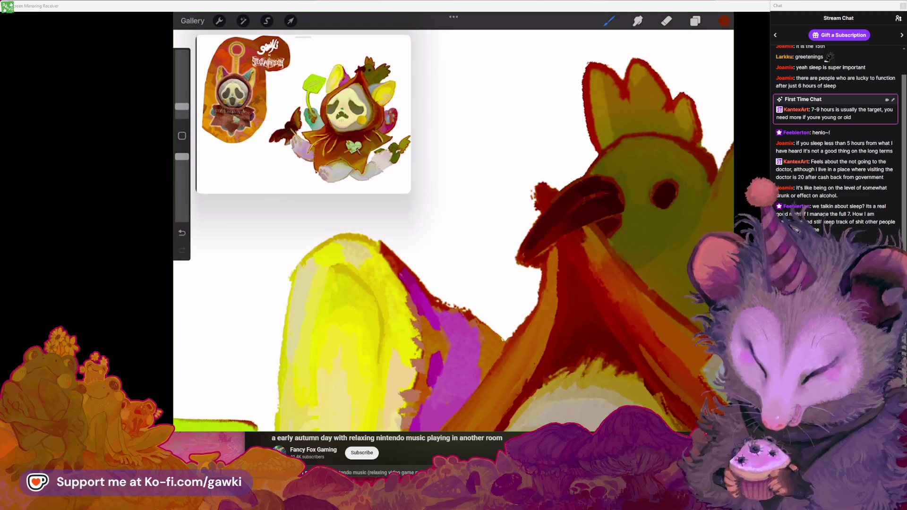
scroll(454, 227, up, 3)
Paint dark red shading along the beak's top and underside, undoing a stray mark near the eye
mouse_move(610, 156)
mouse_down()
mouse_move(541, 174)
mouse_move(547, 183)
mouse_up()
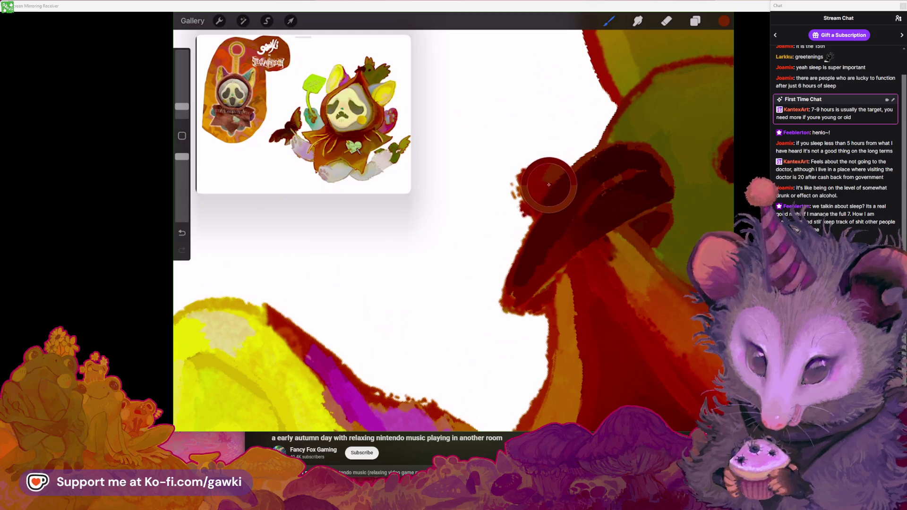
click(546, 184)
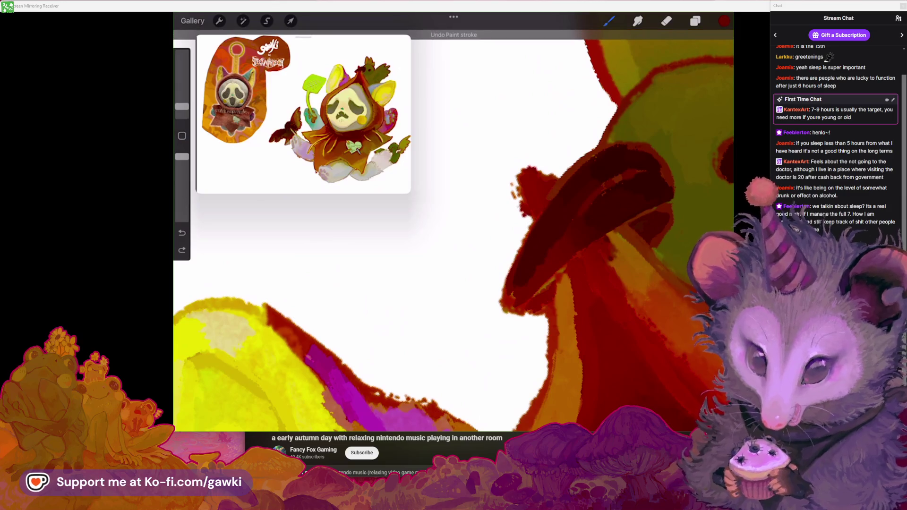
key(ctrl+z)
scroll(473, 212, down, 3)
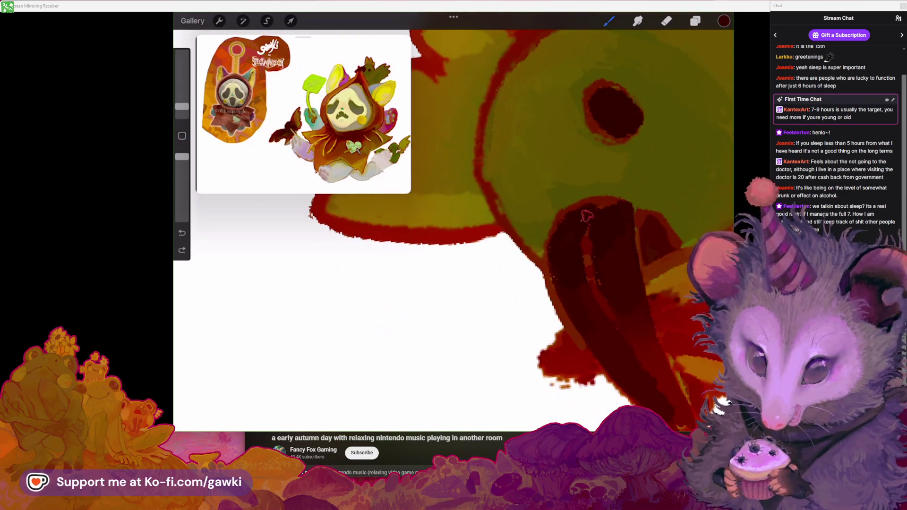
drag(570, 222, 598, 208)
scroll(454, 212, down, 2)
Resample brighter reds and olive greens around the beak, then switch to the eraser
click(580, 229)
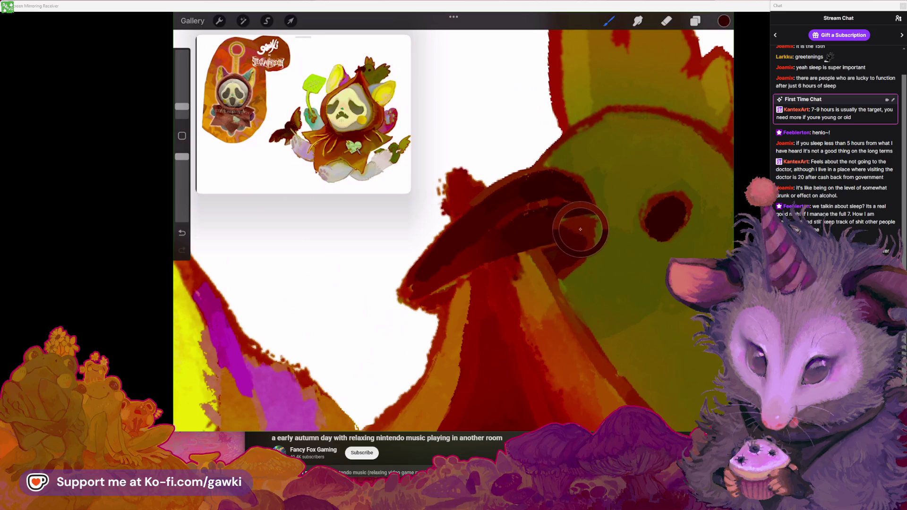
scroll(454, 227, down, 3)
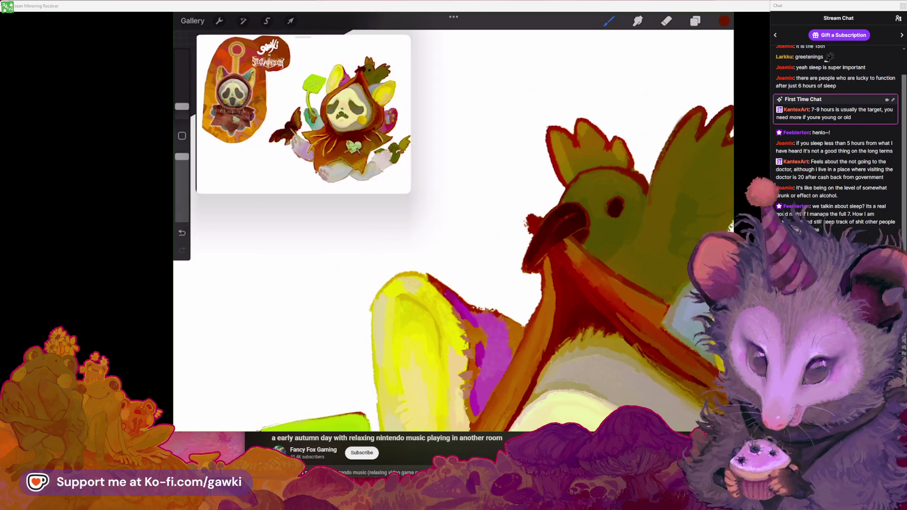
scroll(453, 227, up, 3)
click(594, 234)
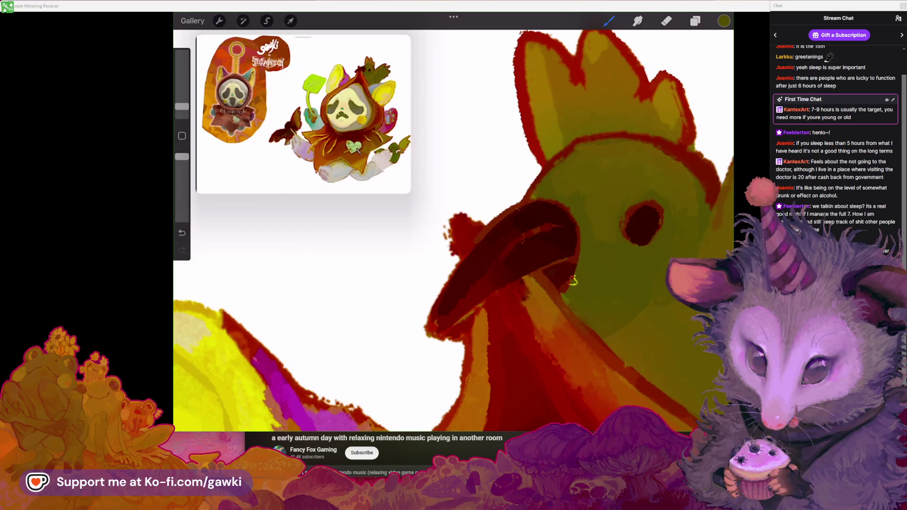
scroll(454, 227, up, 3)
click(562, 222)
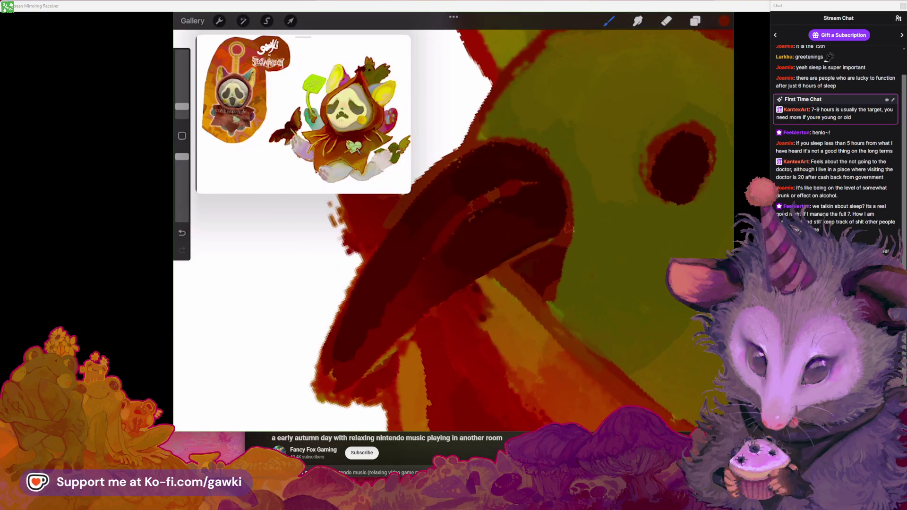
scroll(566, 257, down, 3)
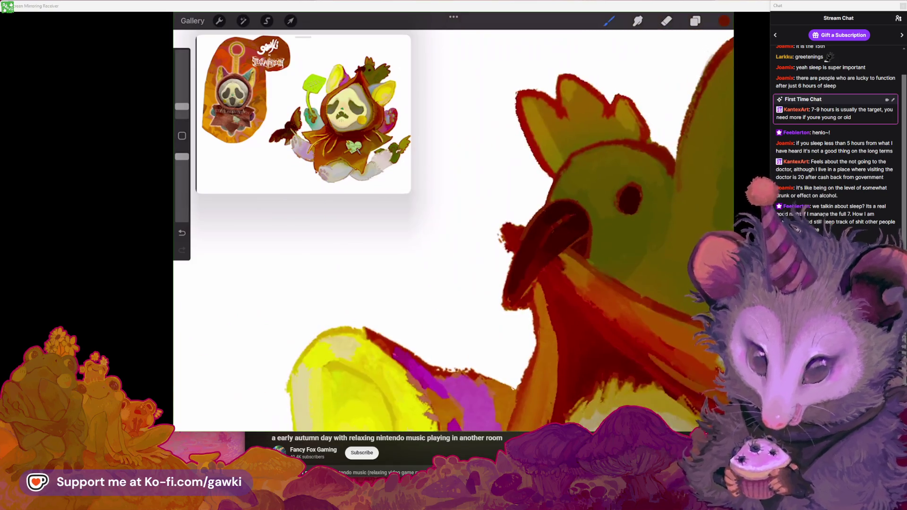
scroll(566, 258, up, 2)
click(592, 229)
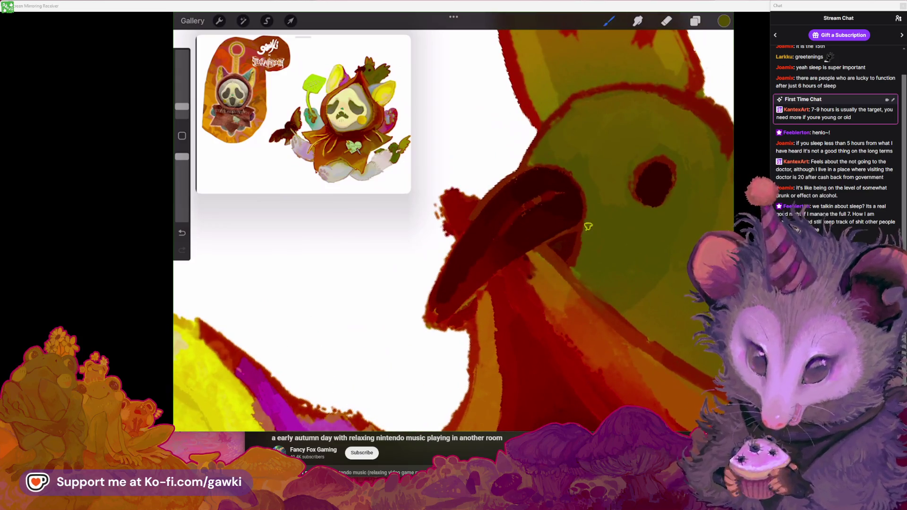
scroll(575, 268, down, 3)
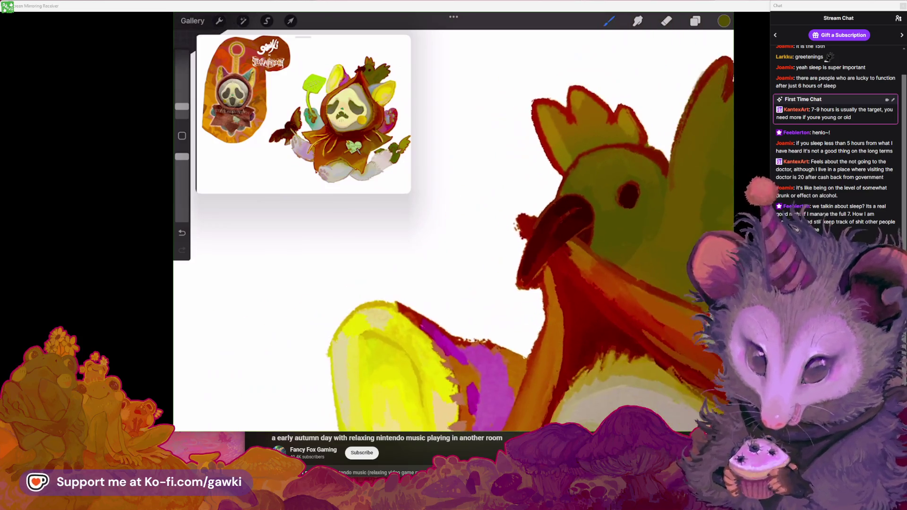
scroll(574, 268, up, 3)
scroll(472, 213, up, 2)
click(666, 21)
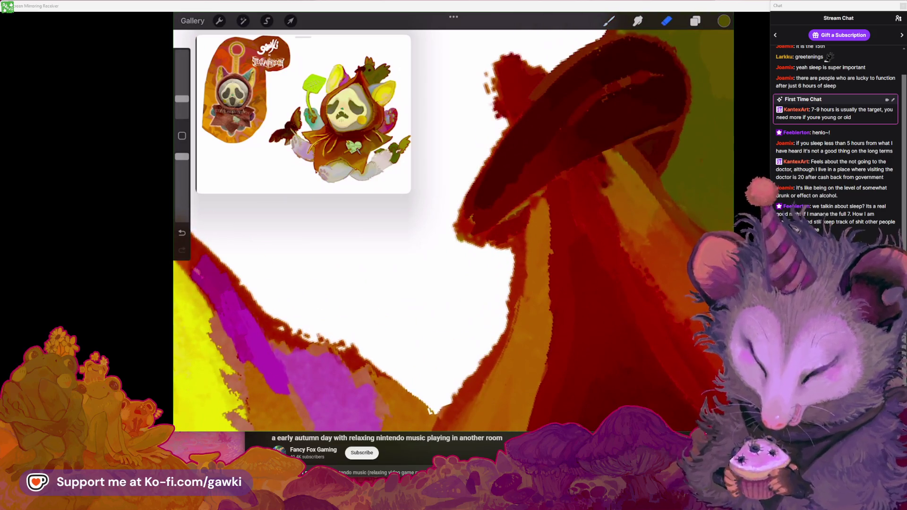
Erase the ragged left and lower edges of the beak, undoing one bad stroke
drag(442, 236, 477, 187)
key(ctrl+z)
drag(182, 99, 181, 106)
drag(440, 238, 473, 179)
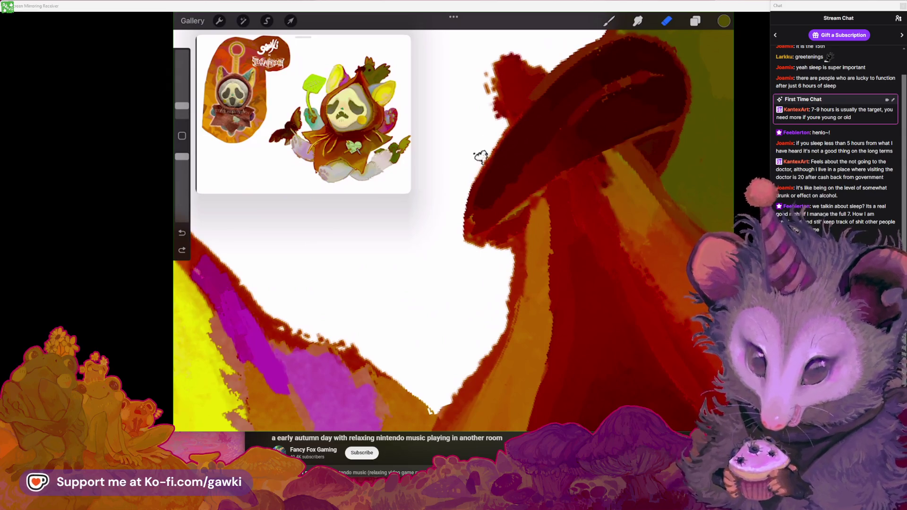
mouse_move(465, 242)
mouse_down()
mouse_move(486, 241)
mouse_move(520, 283)
mouse_up()
Trim the ragged edge down the beak's side and erase red speckles beside its tip
click(609, 21)
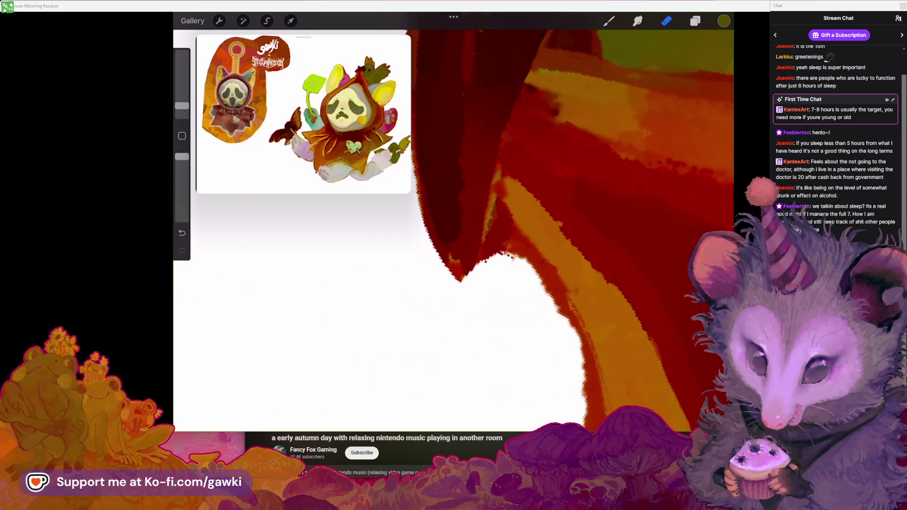
click(536, 250)
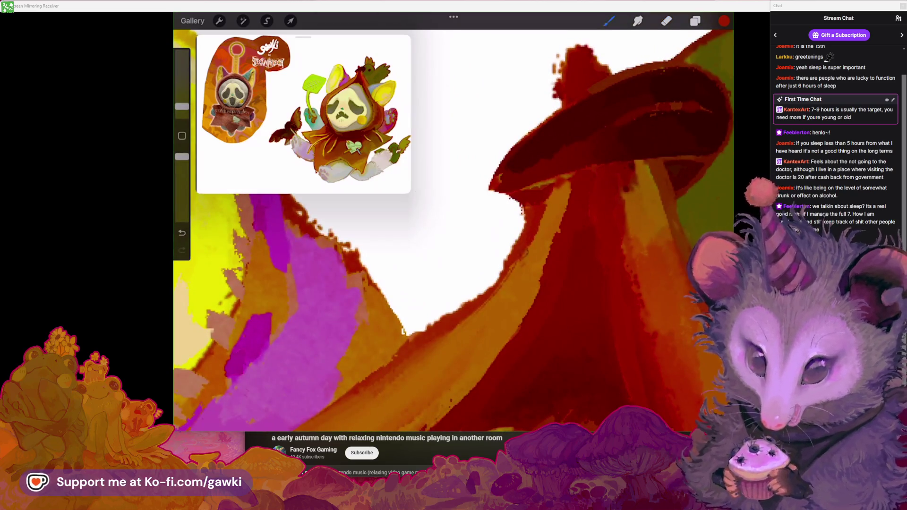
scroll(454, 222, up, 2)
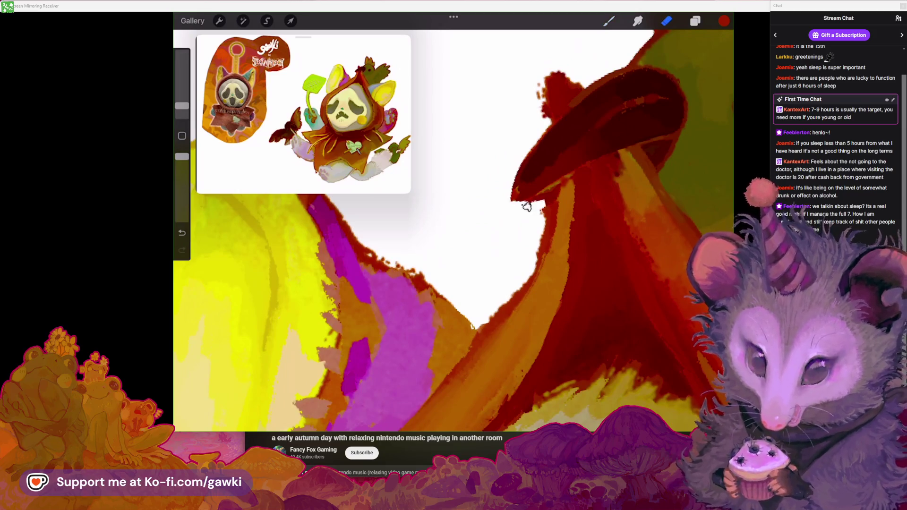
mouse_move(541, 226)
mouse_down()
mouse_move(522, 274)
mouse_move(481, 328)
mouse_up()
scroll(454, 222, down, 3)
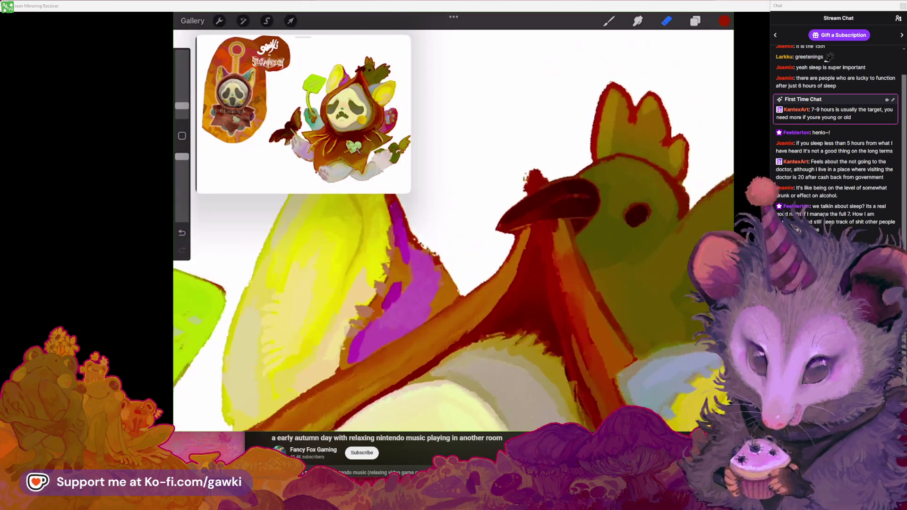
click(534, 167)
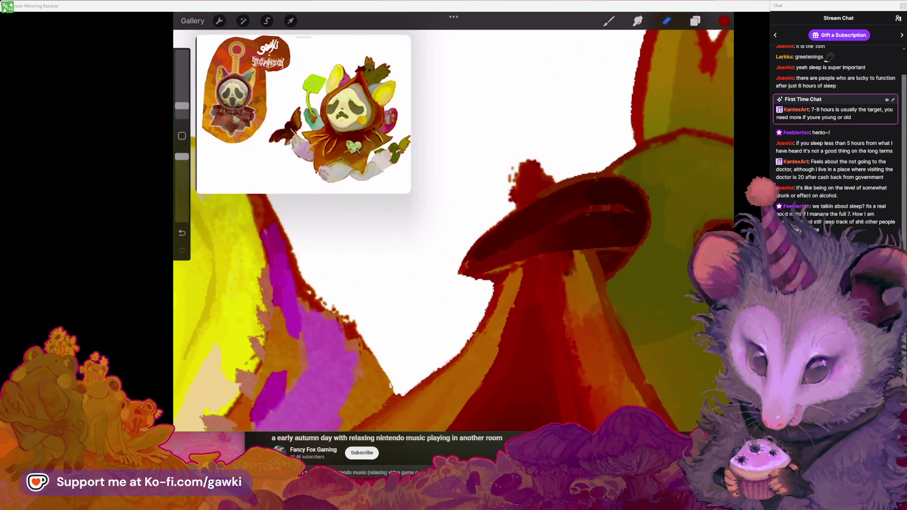
drag(505, 200, 510, 193)
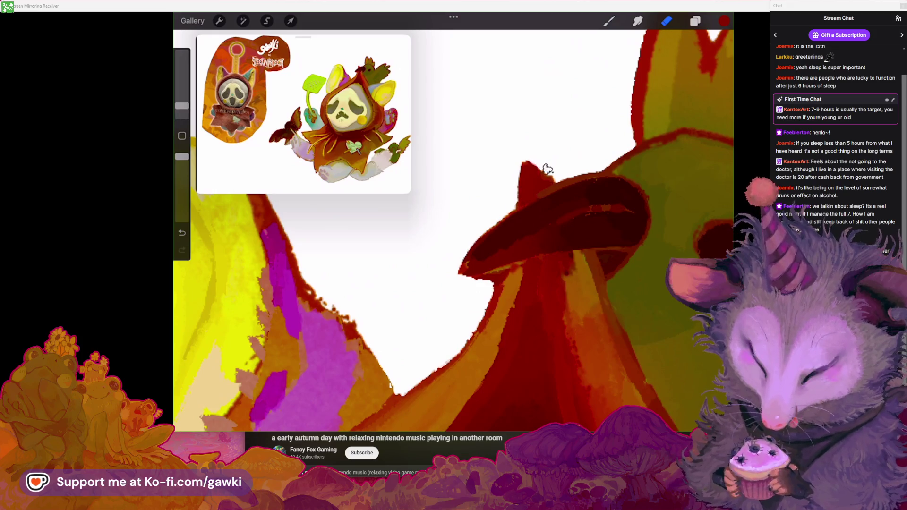
scroll(553, 174, up, 3)
scroll(477, 264, up, 5)
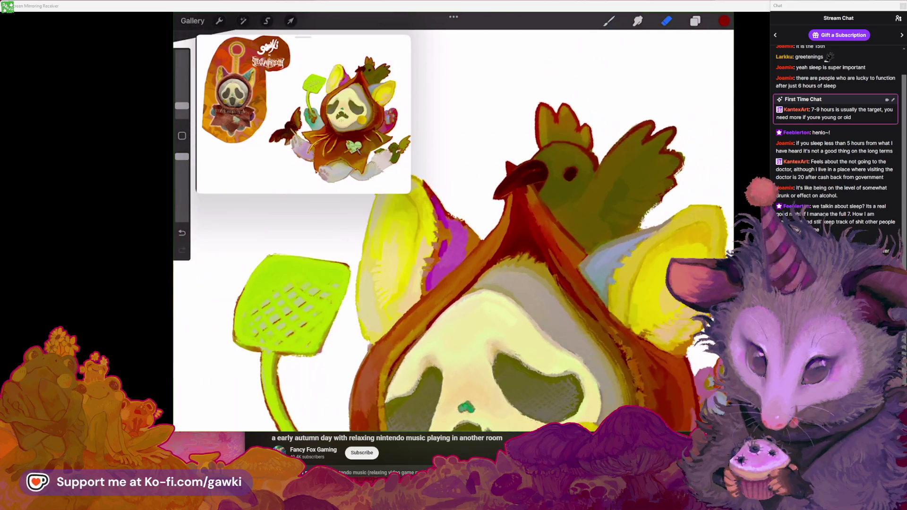
Outline the green wing's top and right edge in red-brown sampled from the comb
click(599, 138)
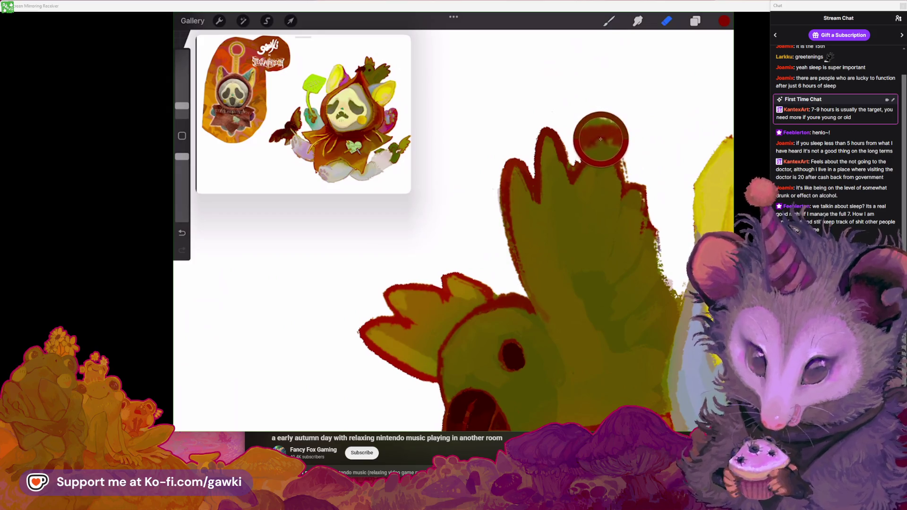
scroll(545, 189, up, 3)
drag(544, 189, 591, 166)
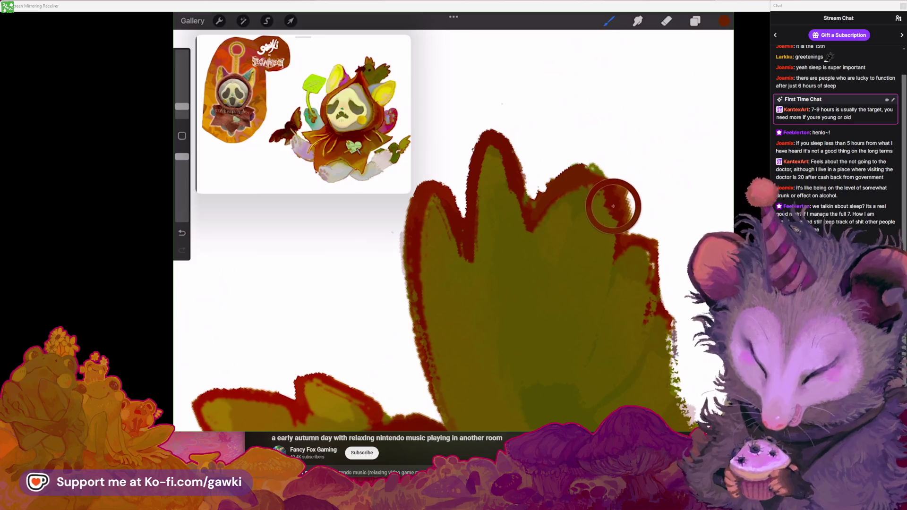
scroll(520, 236, up, 3)
drag(591, 180, 605, 248)
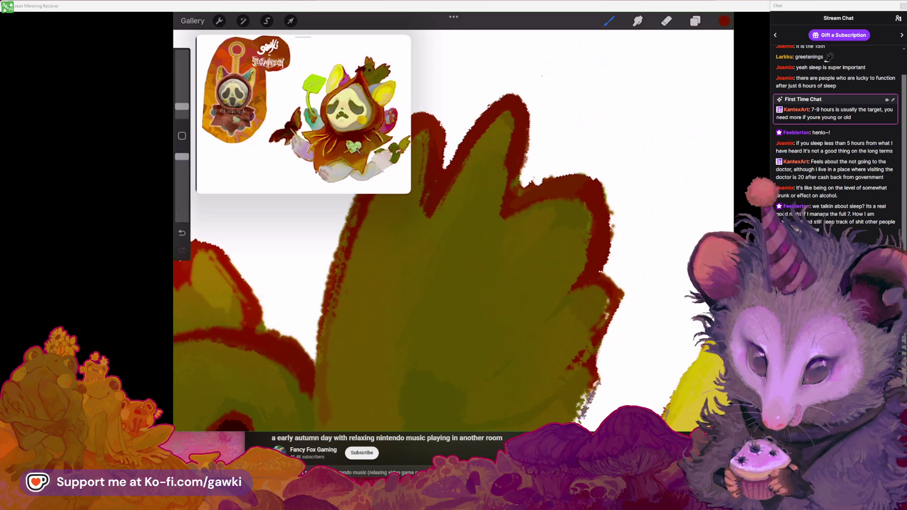
scroll(472, 236, down, 2)
Erase ragged bits along the wing's red-brown outline
click(667, 20)
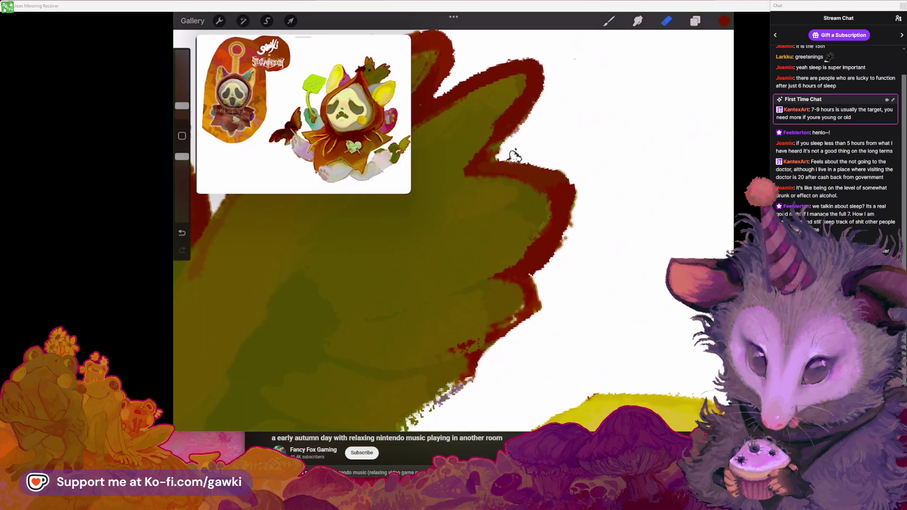
drag(582, 221, 559, 246)
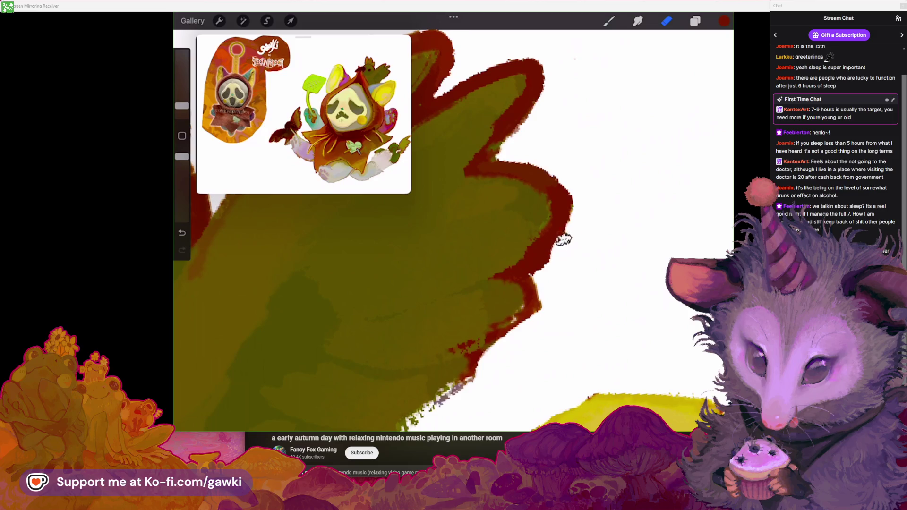
scroll(453, 232, down, 3)
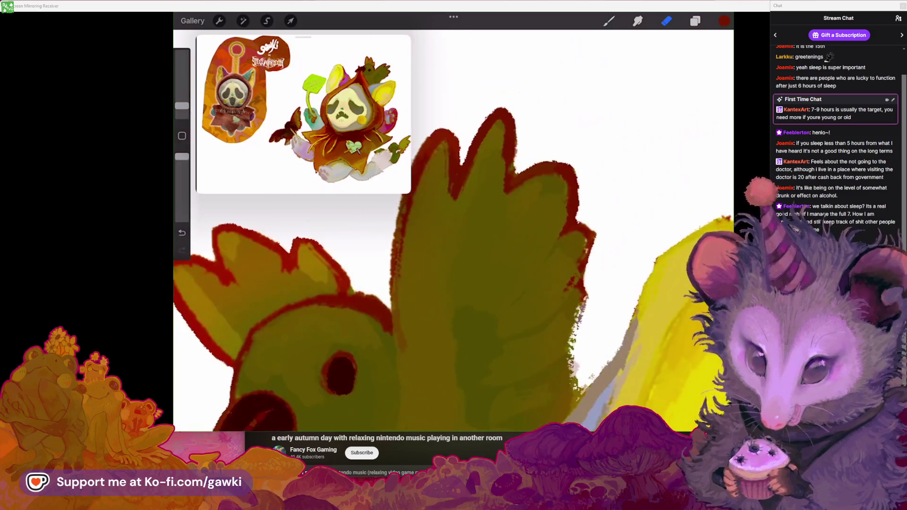
drag(552, 180, 548, 154)
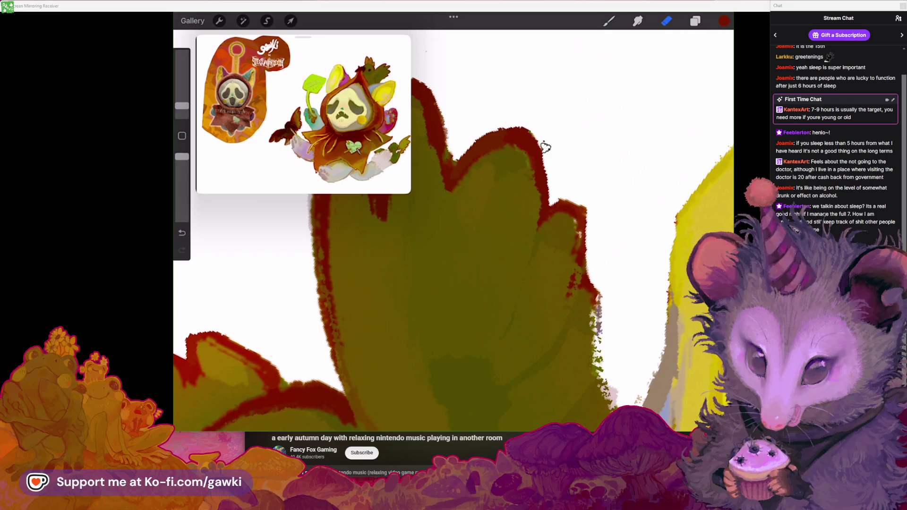
drag(580, 192, 567, 194)
key(b)
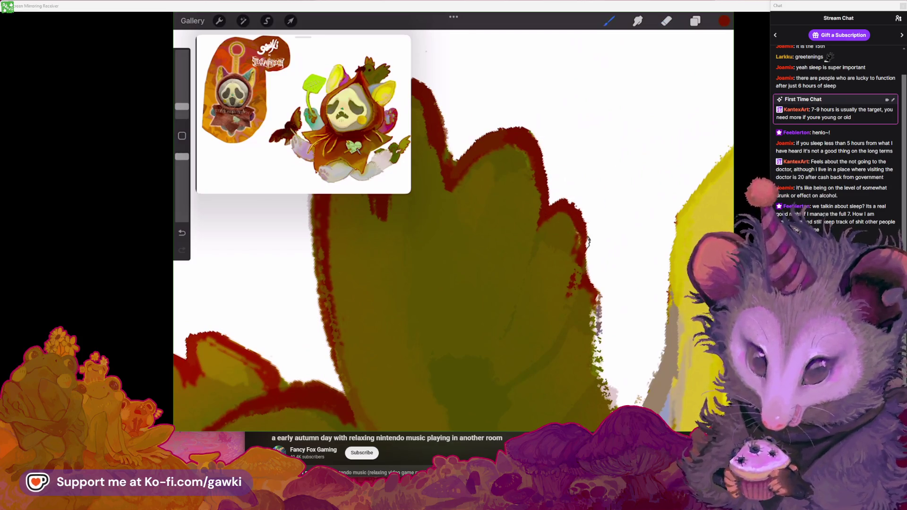
Paint red outline along the jagged wing edge and fill the white gap with olive green
scroll(454, 236, down, 5)
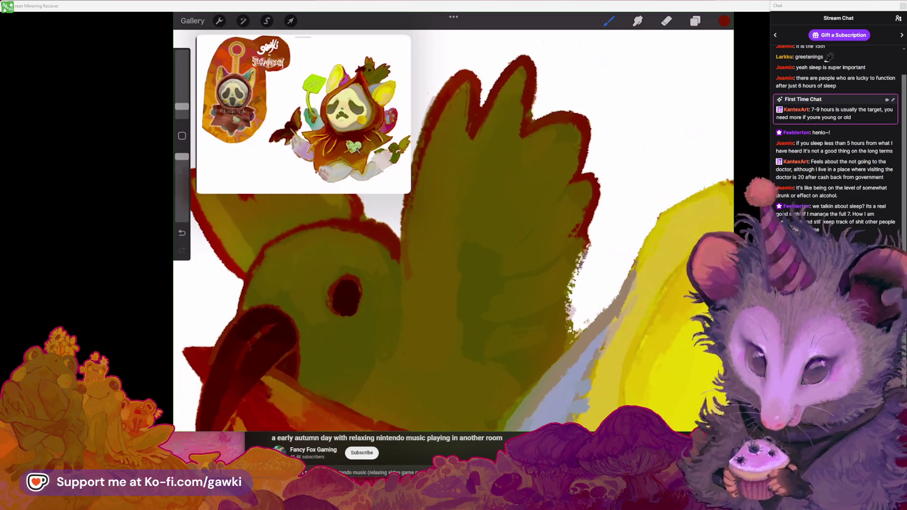
drag(588, 248, 565, 303)
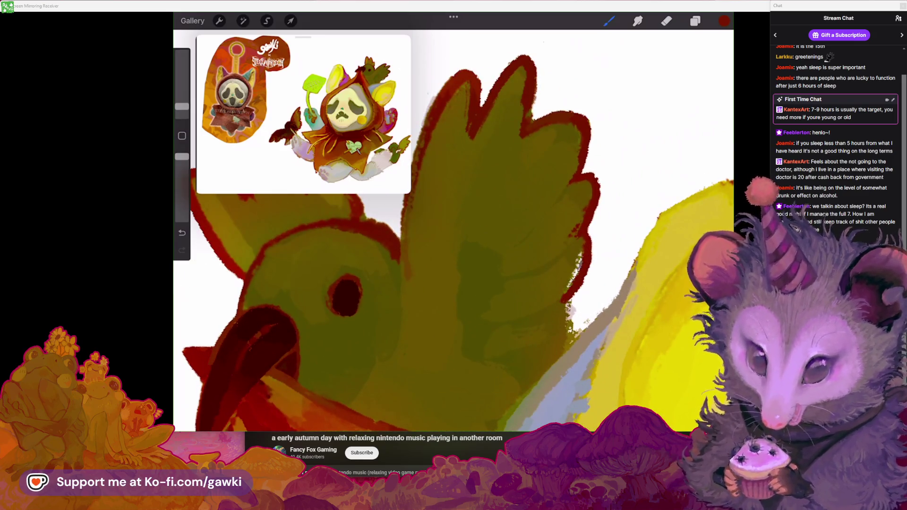
click(578, 219)
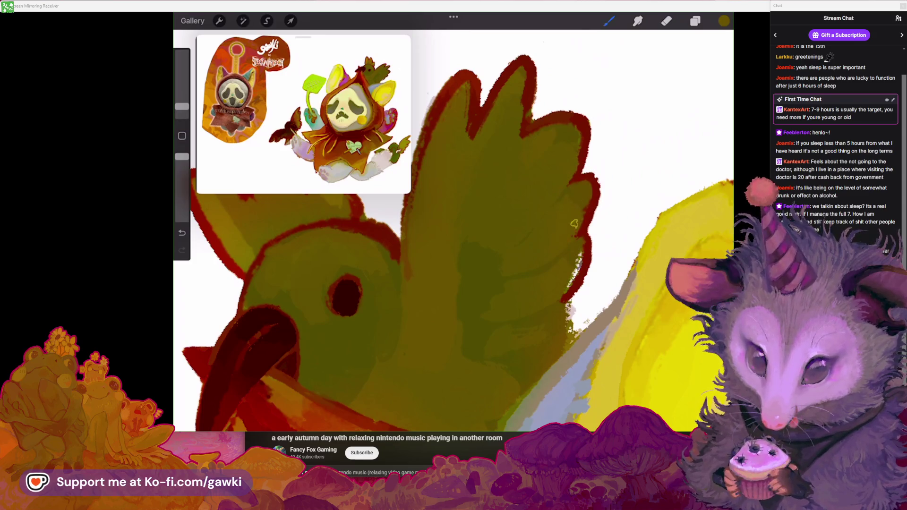
drag(567, 261, 582, 240)
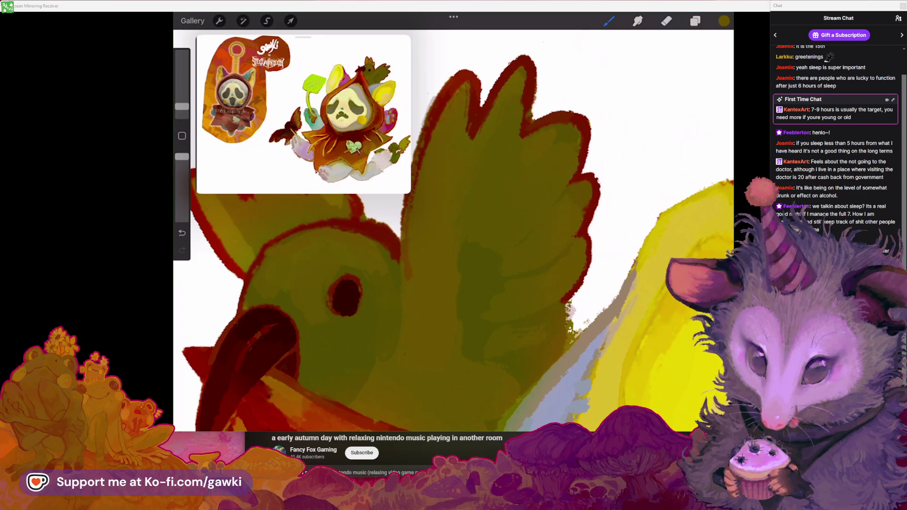
scroll(453, 222, down, 5)
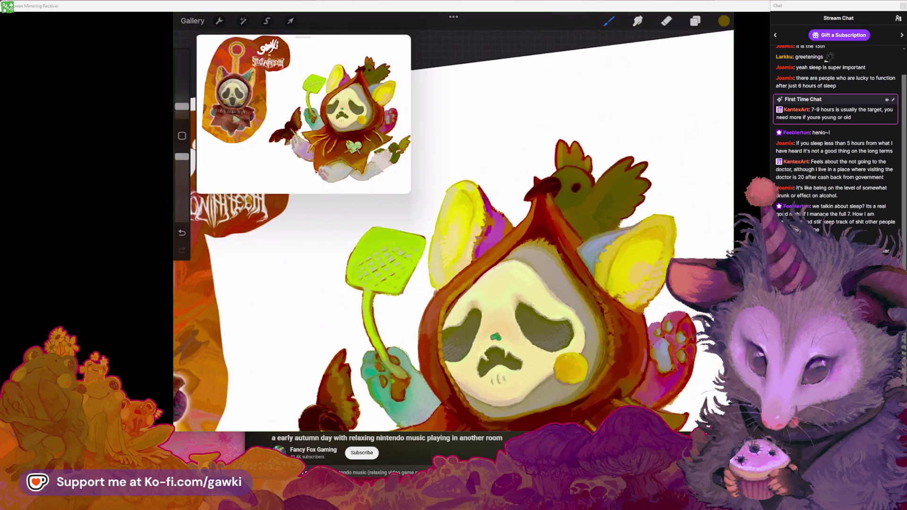
scroll(576, 189, up, 5)
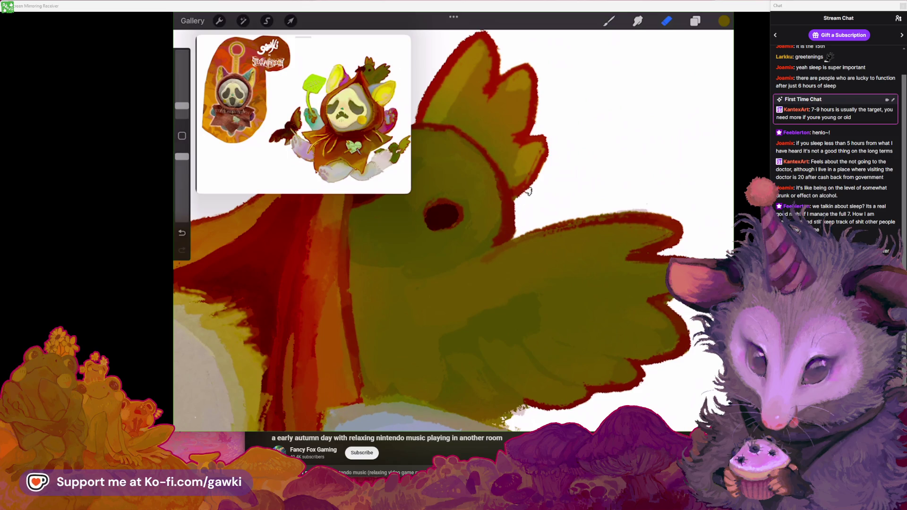
scroll(436, 230, down, 2)
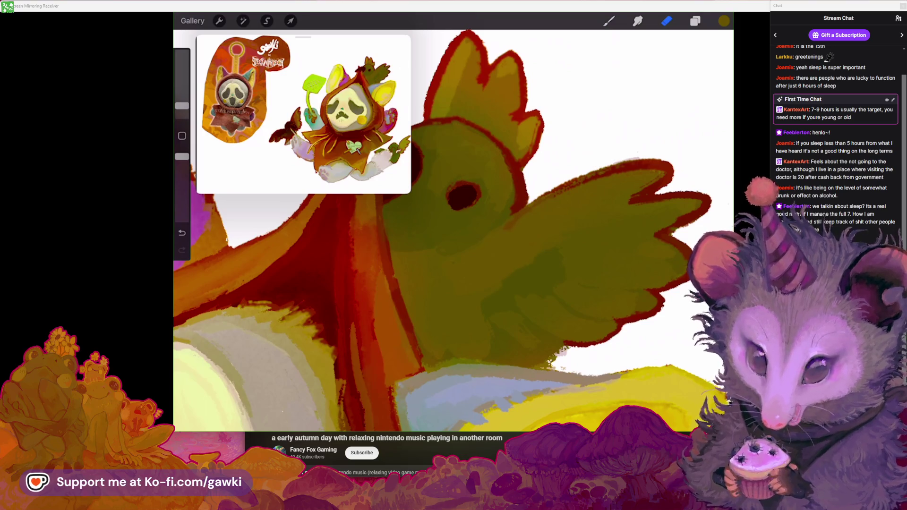
scroll(467, 194, down, 2)
scroll(472, 189, up, 5)
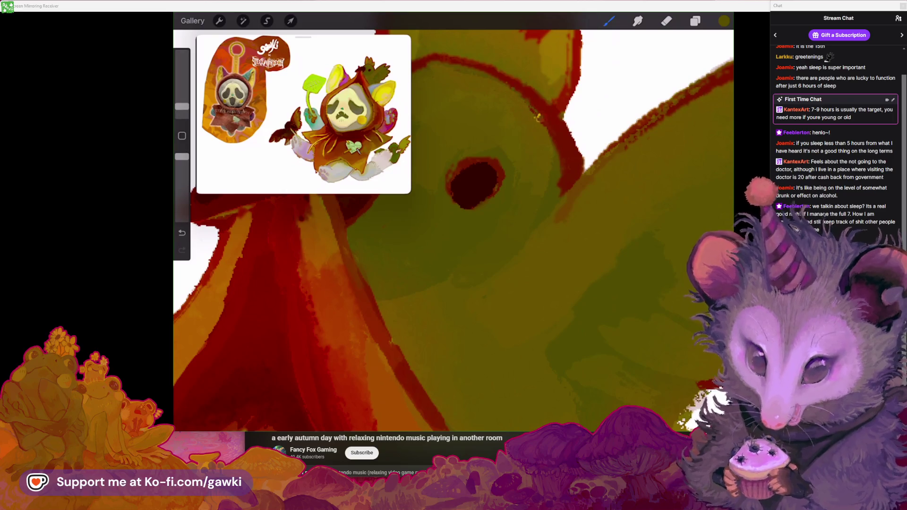
Undo a stray stroke and darken the bird's upper wing with deeper green
key(ctrl+z)
scroll(454, 227, down, 3)
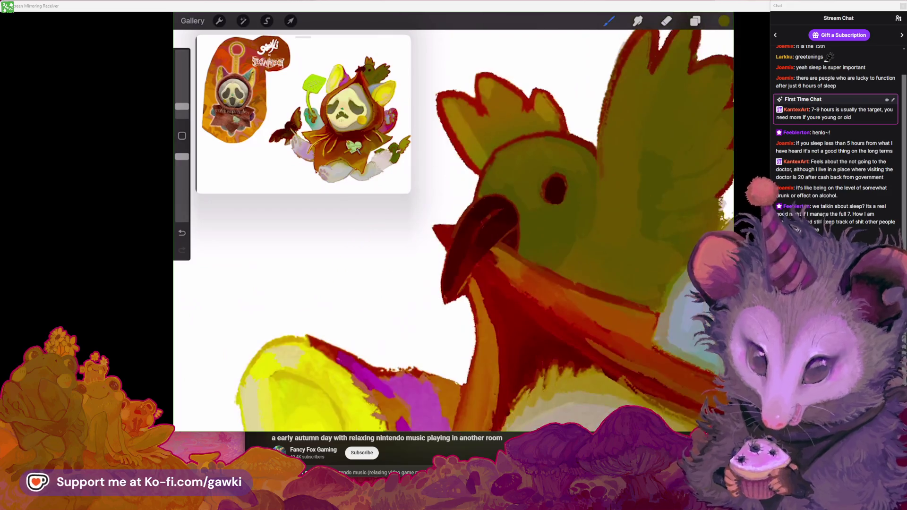
scroll(454, 227, down, 3)
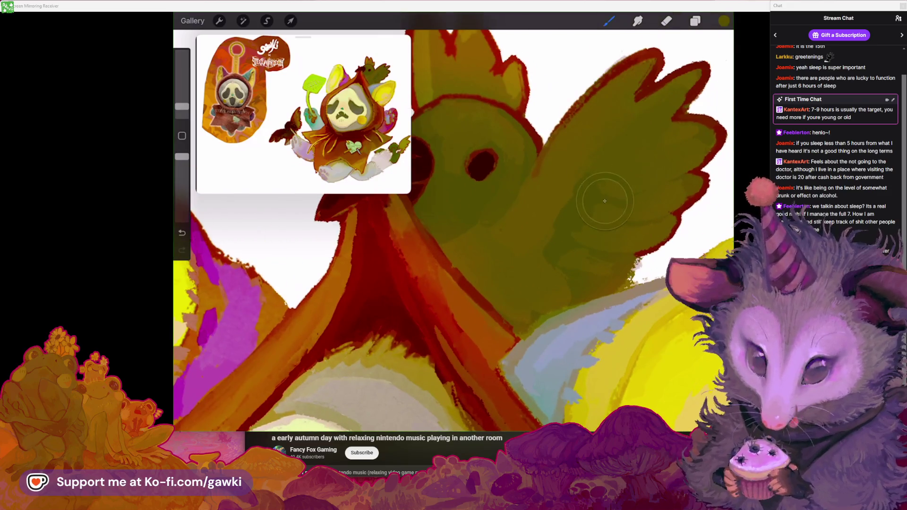
scroll(617, 202, down, 3)
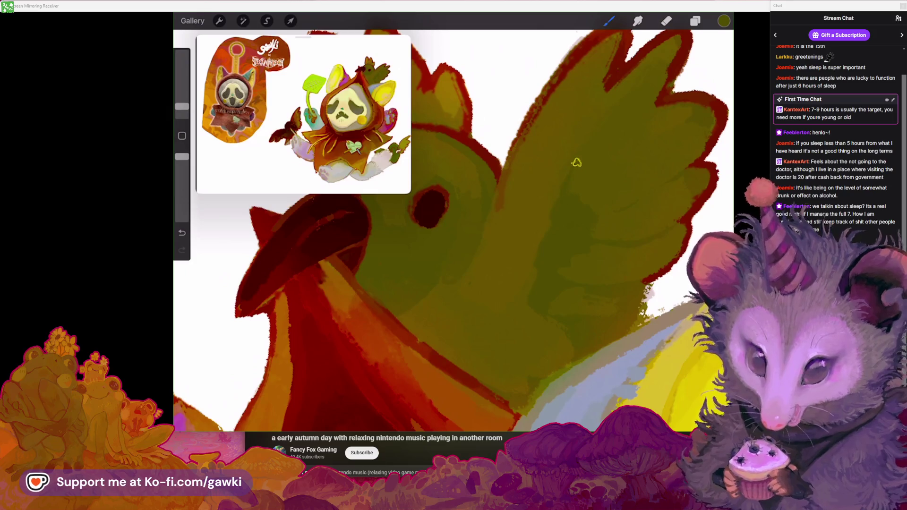
scroll(577, 158, down, 3)
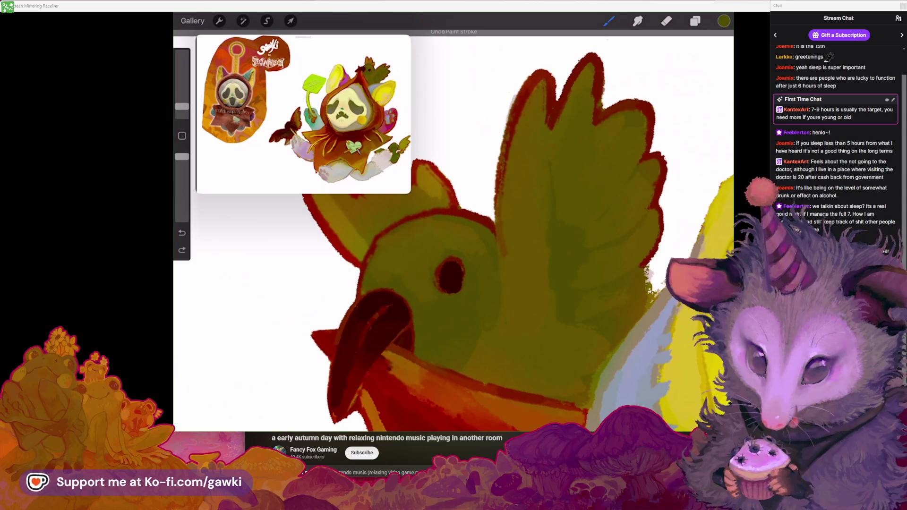
scroll(611, 210, up, 3)
scroll(454, 236, down, 3)
drag(608, 111, 586, 143)
scroll(454, 236, up, 3)
scroll(453, 237, down, 3)
scroll(454, 226, up, 3)
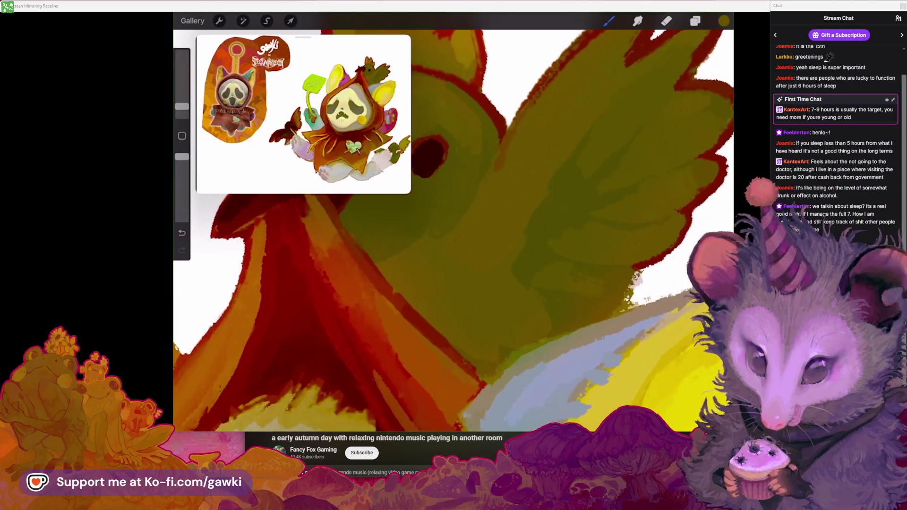
scroll(553, 204, up, 3)
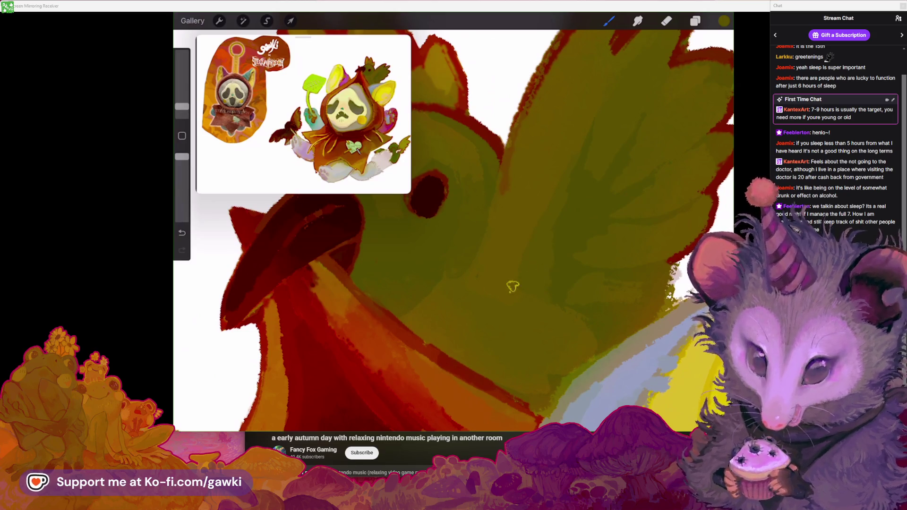
scroll(453, 222, down, 2)
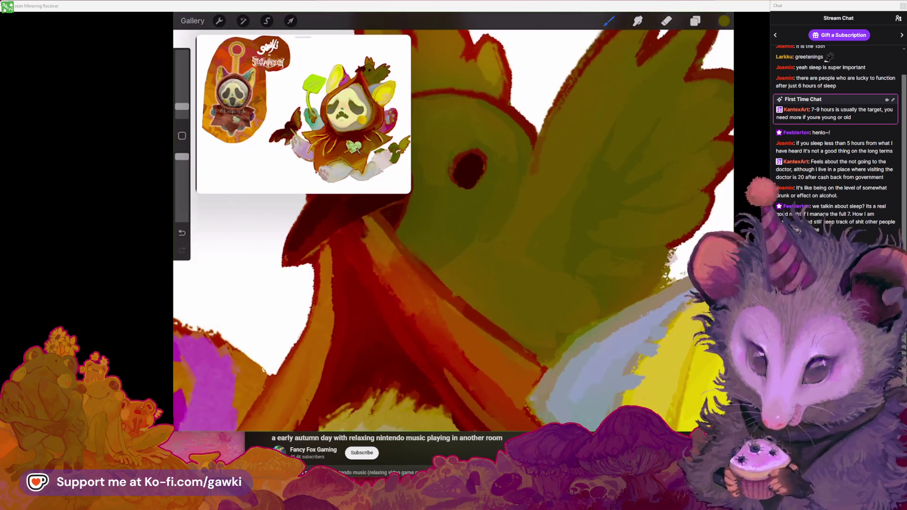
scroll(577, 215, down, 2)
scroll(551, 225, up, 2)
scroll(560, 246, down, 2)
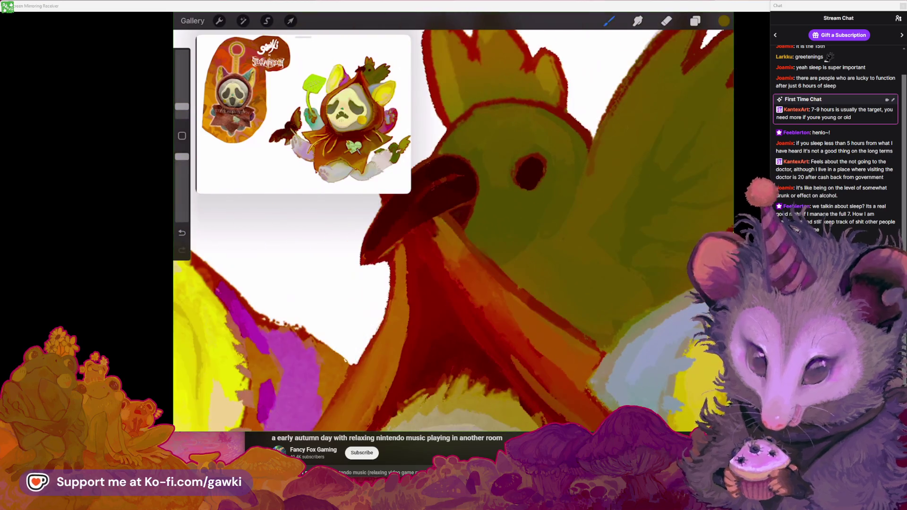
scroll(454, 227, up, 2)
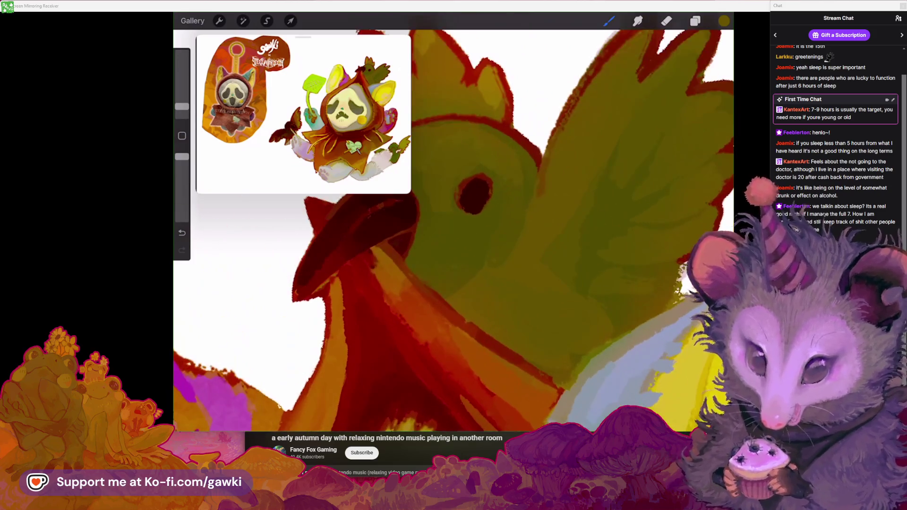
scroll(453, 227, down, 2)
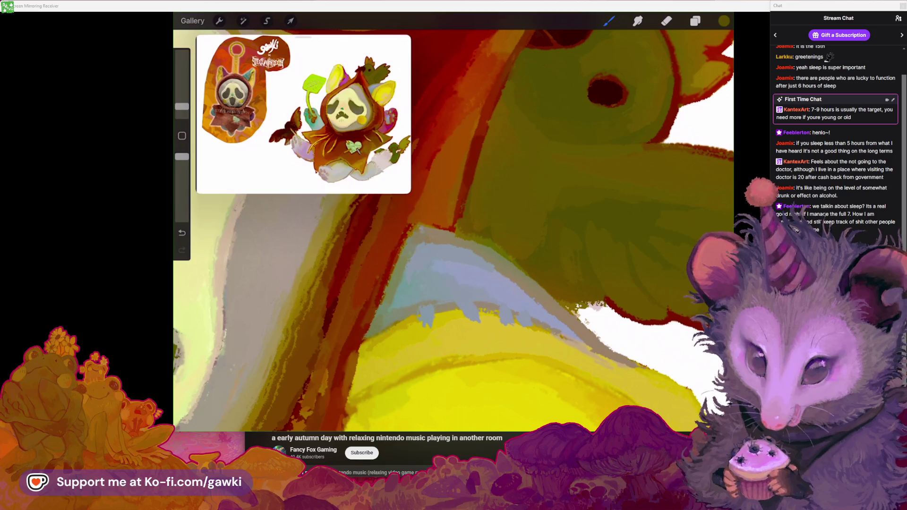
Undo the last paint stroke on the bird and eyedrop the dark red of its outline
key(ctrl+z)
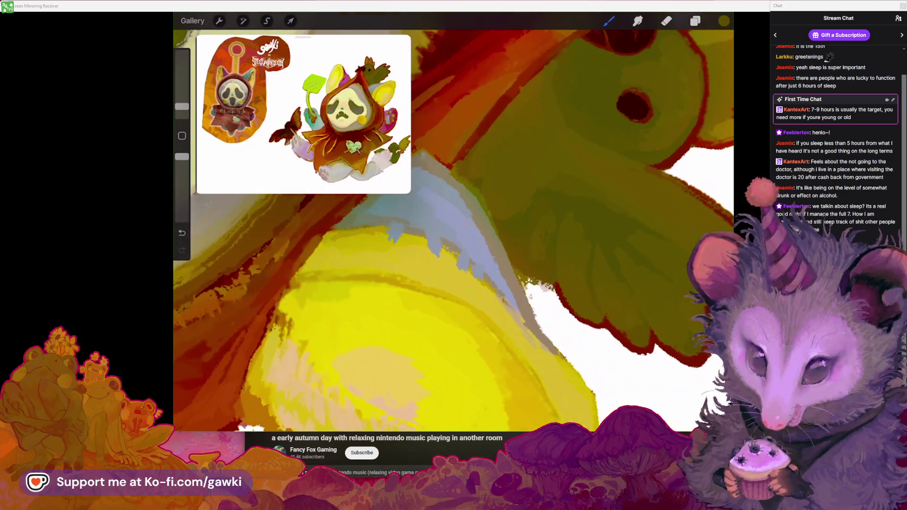
scroll(549, 200, down, 5)
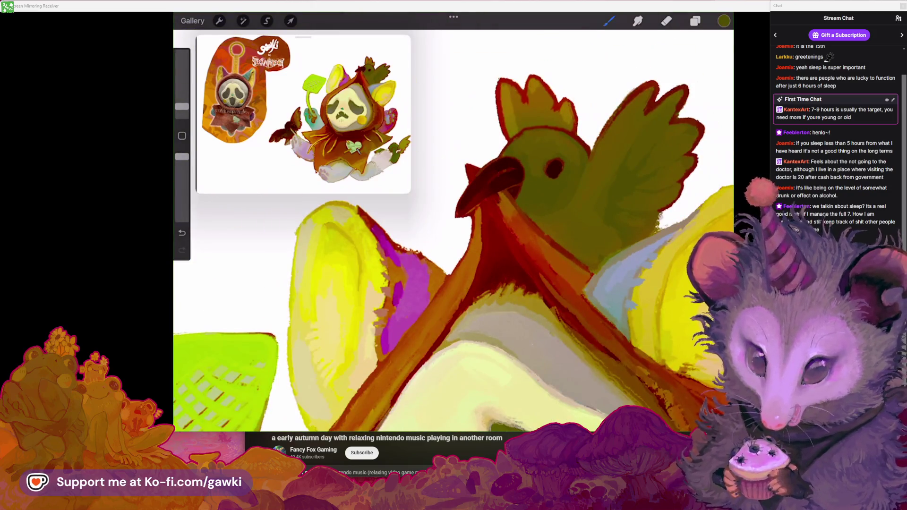
scroll(568, 193, up, 5)
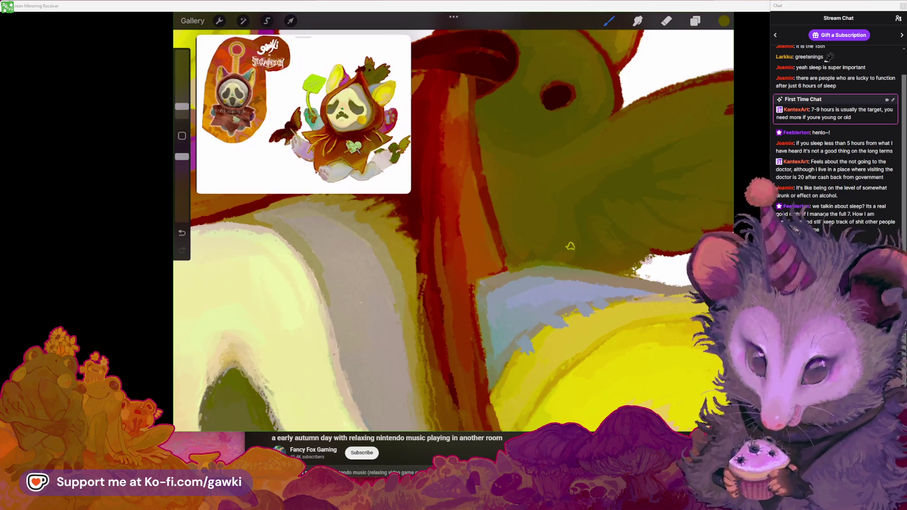
scroll(572, 260, down, 3)
scroll(454, 222, up, 3)
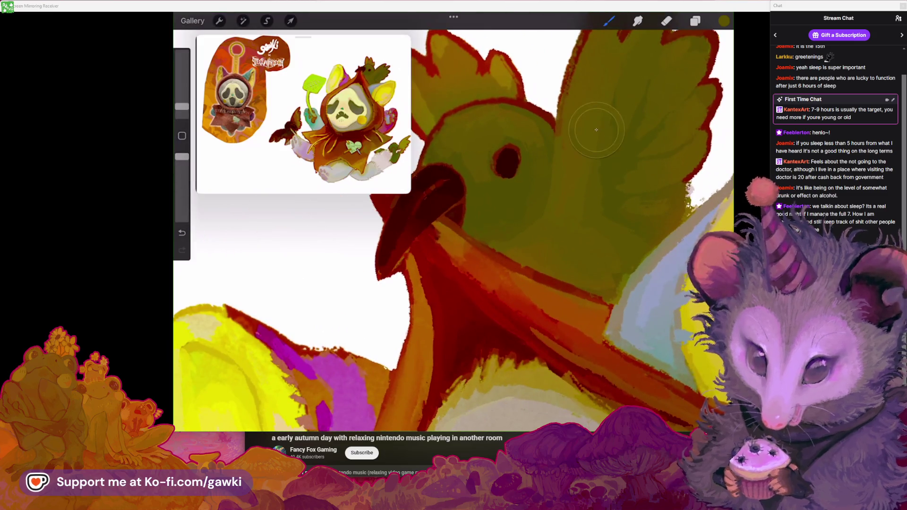
scroll(454, 232, up, 2)
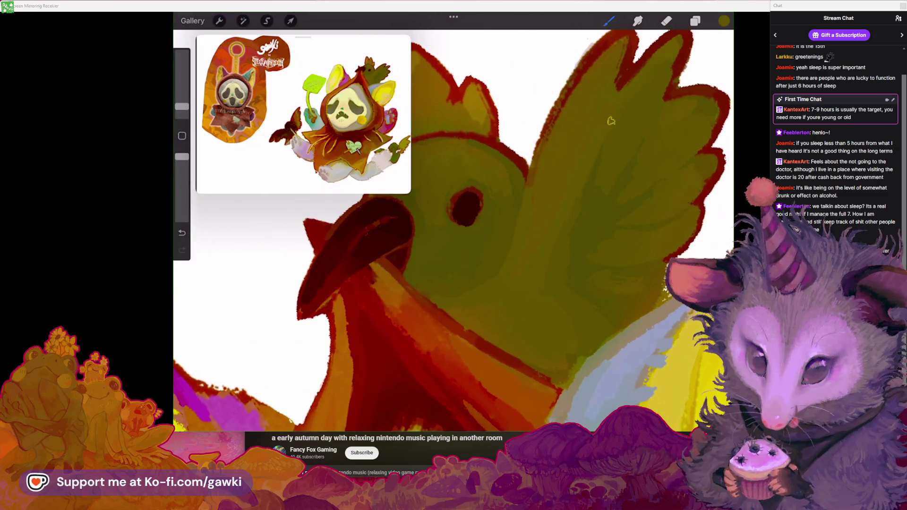
scroll(510, 281, down, 2)
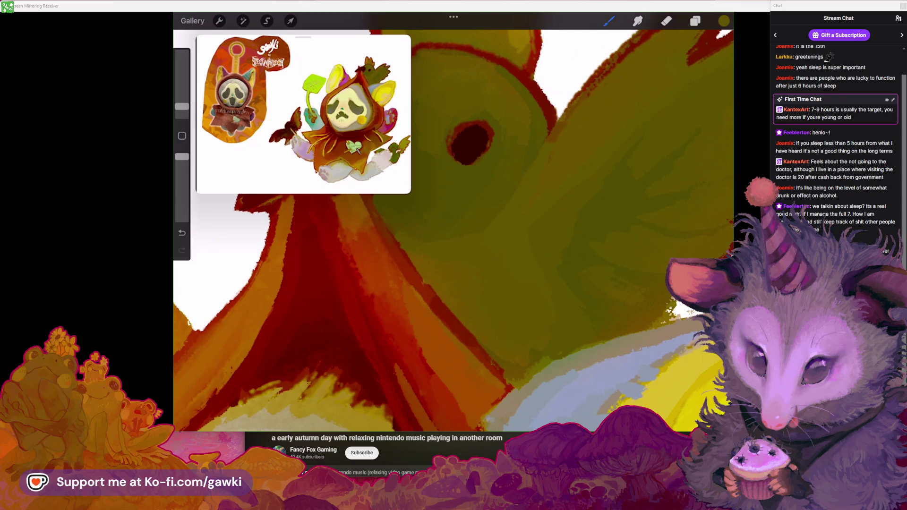
scroll(515, 244, down, 5)
scroll(520, 245, up, 5)
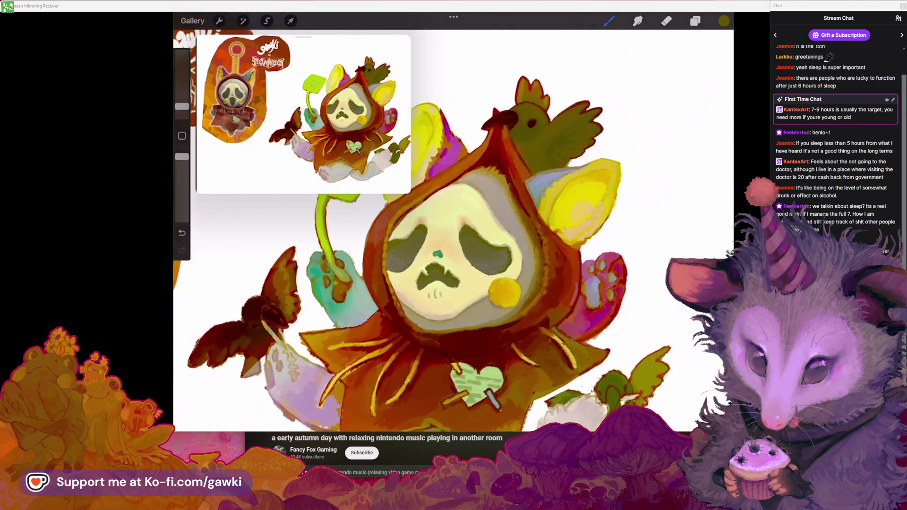
scroll(501, 246, down, 3)
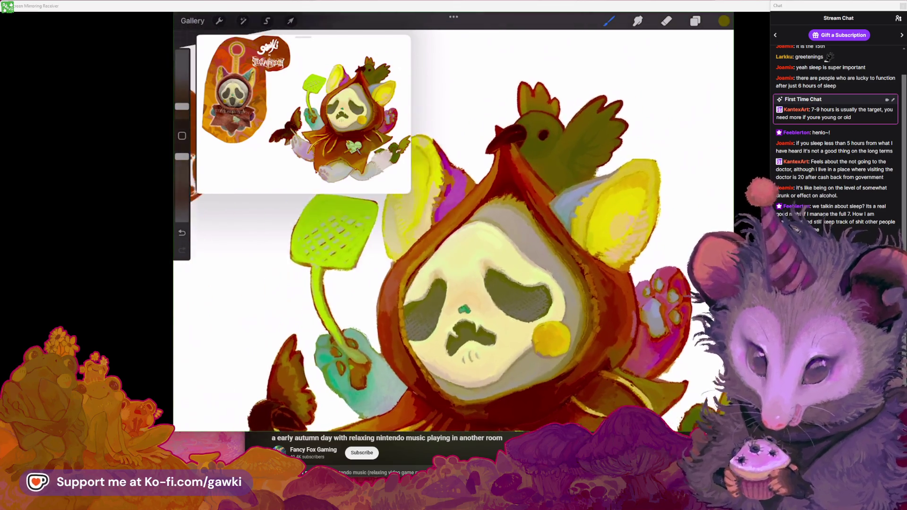
scroll(571, 142, up, 5)
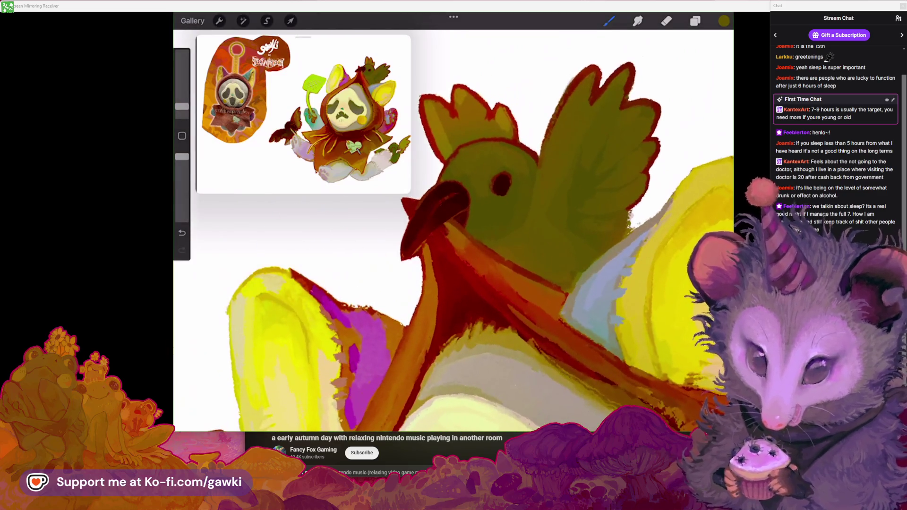
click(496, 168)
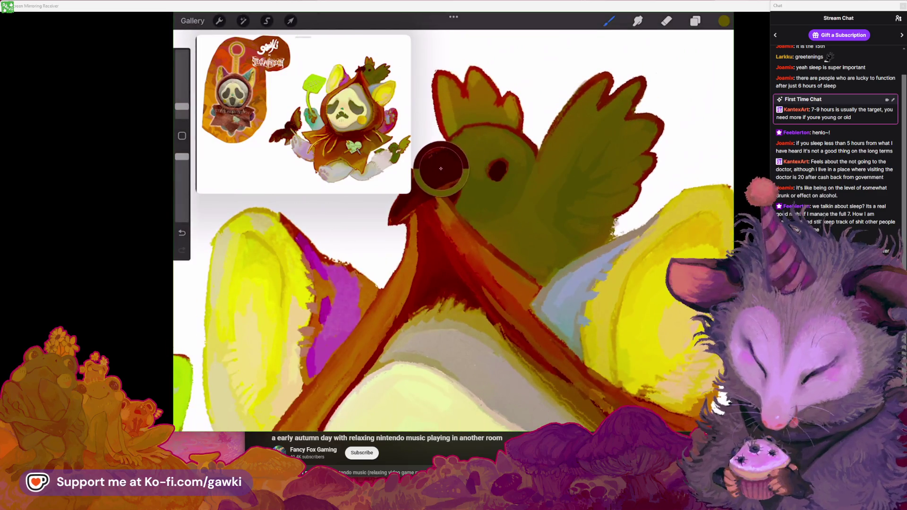
Shift the colour to brown-orange, enlarge the brush and lower its opacity, undoing a test band
click(724, 21)
click(660, 156)
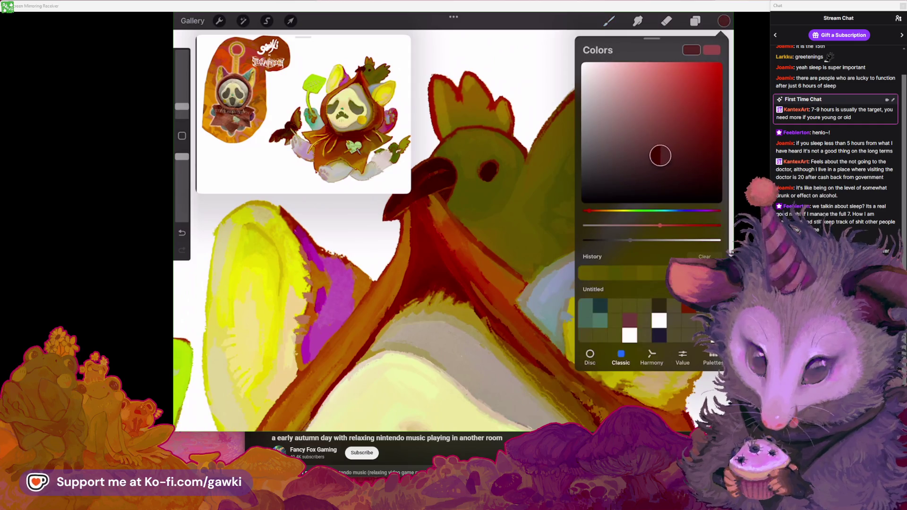
click(598, 211)
click(724, 21)
drag(182, 106, 182, 96)
drag(182, 157, 182, 166)
drag(463, 143, 524, 154)
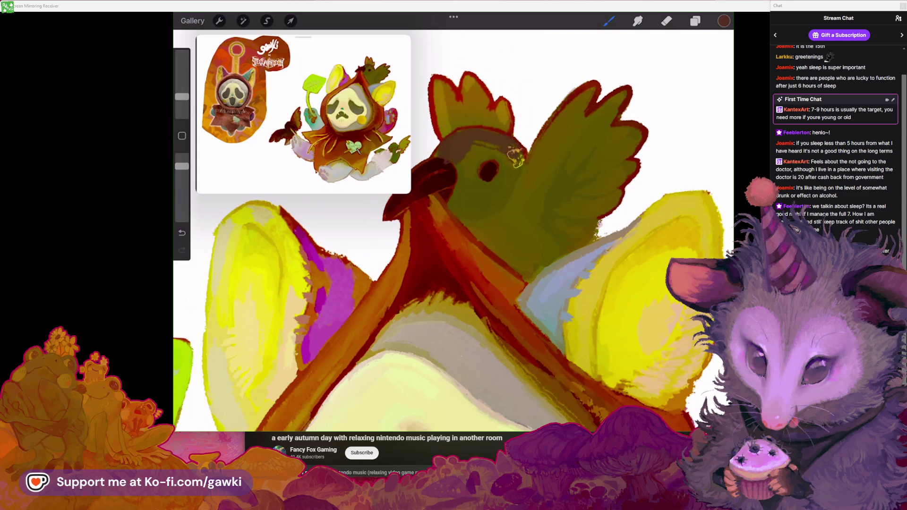
click(182, 232)
drag(182, 166, 182, 191)
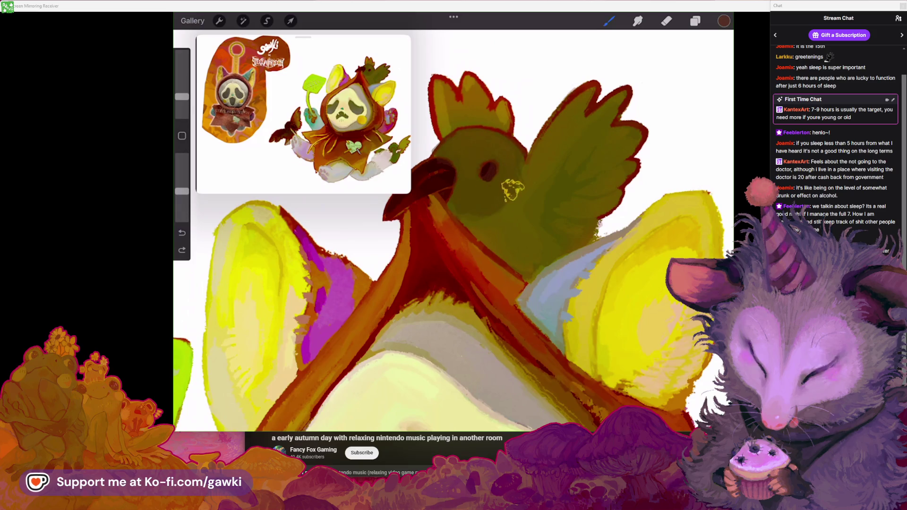
Paint darker olive shading strokes up the bird's wing toward its top, undoing one stray mark
drag(585, 123, 552, 184)
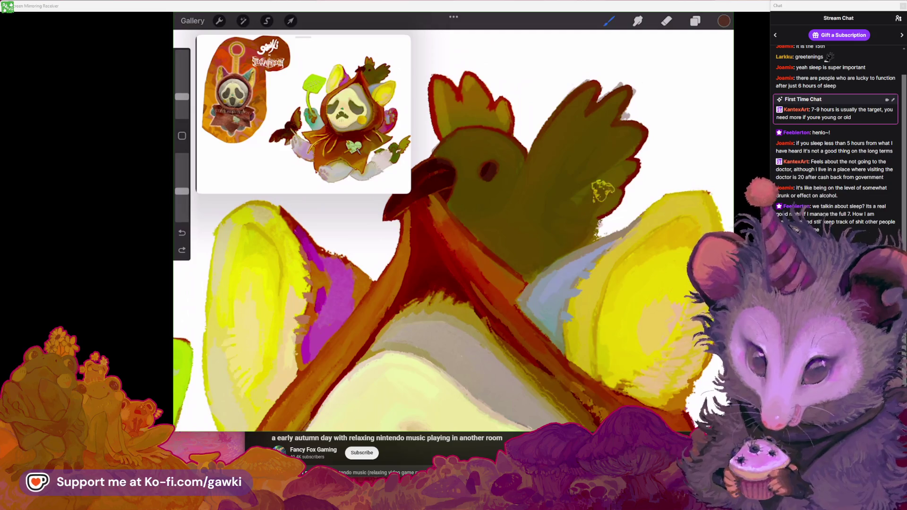
scroll(454, 232, down, 3)
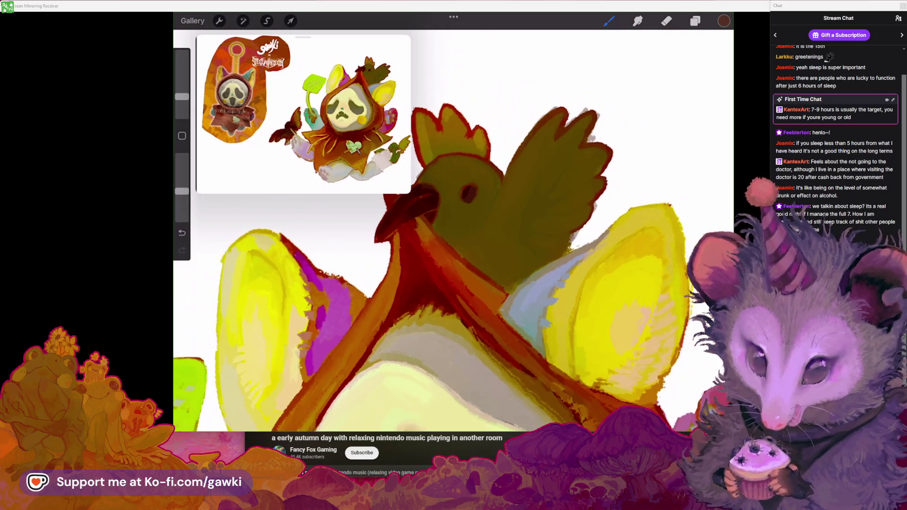
drag(524, 189, 557, 116)
key(ctrl+z)
click(724, 21)
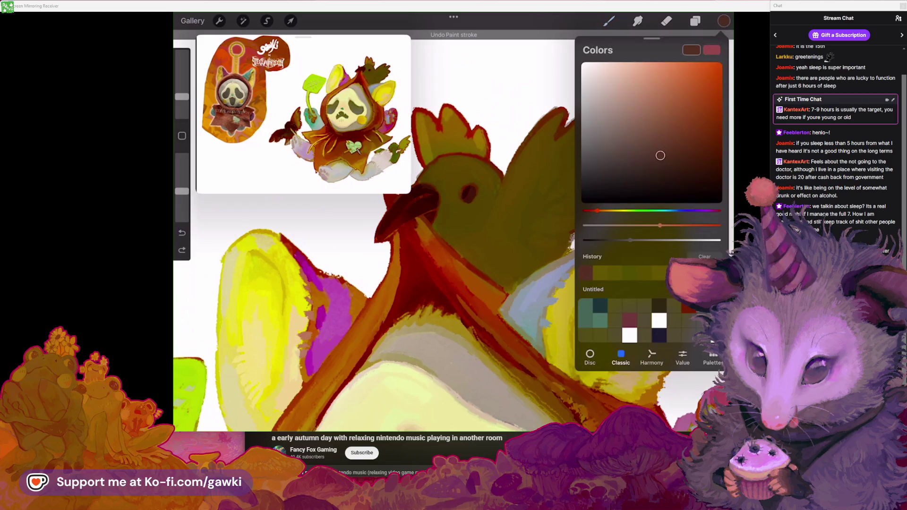
click(724, 21)
drag(491, 232, 532, 162)
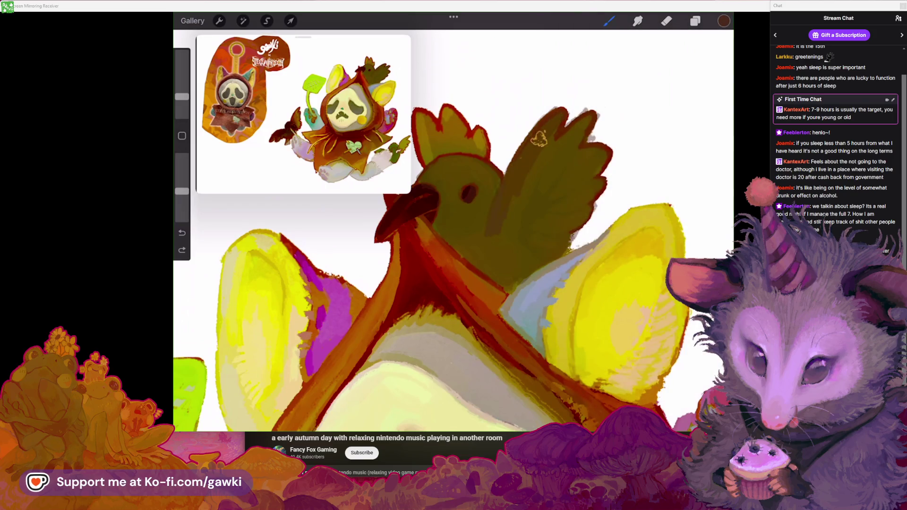
drag(498, 218, 581, 118)
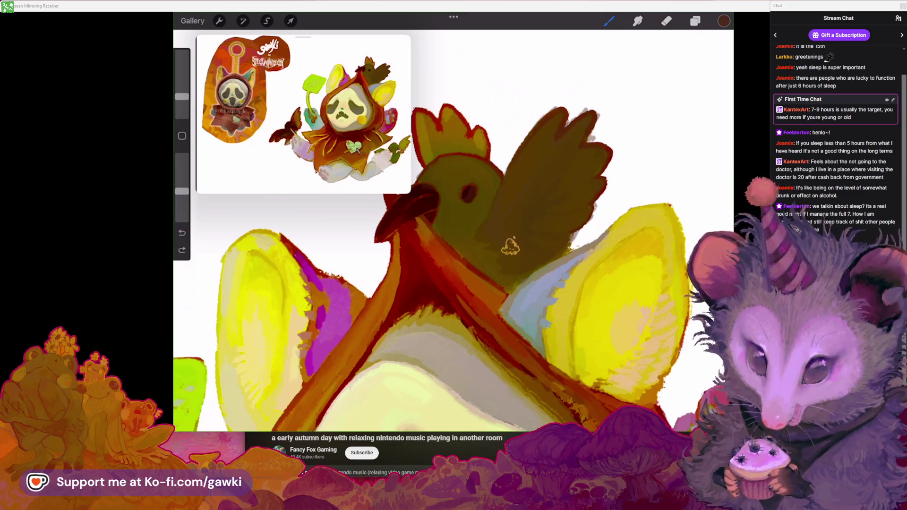
drag(498, 269, 503, 275)
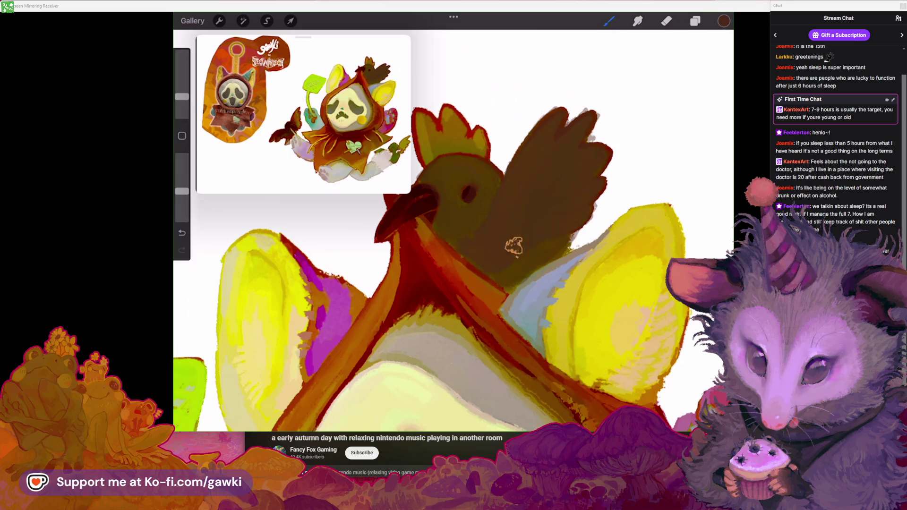
scroll(517, 254, up, 3)
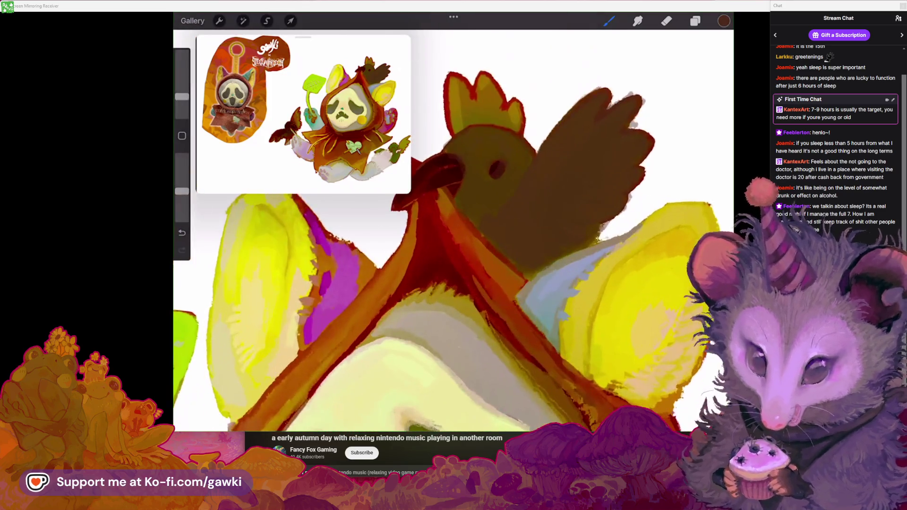
Sample the wing's dark brown, try a red mark in the bird's eye, then undo it
click(507, 212)
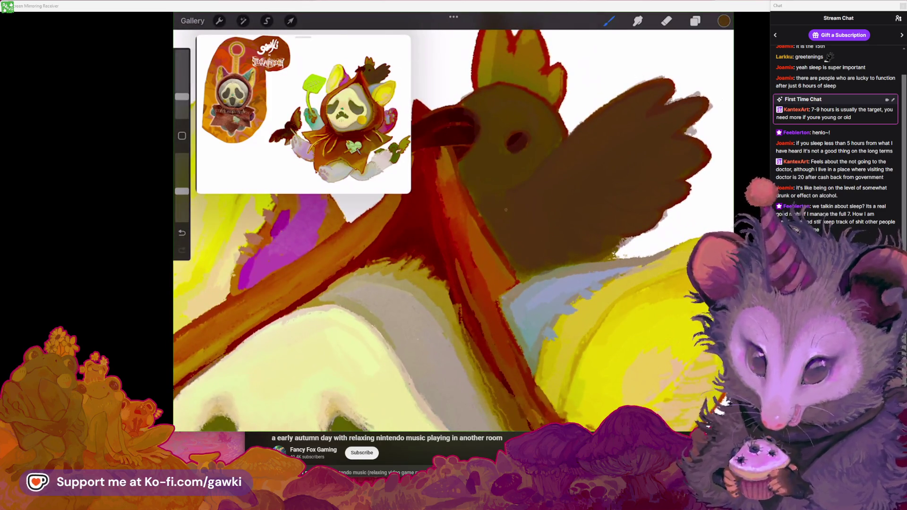
scroll(454, 222, down, 3)
scroll(520, 204, up, 3)
scroll(454, 222, down, 3)
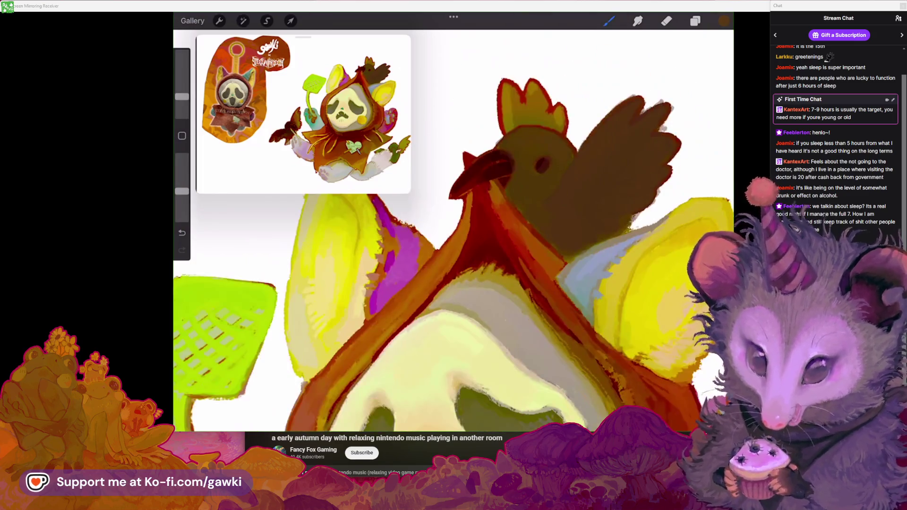
scroll(473, 189, up, 3)
scroll(472, 189, up, 2)
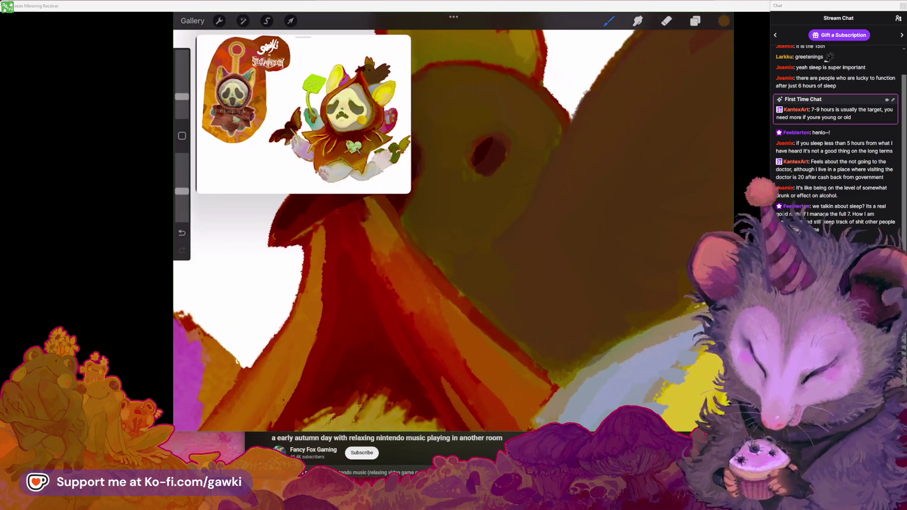
drag(182, 96, 182, 102)
drag(486, 160, 500, 172)
key(ctrl+z)
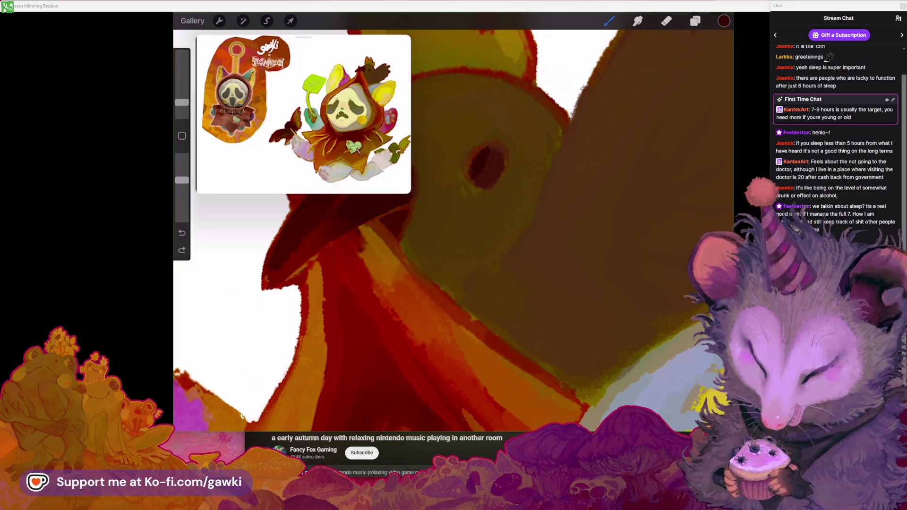
Sample a colour beside the beak, paint a stroke around the bird's eye, then undo it
scroll(453, 226, down, 2)
scroll(453, 227, up, 2)
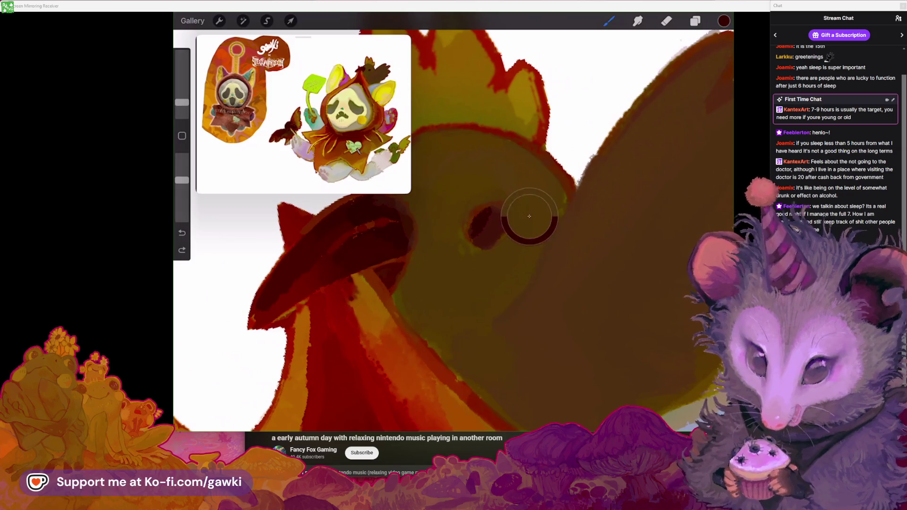
drag(396, 222, 409, 217)
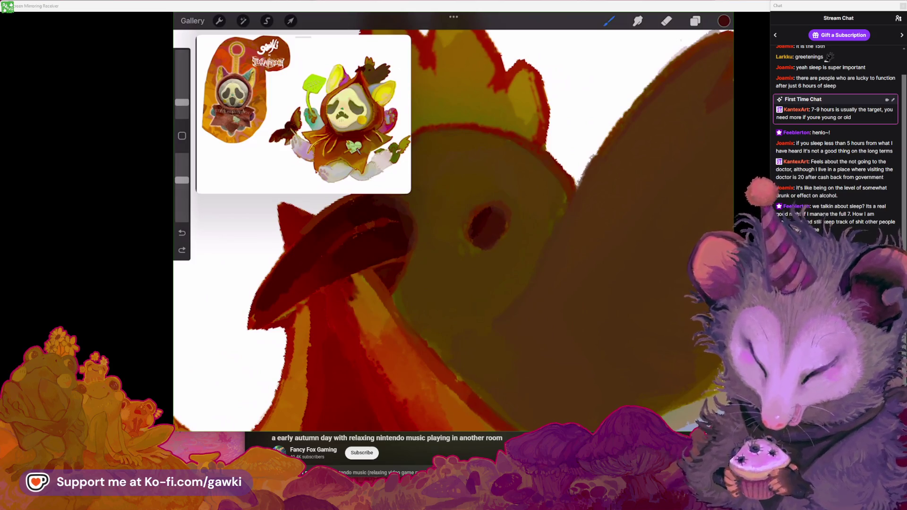
mouse_move(491, 221)
mouse_down()
mouse_move(468, 191)
mouse_move(483, 241)
mouse_up()
key(ctrl+z)
Eyedrop an orange and then a red-orange from the hood
scroll(454, 227, down, 3)
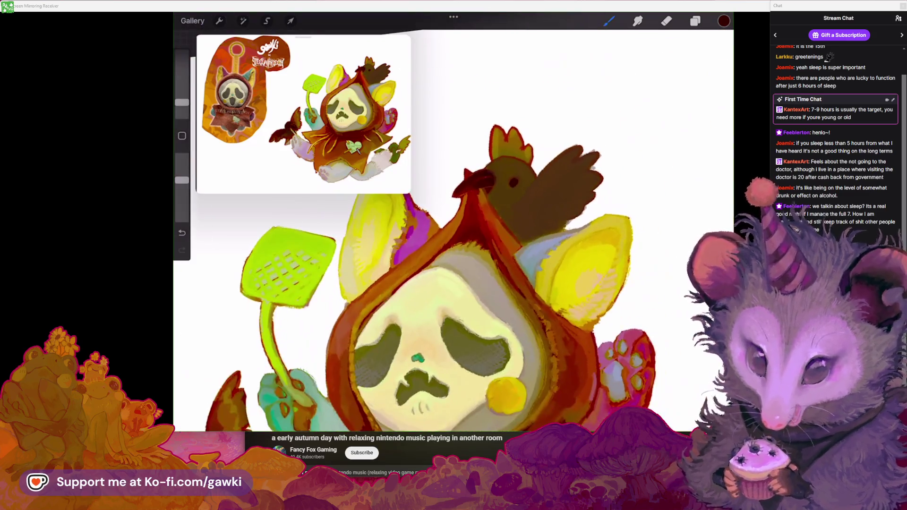
scroll(454, 227, up, 2)
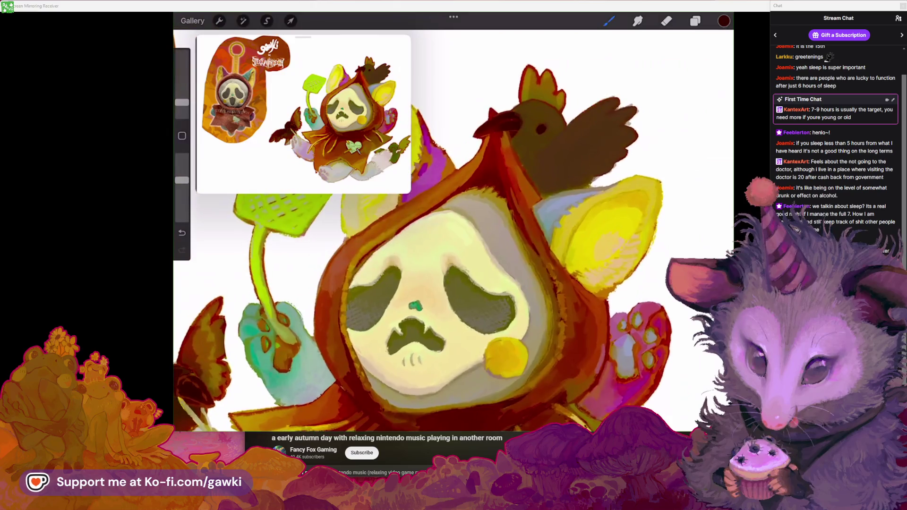
scroll(453, 227, up, 2)
scroll(454, 227, up, 2)
click(541, 160)
scroll(454, 227, up, 2)
click(505, 201)
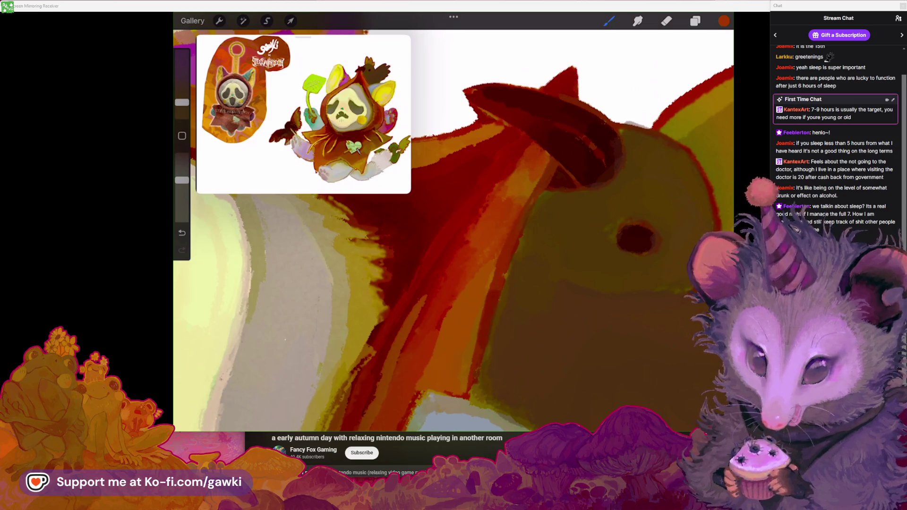
Sample an orange from the canvas and switch from Eraser back to Brush
click(527, 167)
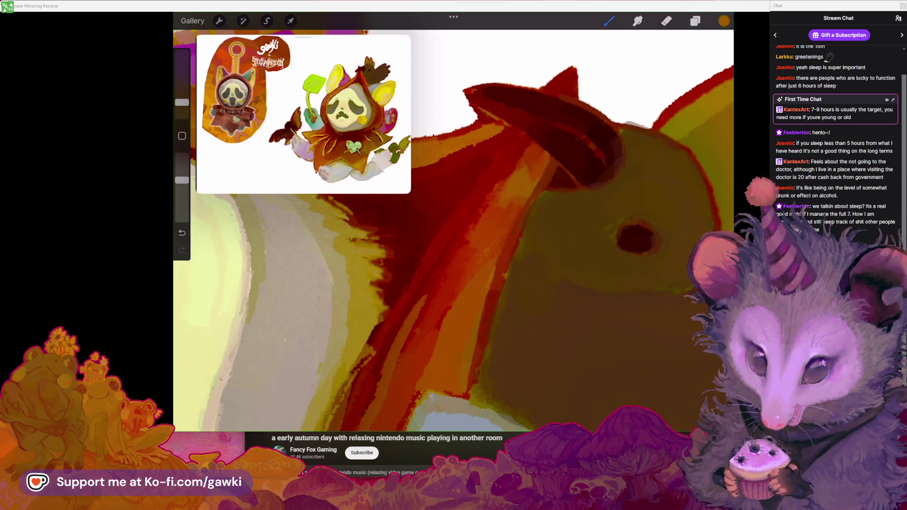
scroll(453, 227, down, 3)
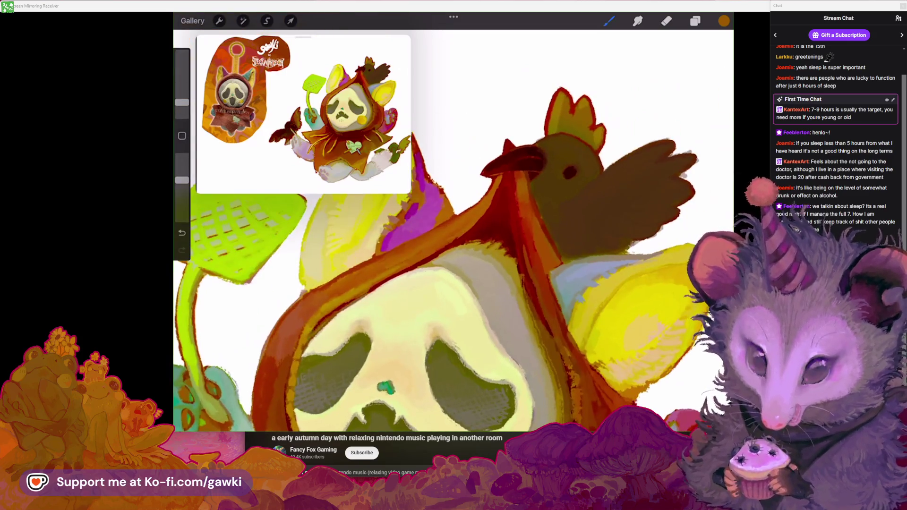
scroll(473, 212, up, 5)
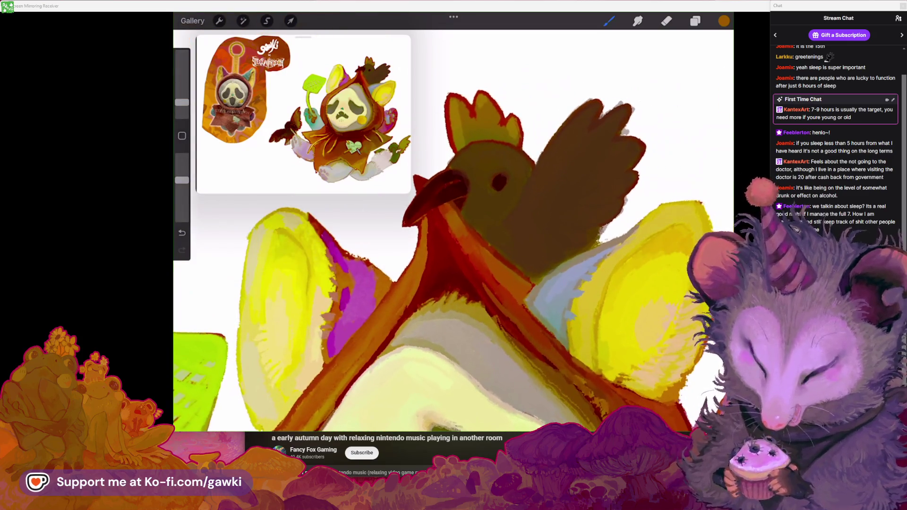
scroll(453, 227, up, 2)
click(666, 20)
scroll(454, 227, down, 3)
click(609, 20)
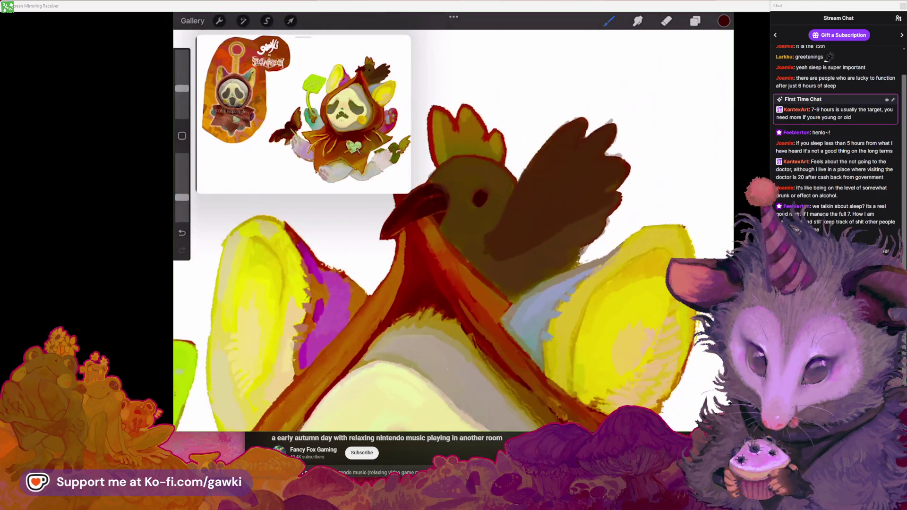
Paint small brown strokes near the bird's head, undoing a missed one
scroll(453, 227, down, 2)
drag(497, 274, 519, 293)
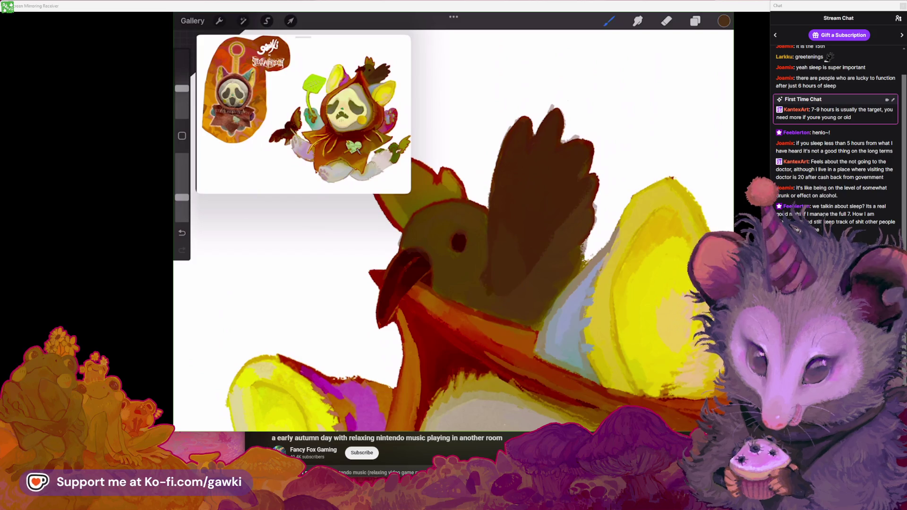
scroll(454, 227, up, 2)
key(ctrl+z)
drag(182, 88, 182, 95)
drag(479, 273, 494, 284)
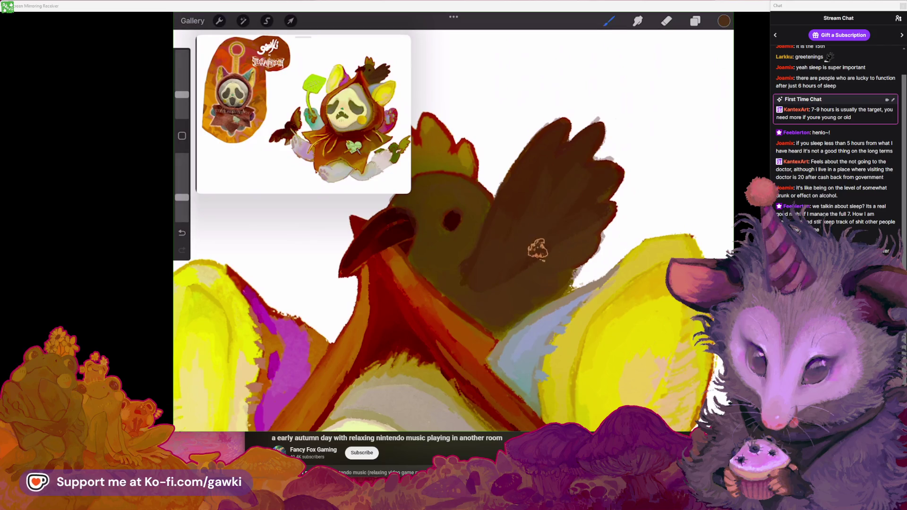
Shrink the brush and try a brown stroke at the wing's edge, undoing it
drag(440, 217, 416, 246)
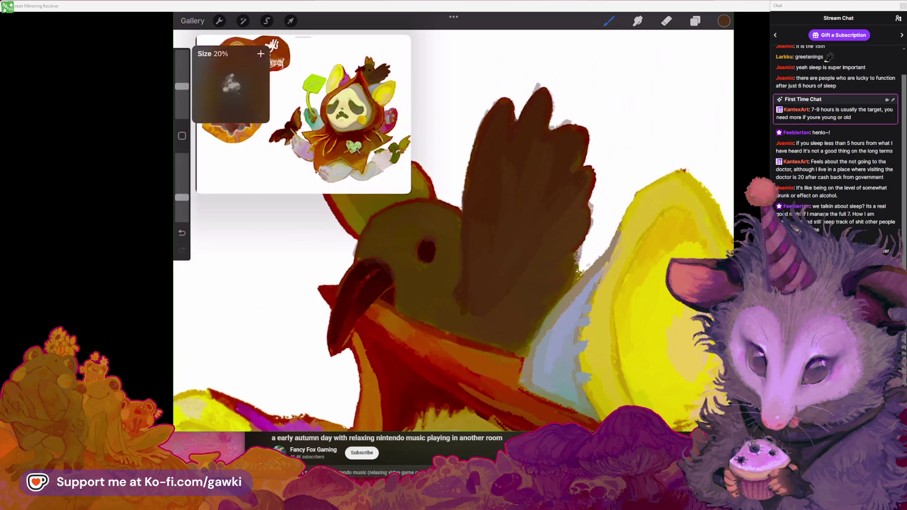
scroll(454, 236, down, 3)
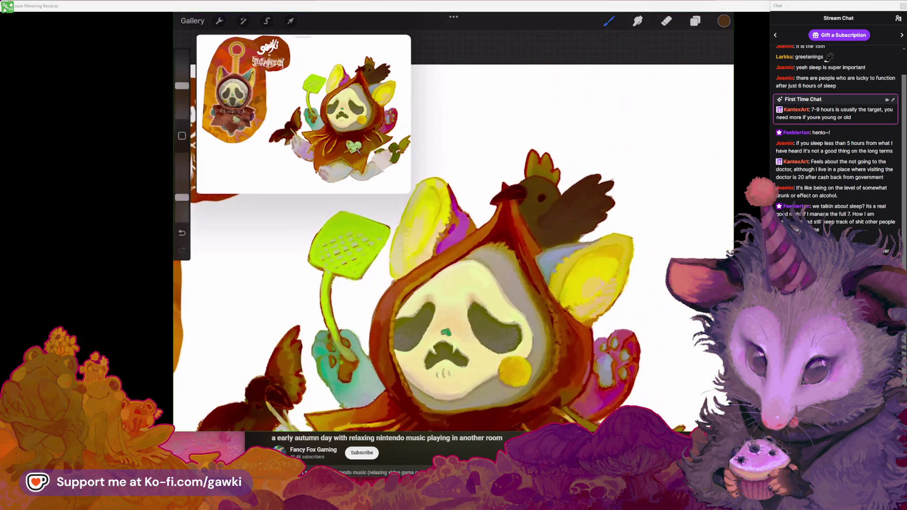
scroll(473, 236, up, 3)
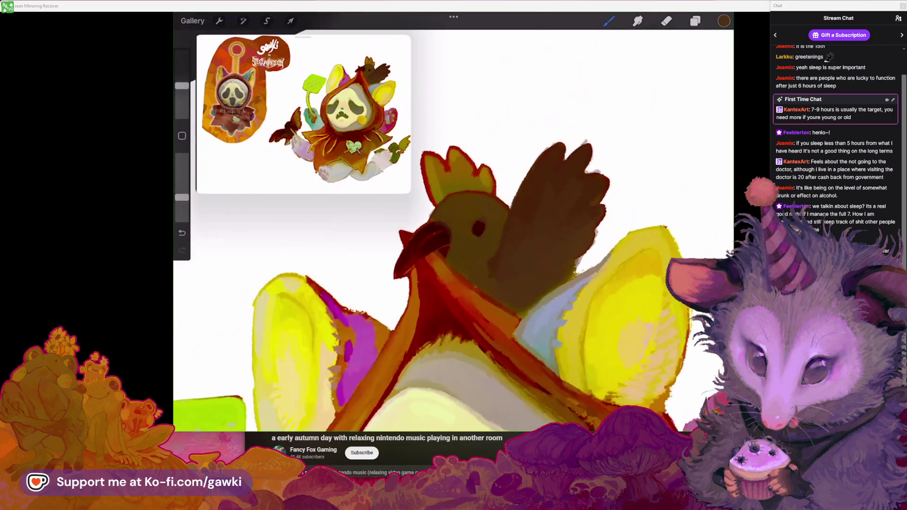
drag(182, 85, 181, 94)
drag(586, 208, 597, 223)
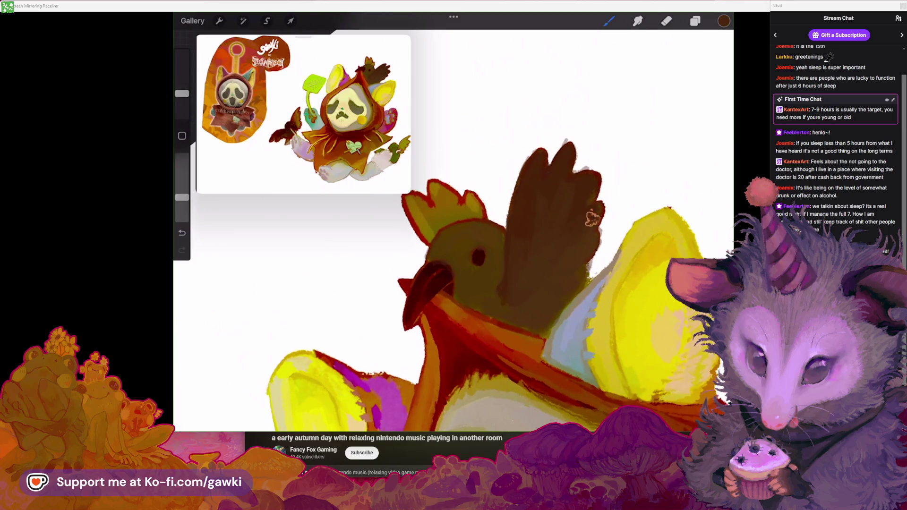
key(ctrl+z)
scroll(487, 277, down, 2)
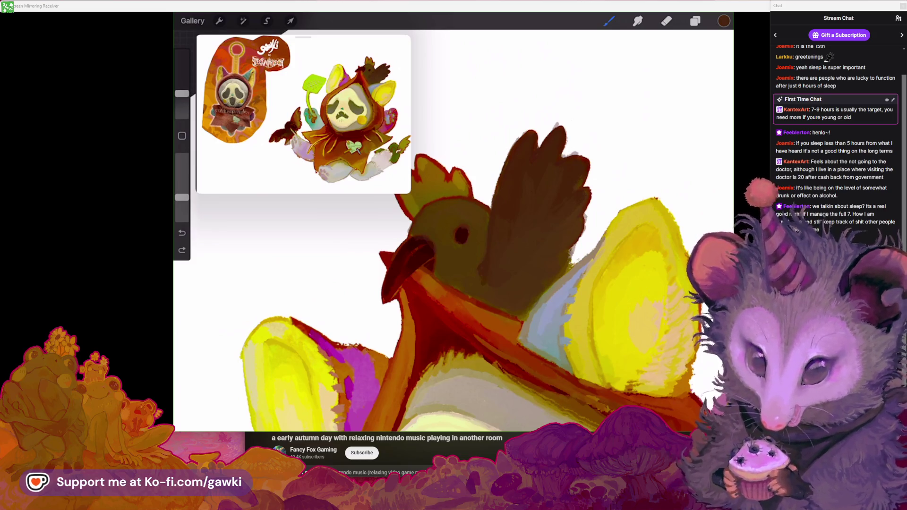
scroll(454, 265, up, 3)
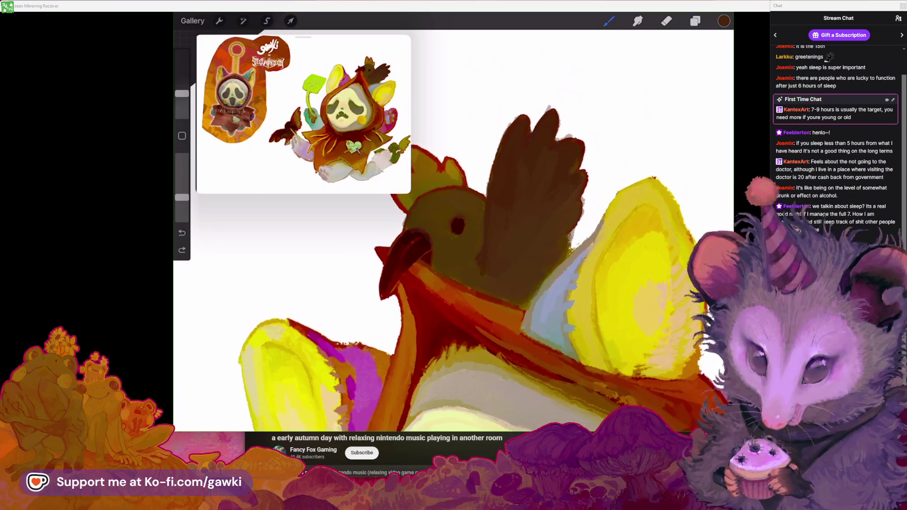
click(667, 21)
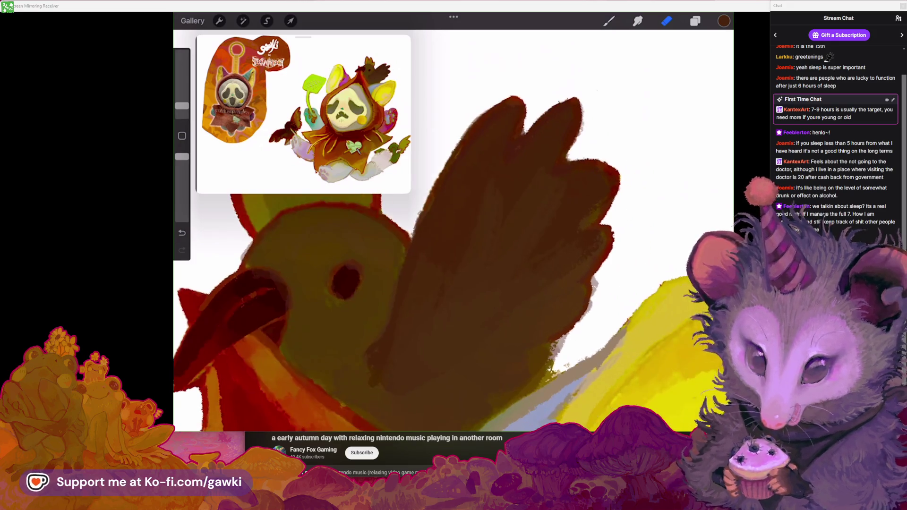
Erase along the brown wing's right edge to clean up its jagged outline
scroll(453, 236, up, 3)
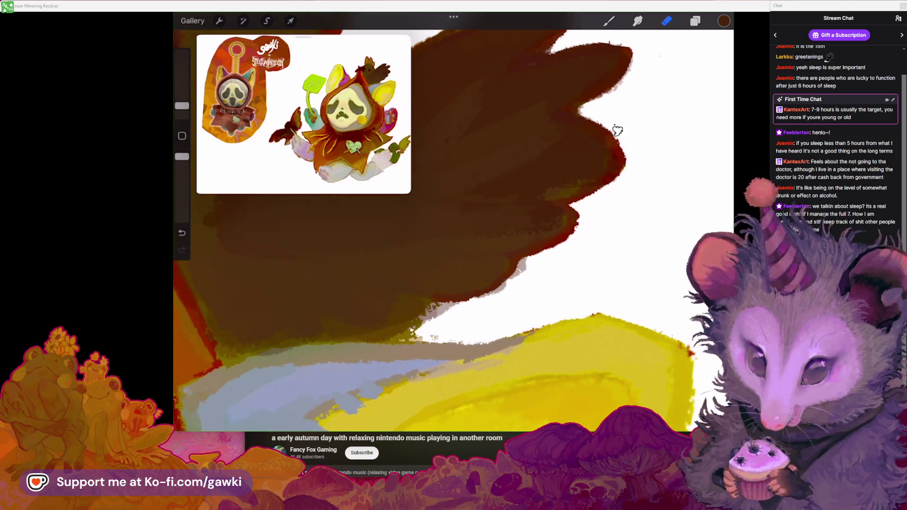
drag(621, 137, 556, 194)
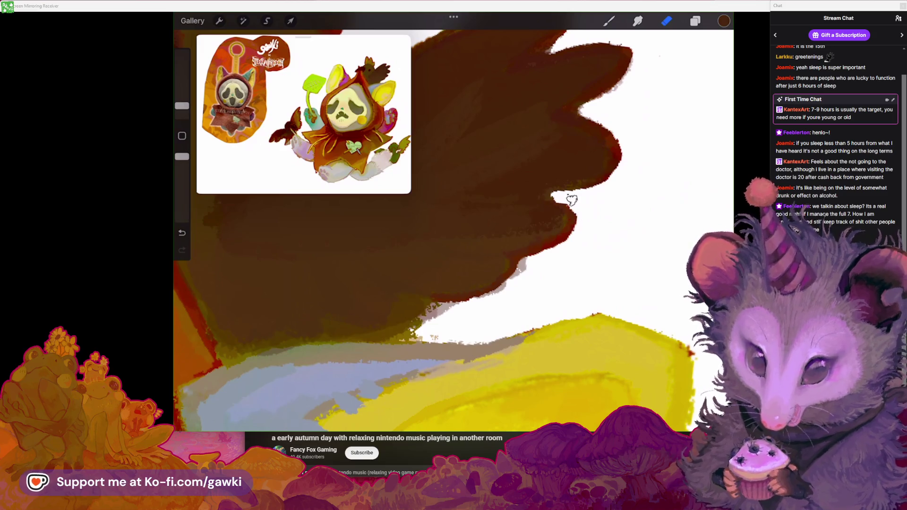
scroll(453, 227, down, 5)
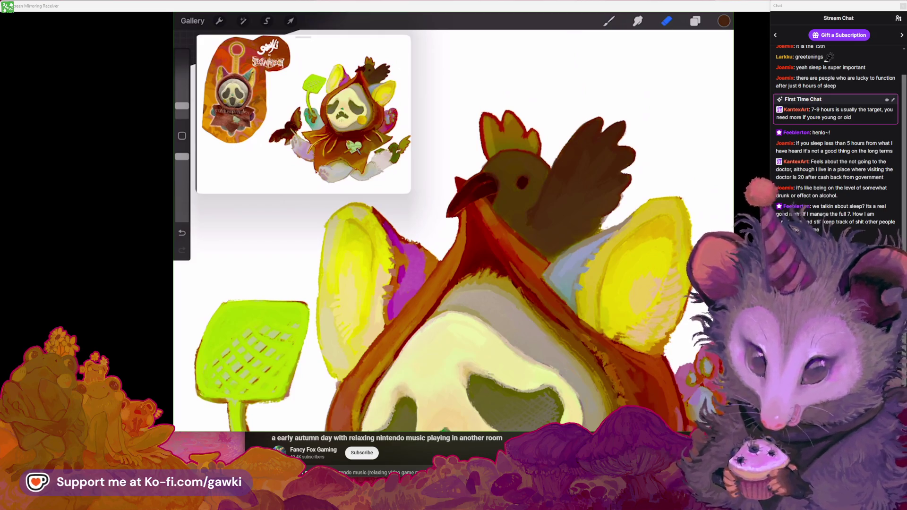
Undo the crest stroke, set brush size 5% and opacity 27%, and redraw a fine crest stroke
scroll(490, 212, up, 3)
scroll(490, 212, up, 2)
scroll(454, 232, up, 3)
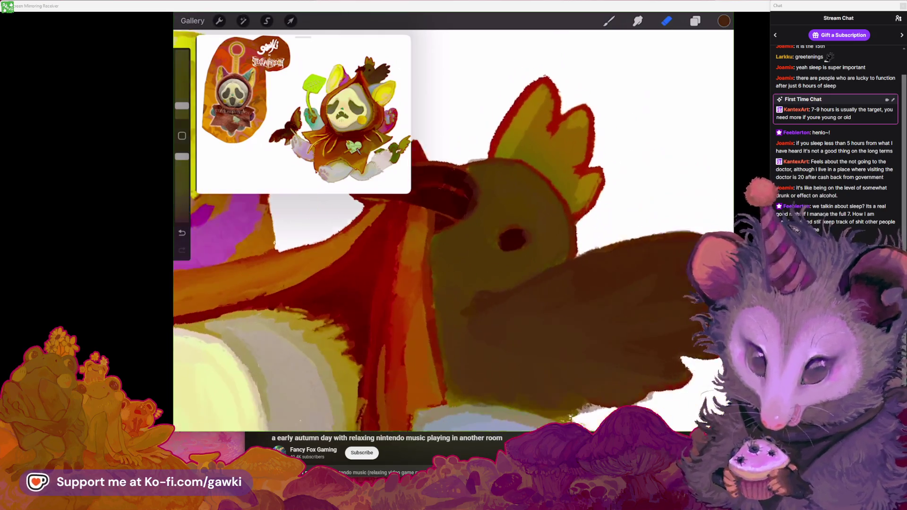
key(b)
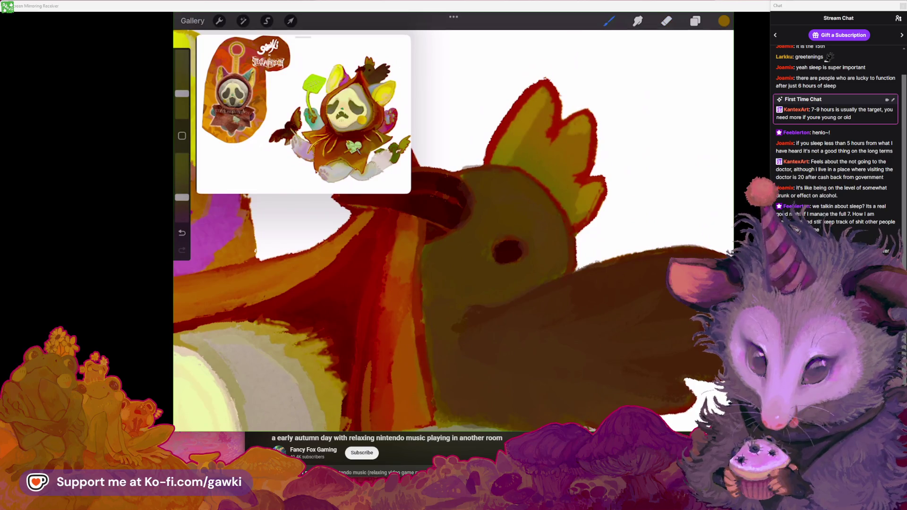
key(ctrl+z)
drag(182, 93, 182, 101)
drag(182, 198, 182, 202)
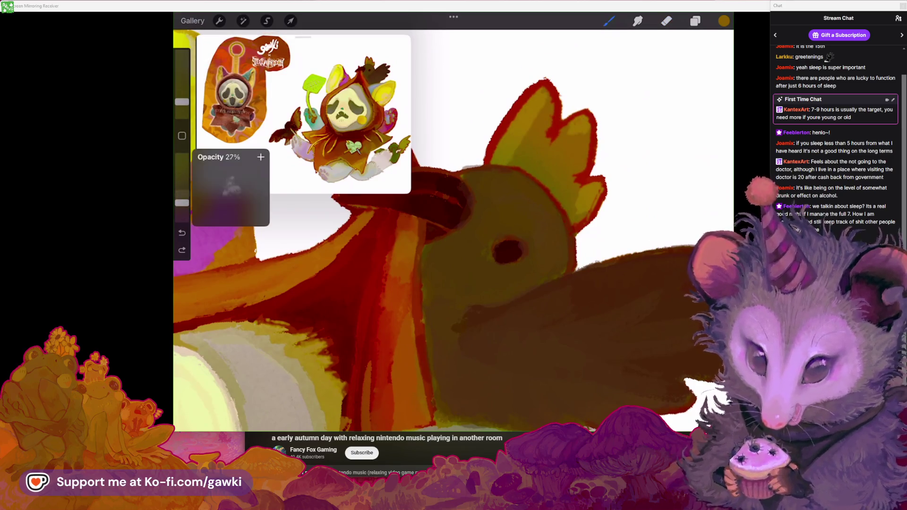
drag(530, 127, 558, 122)
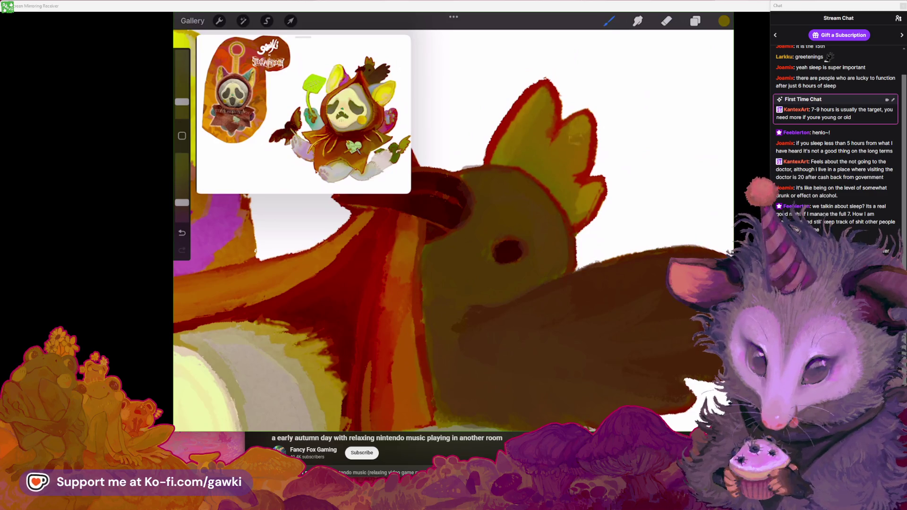
scroll(547, 163, down, 5)
scroll(454, 226, down, 3)
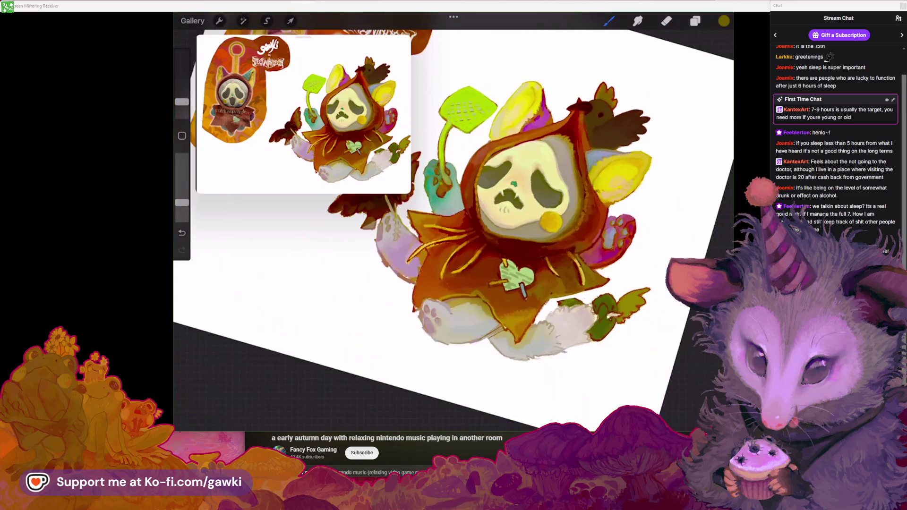
Toggle both Layer 29 copies to compare them and make the second copy the working layer
scroll(454, 231, up, 3)
scroll(454, 227, down, 2)
scroll(454, 227, up, 4)
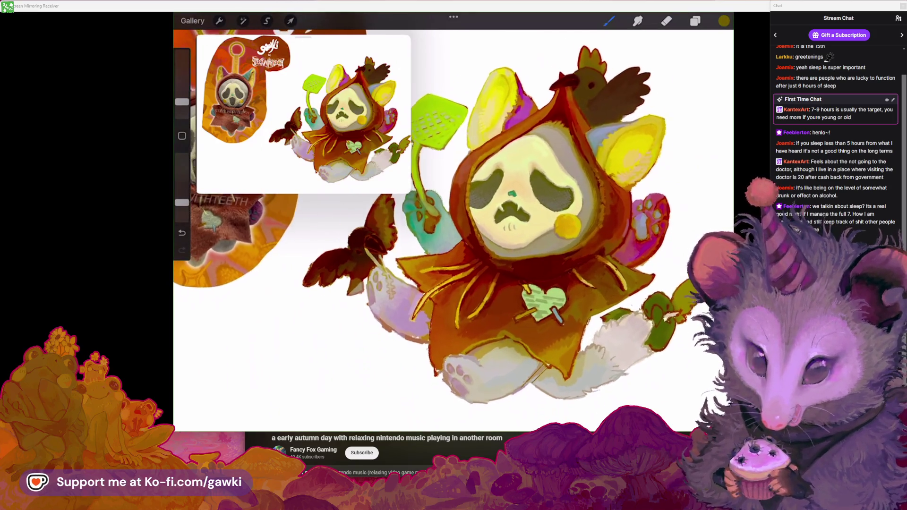
scroll(453, 227, up, 2)
scroll(454, 227, down, 1)
click(695, 21)
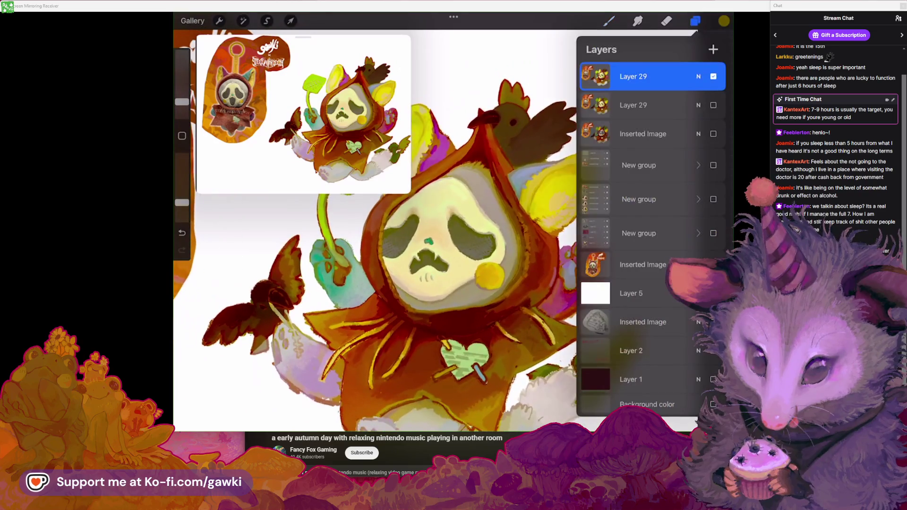
click(713, 76)
click(714, 105)
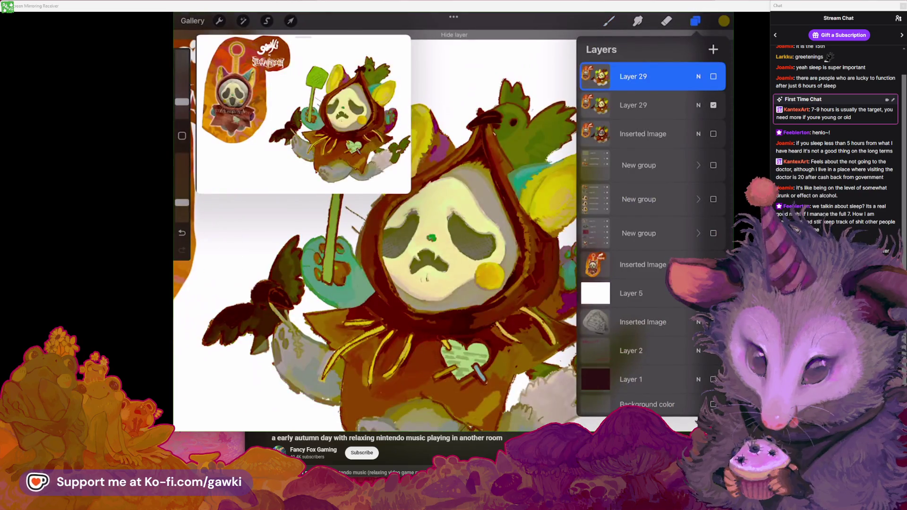
click(713, 76)
click(633, 105)
click(713, 105)
click(610, 21)
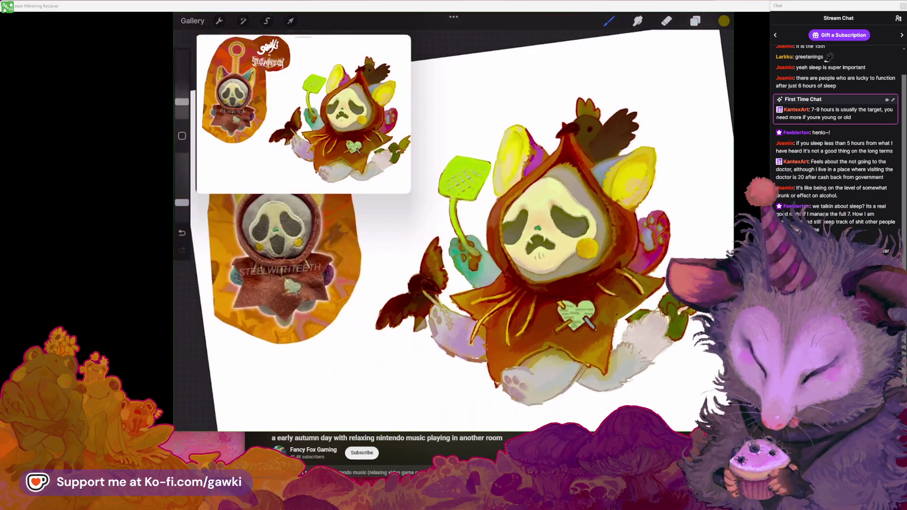
Make the hidden working Layer 29 visible again and check the layer list
scroll(454, 227, up, 2)
scroll(454, 227, up, 2)
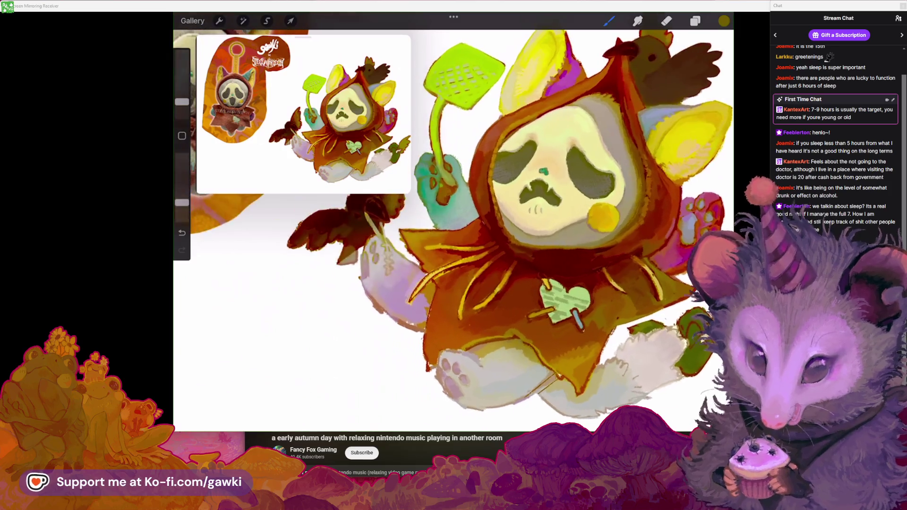
scroll(453, 227, up, 1)
scroll(543, 236, up, 1)
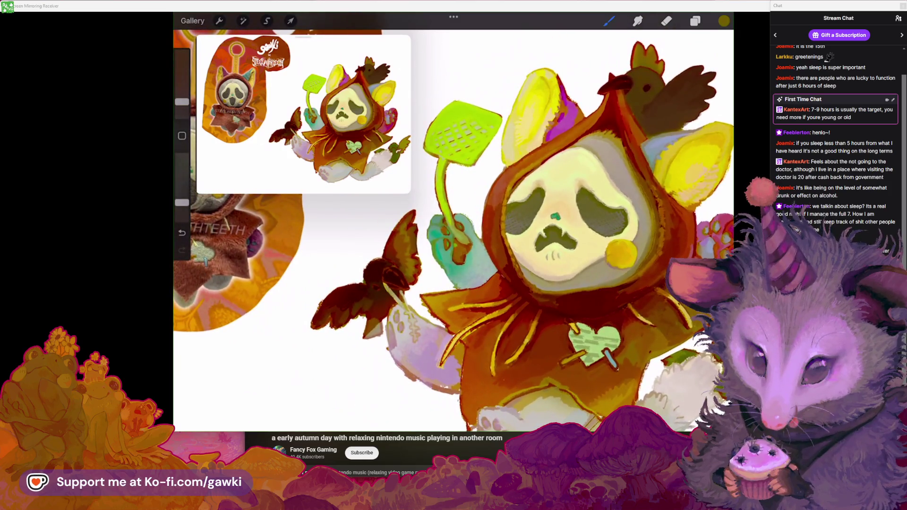
scroll(454, 226, up, 1)
scroll(454, 226, up, 1)
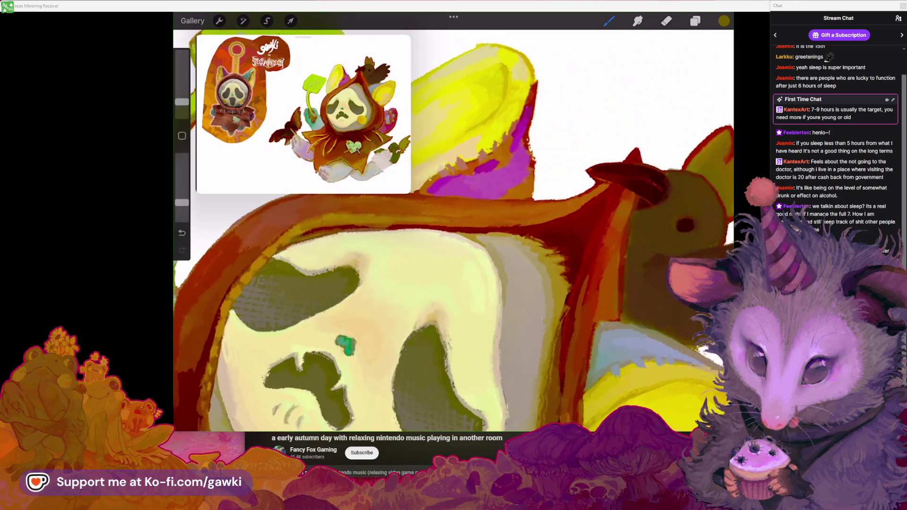
click(454, 227)
click(448, 242)
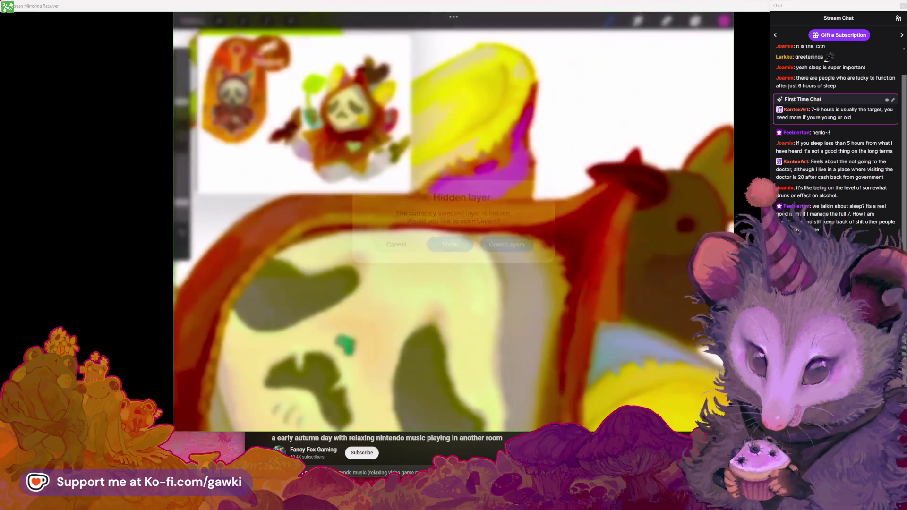
click(695, 20)
click(695, 20)
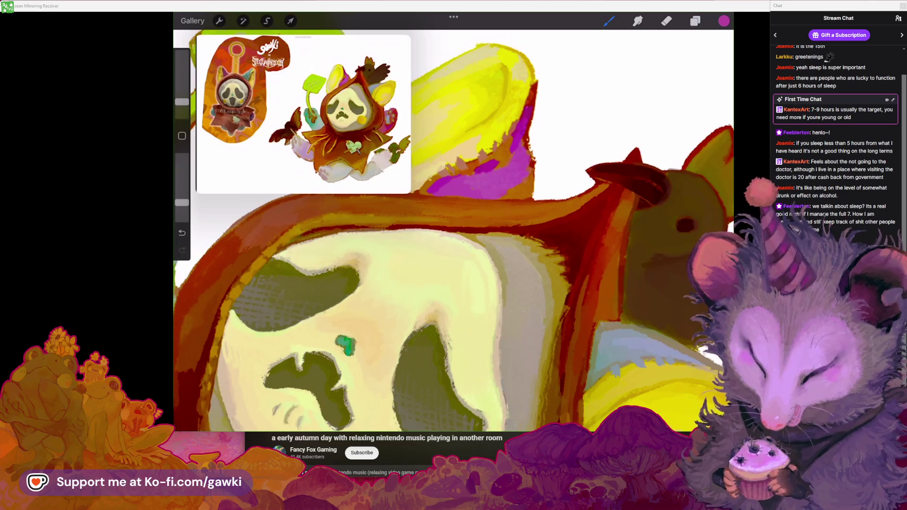
Undo the last paint stroke near the hat and bring the face and hood into view
scroll(453, 232, up, 2)
scroll(454, 231, up, 1)
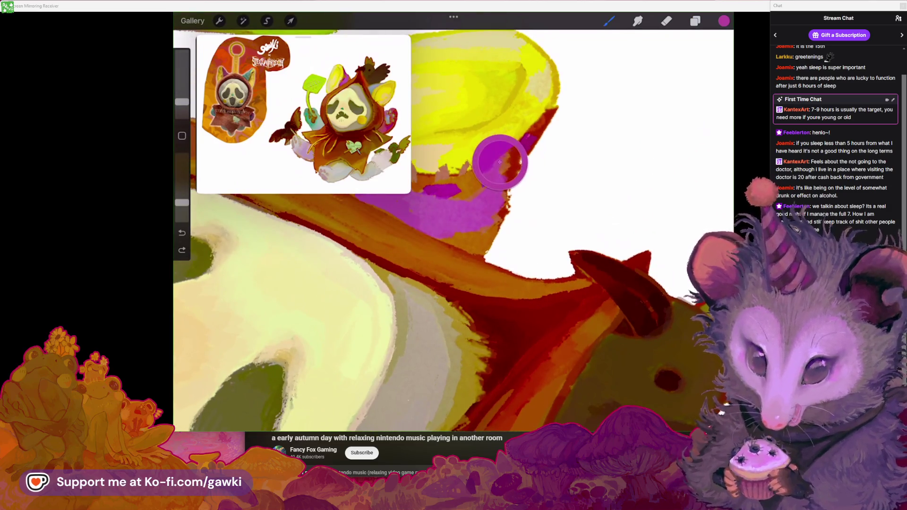
scroll(453, 232, down, 1)
key(ctrl+z)
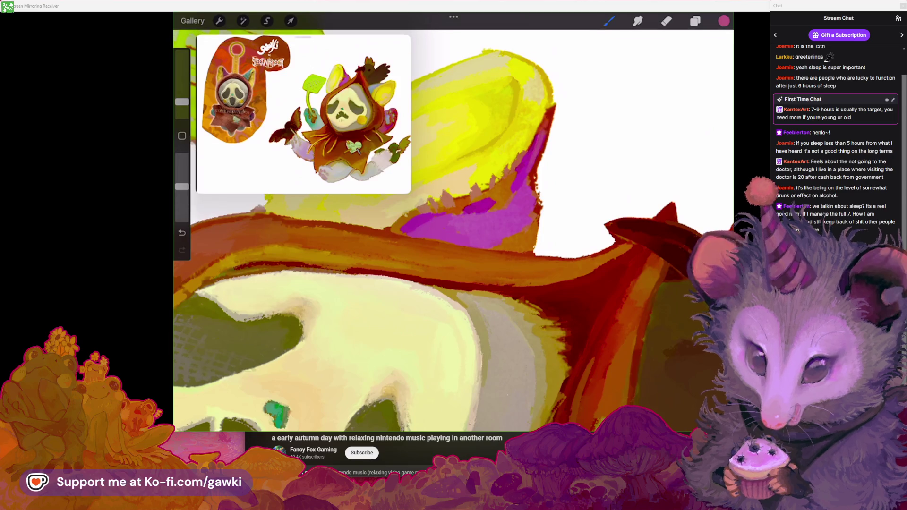
scroll(454, 232, down, 1)
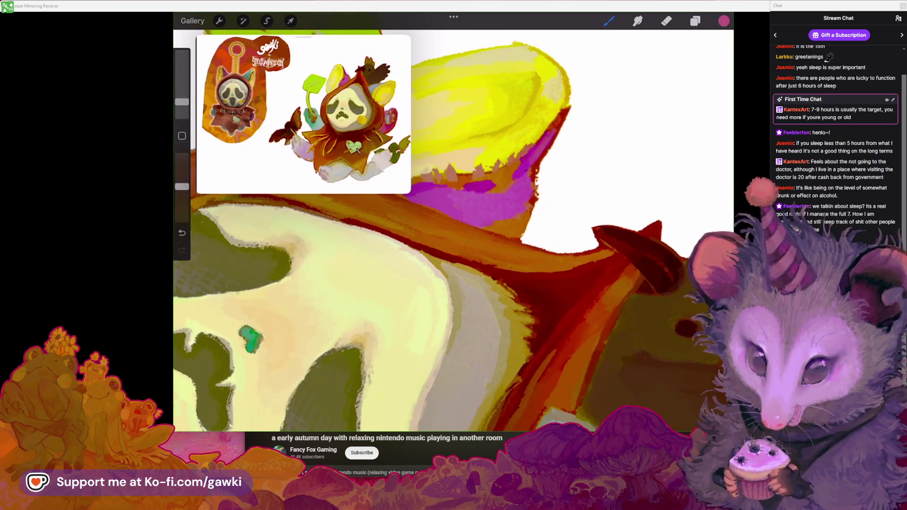
drag(527, 182, 708, 189)
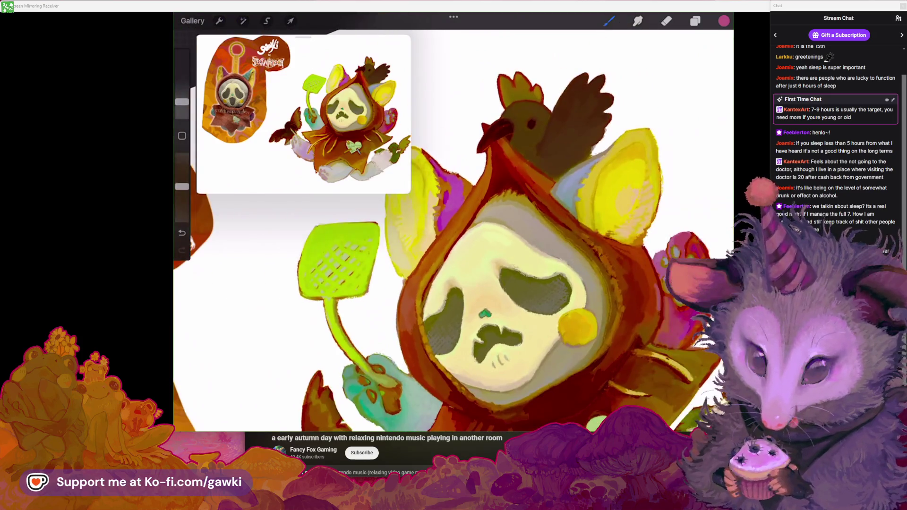
Pick up a blue-grey, then settle on the cheek spot's golden yellow as the brush colour
scroll(453, 222, up, 5)
click(569, 183)
drag(567, 203, 510, 236)
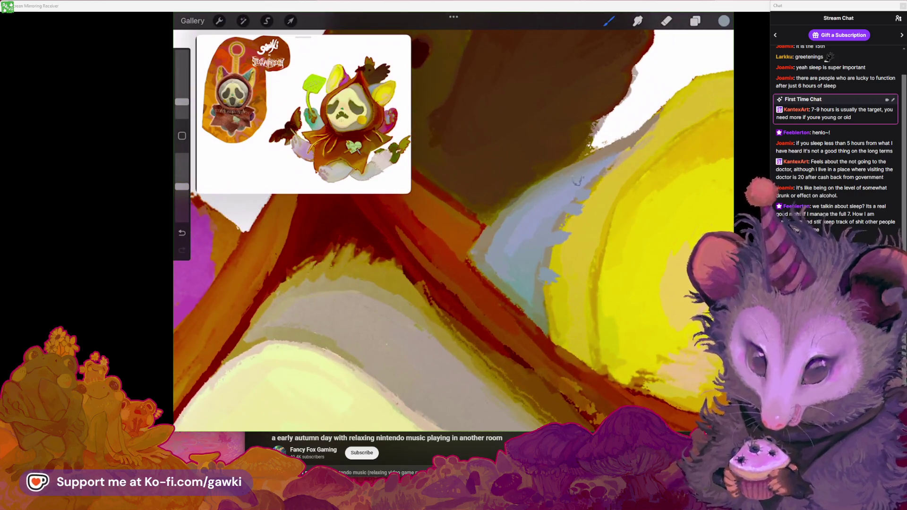
drag(453, 284, 451, 264)
scroll(453, 223, down, 5)
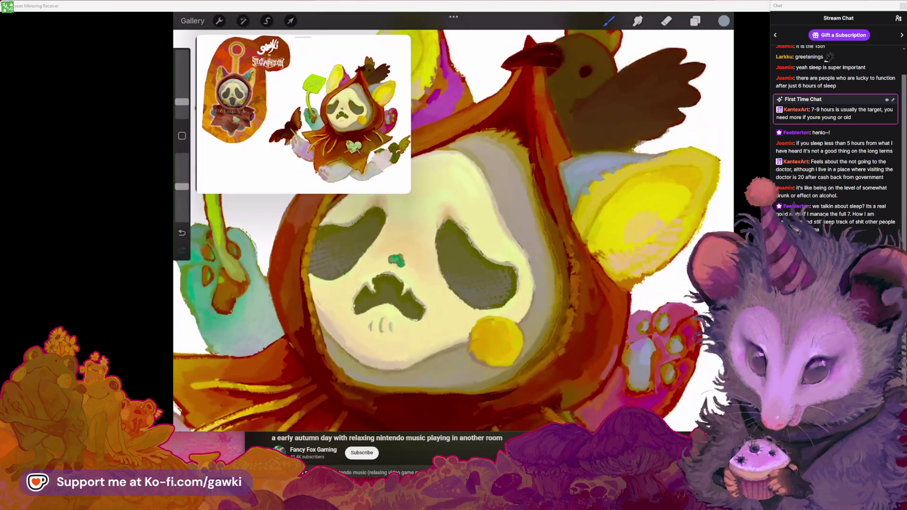
scroll(453, 222, up, 2)
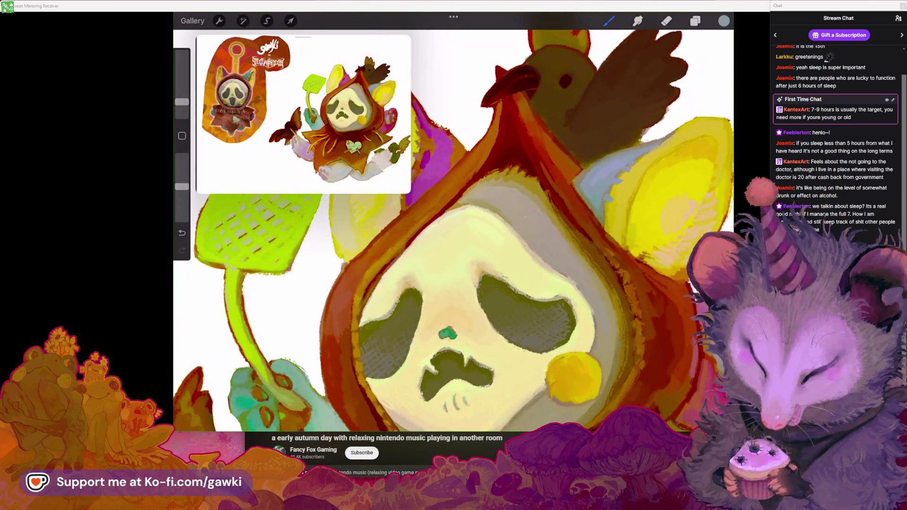
drag(452, 333, 453, 244)
scroll(562, 303, up, 5)
click(542, 248)
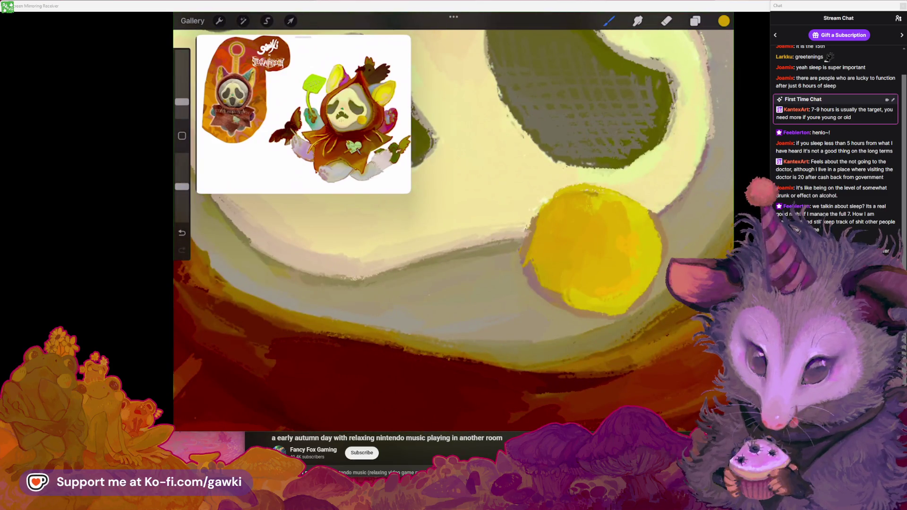
Paint fresh yellow strokes over the upper-left of the cheek spot
scroll(454, 222, down, 5)
drag(591, 189, 633, 227)
scroll(562, 246, up, 5)
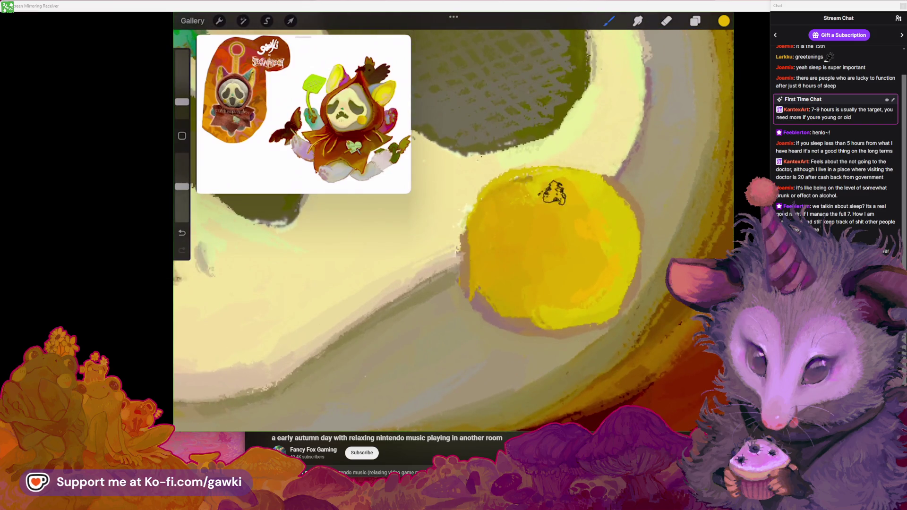
drag(562, 189, 520, 194)
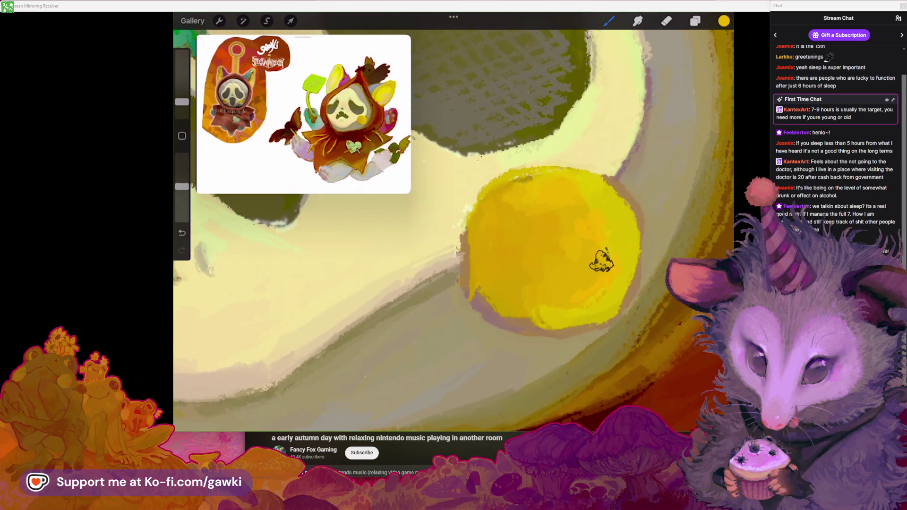
Eyedrop a muted tan from the cheek as the new brush colour
scroll(544, 203, down, 5)
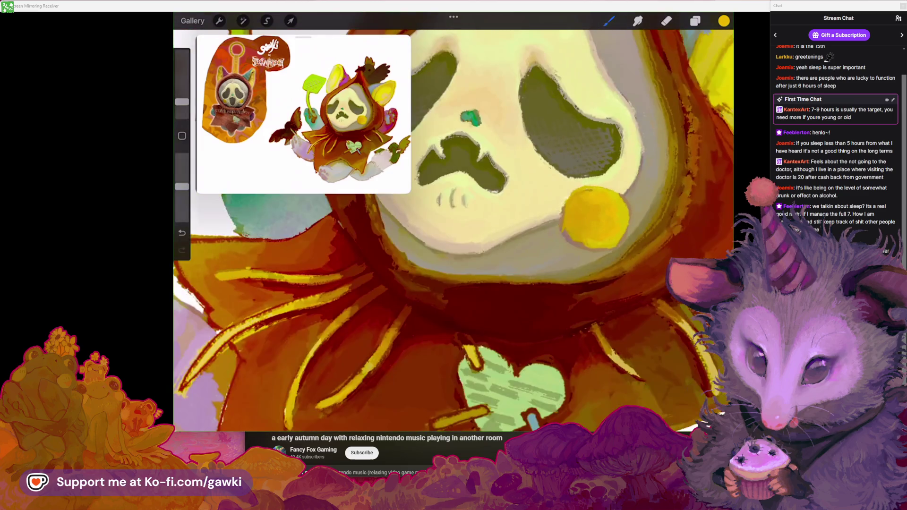
scroll(453, 222, down, 3)
scroll(529, 245, up, 8)
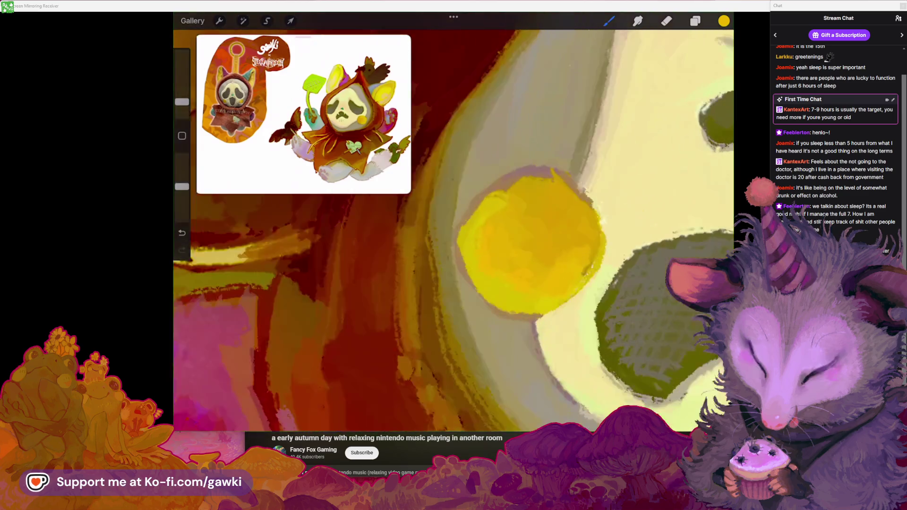
scroll(543, 246, left, 2)
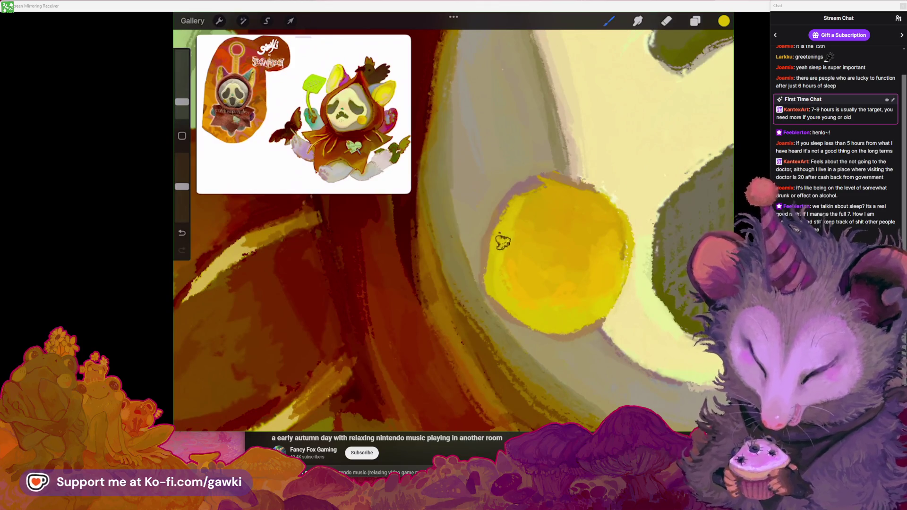
scroll(501, 243, up, 2)
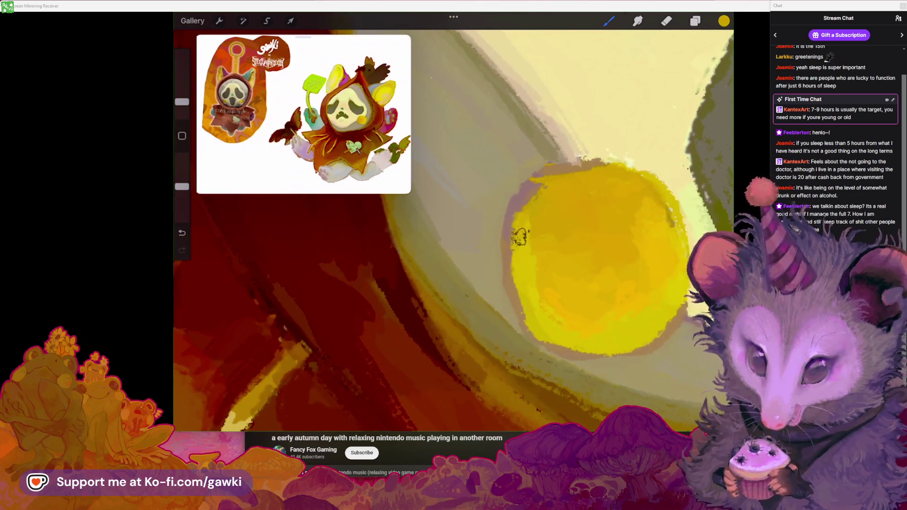
scroll(525, 227, down, 2)
click(543, 180)
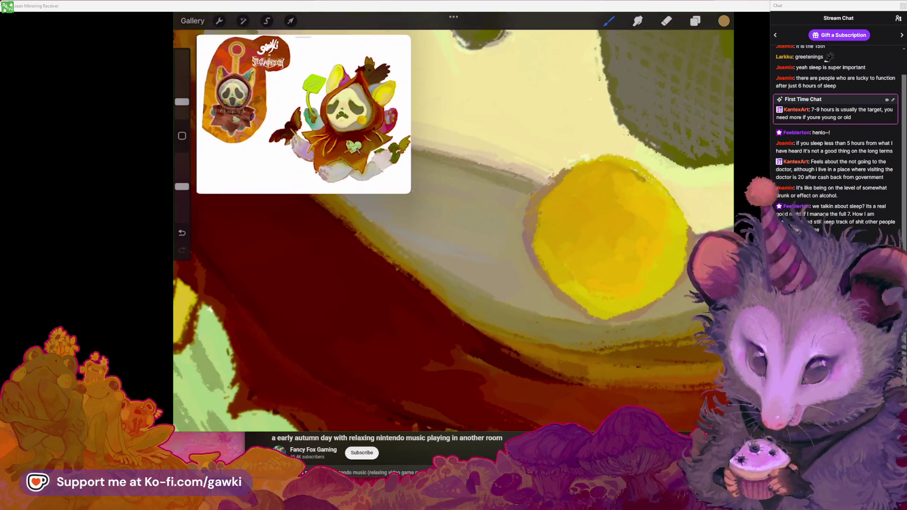
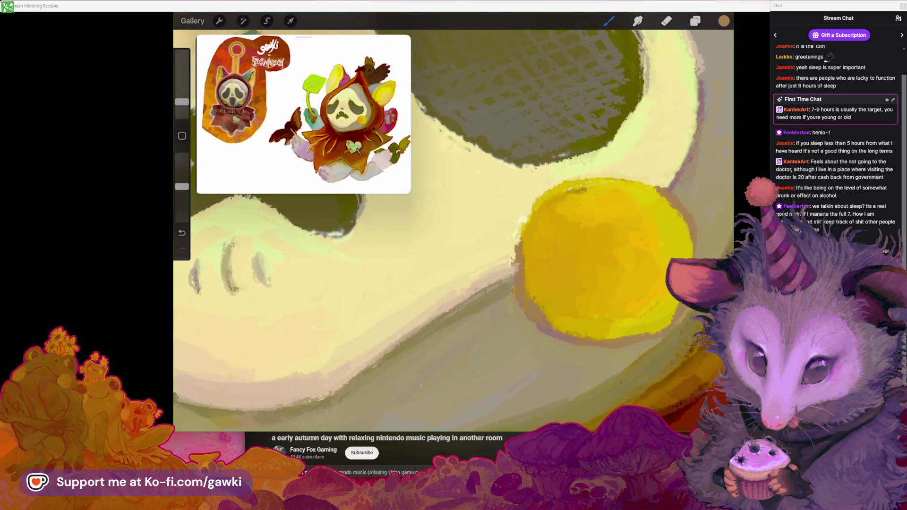
Eyedrop the mask's pale cream from the canvas and brush soft highlights across the mask's face
click(609, 21)
click(528, 198)
click(528, 198)
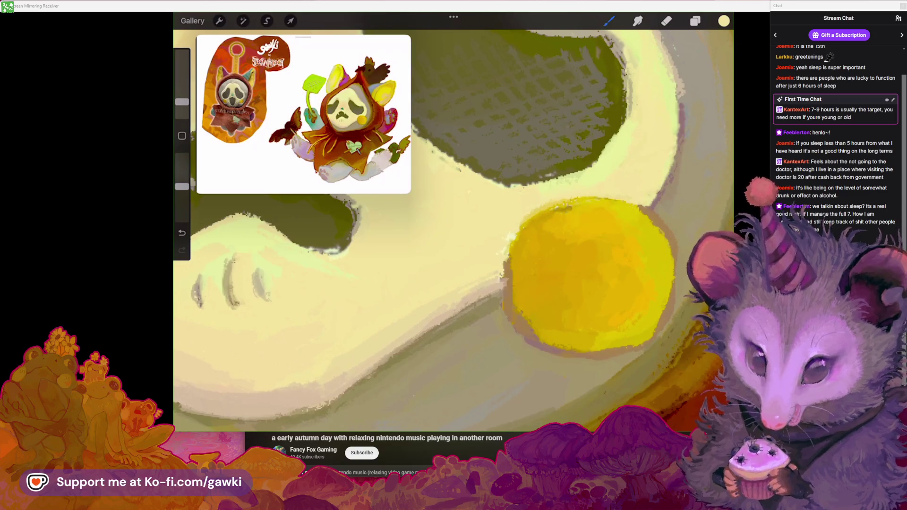
scroll(453, 222, down, 2)
Zoom out to show the whole cream mask face with its dark eye holes and yellow accent
scroll(453, 222, down, 2)
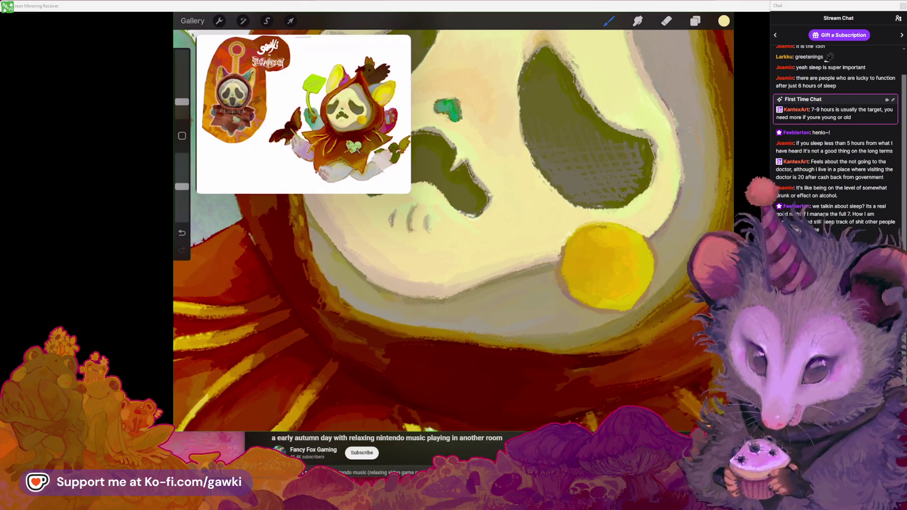
mouse_move(551, 403)
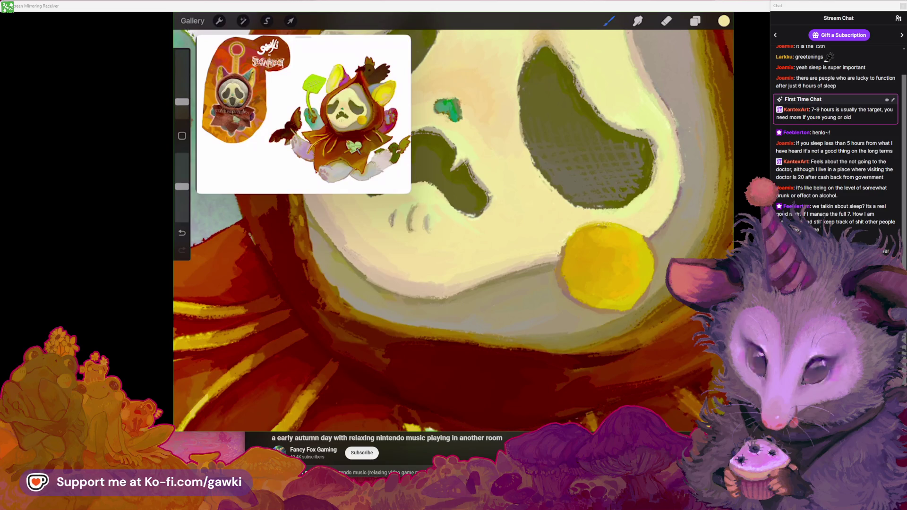
mouse_move(274, 5)
mouse_down()
mouse_move(155, 98)
mouse_move(466, 13)
mouse_up()
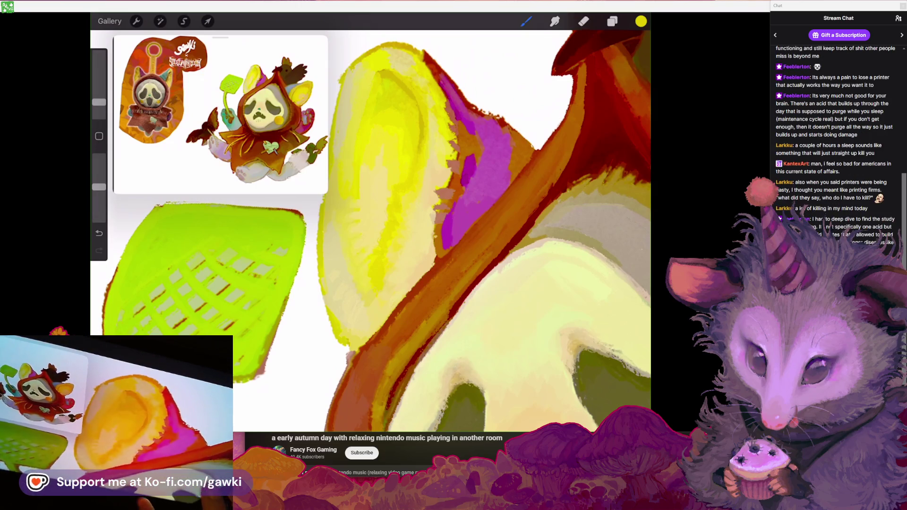
Brush bright yellow onto the ear, with a magenta inner patch, beside the green flyswatter
scroll(371, 222, left, 3)
Zoom in on the yellow ear and briefly review the Colors panel
scroll(371, 227, up, 3)
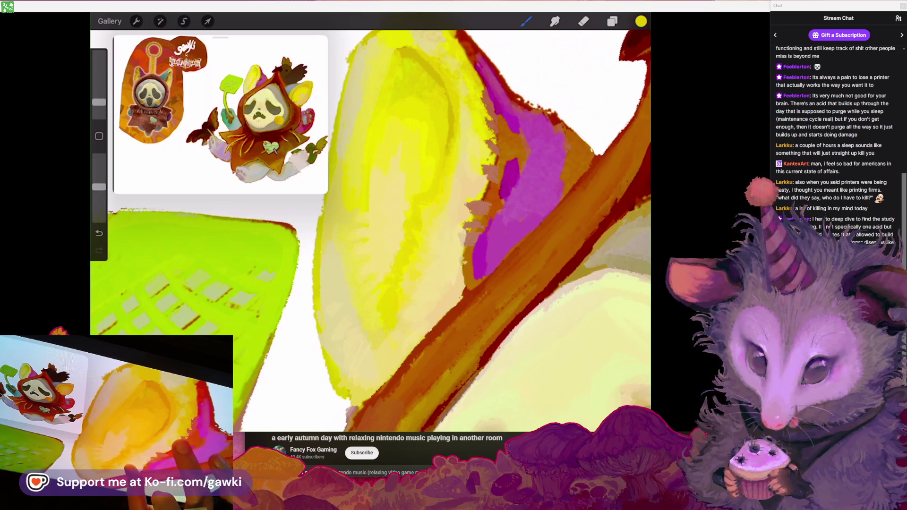
scroll(371, 227, down, 5)
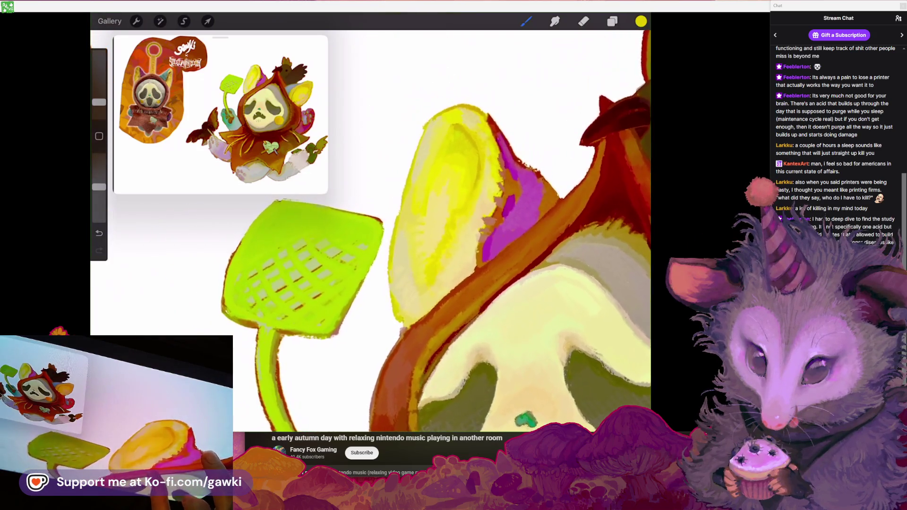
scroll(473, 212, up, 5)
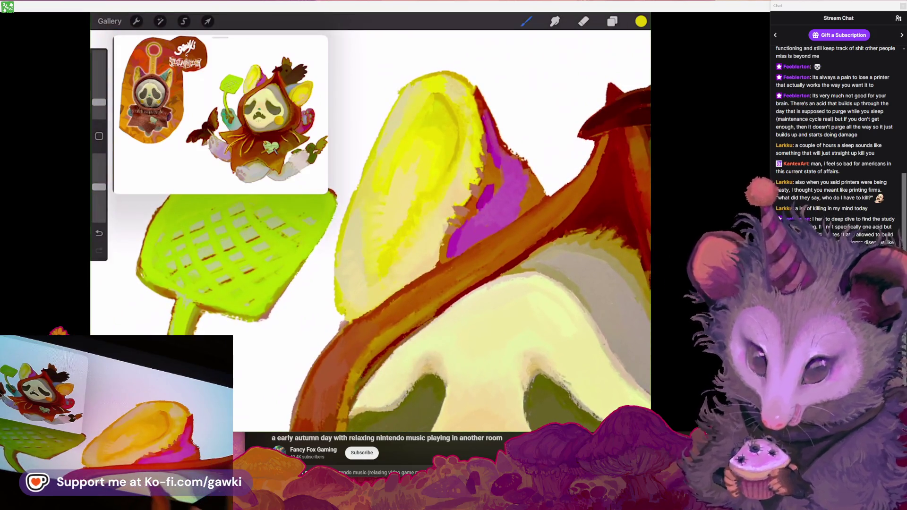
scroll(371, 227, down, 5)
scroll(371, 227, up, 5)
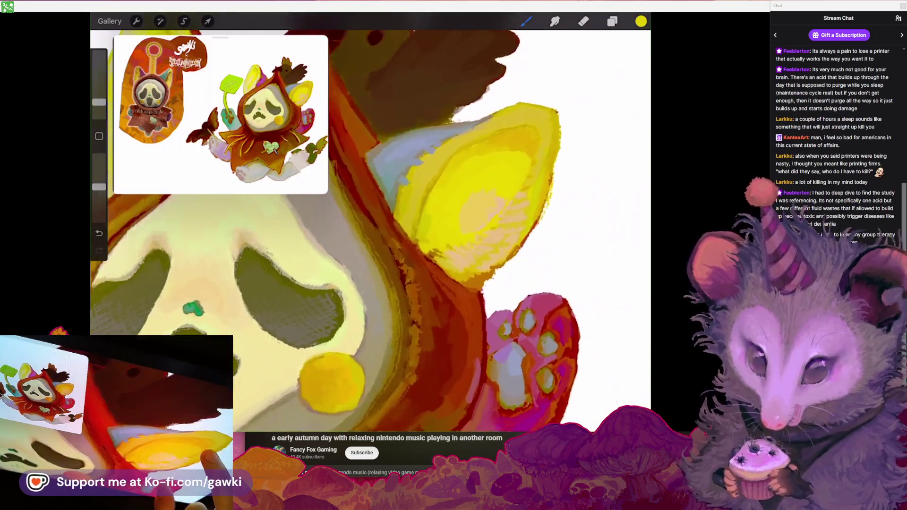
scroll(371, 226, up, 3)
click(641, 22)
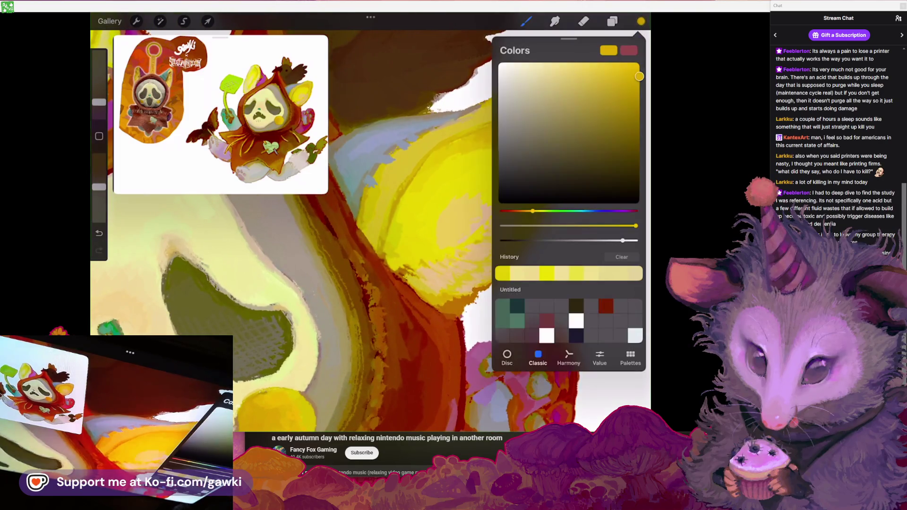
click(641, 21)
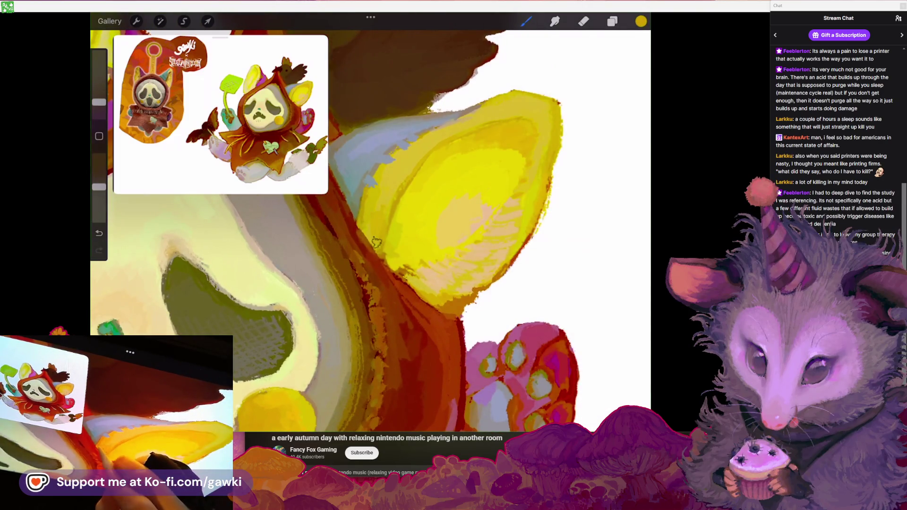
Eyedrop the ear's yellow, confirm it in Colors, and paint fresh highlights on the ear
scroll(371, 226, up, 1)
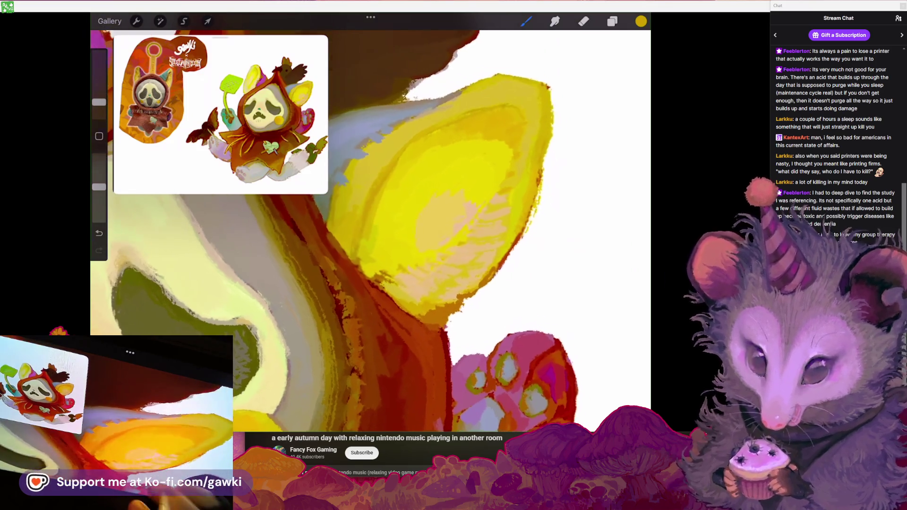
scroll(371, 227, up, 1)
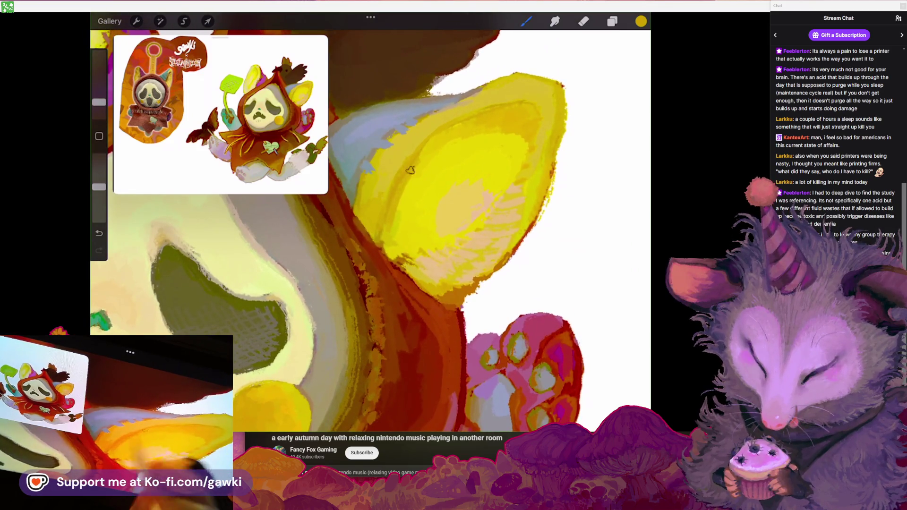
drag(425, 111, 402, 125)
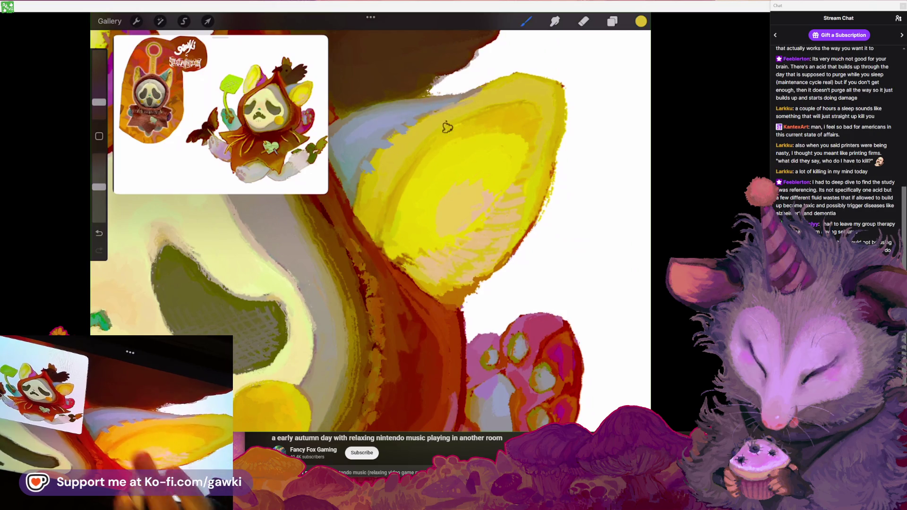
drag(376, 178, 369, 175)
click(641, 20)
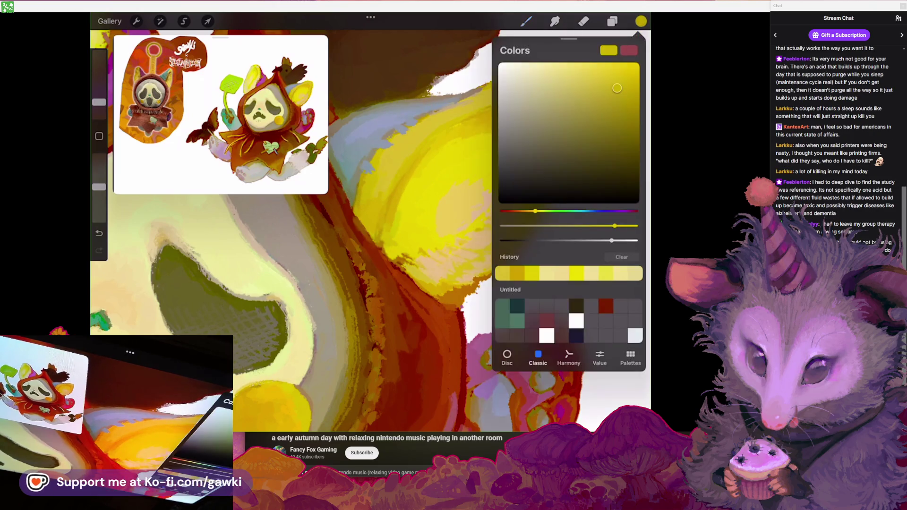
click(404, 140)
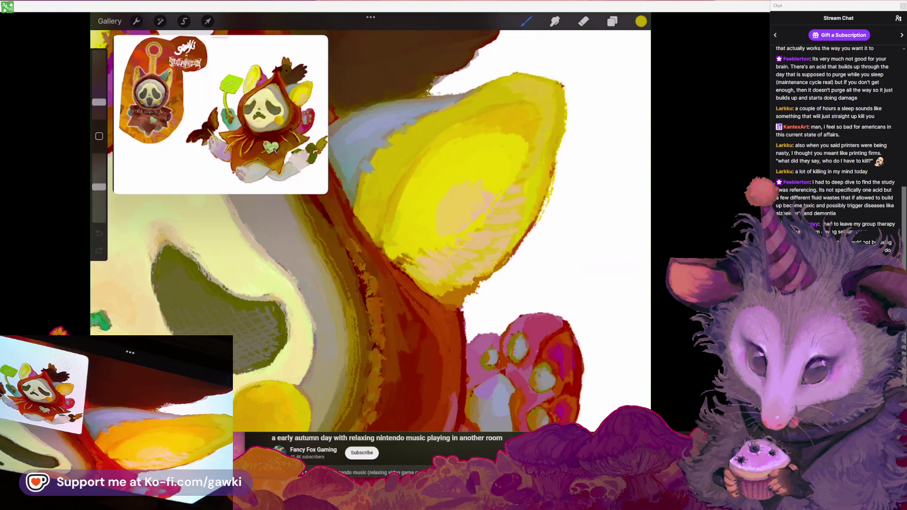
scroll(523, 104, down, 3)
scroll(523, 103, up, 3)
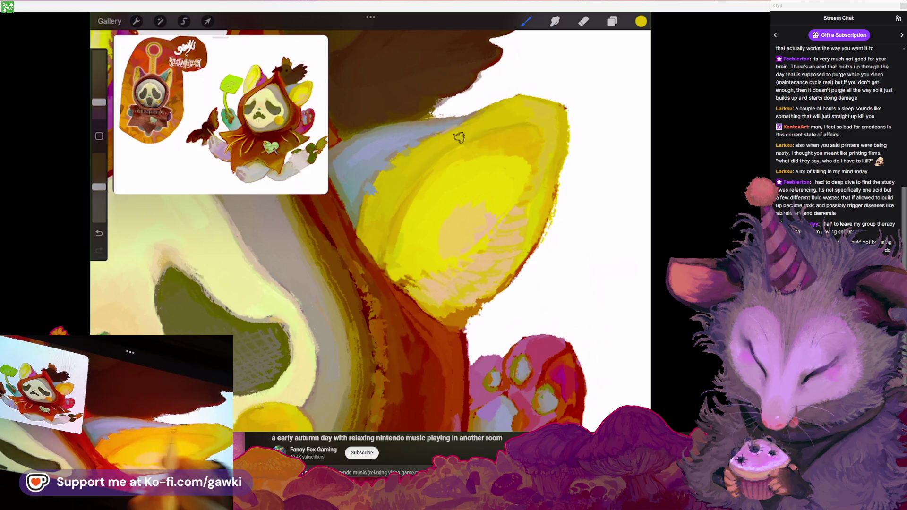
scroll(397, 199, down, 3)
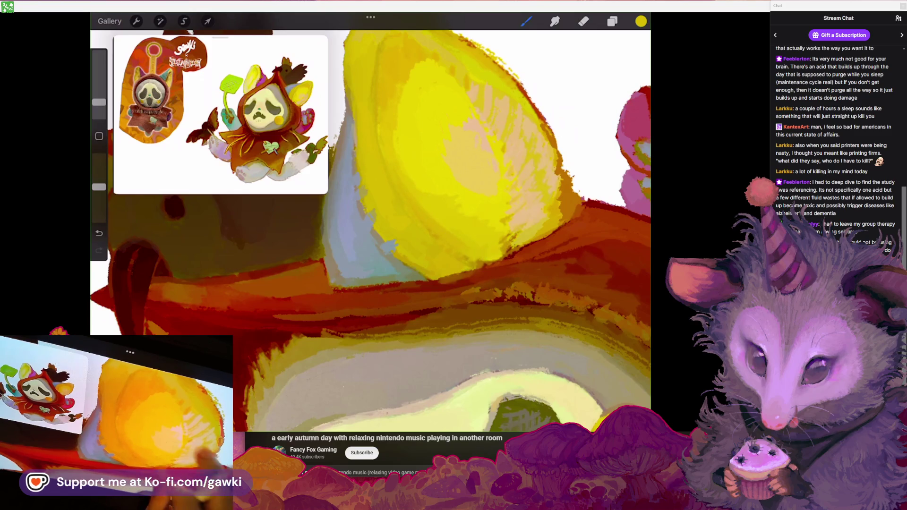
Build up peach and lavender-grey shading on both yellow ears while zooming to inspect
scroll(411, 214, down, 3)
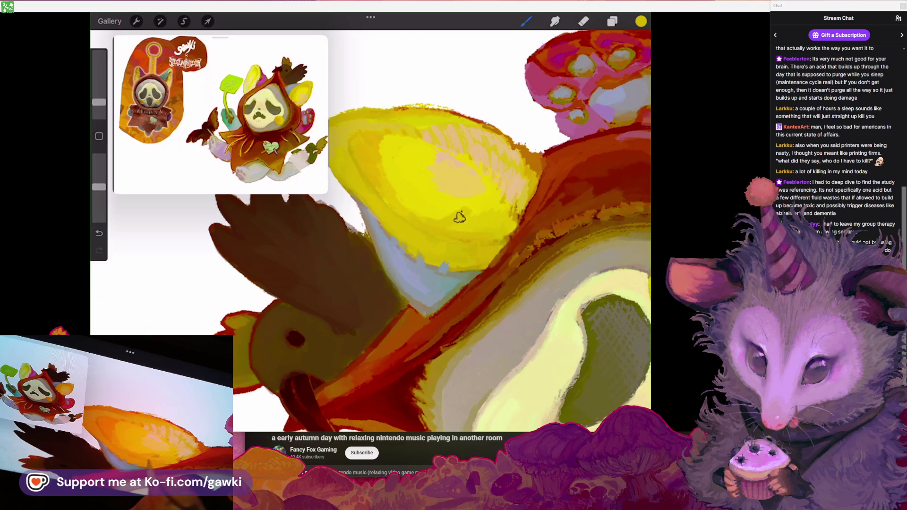
scroll(499, 232, down, 5)
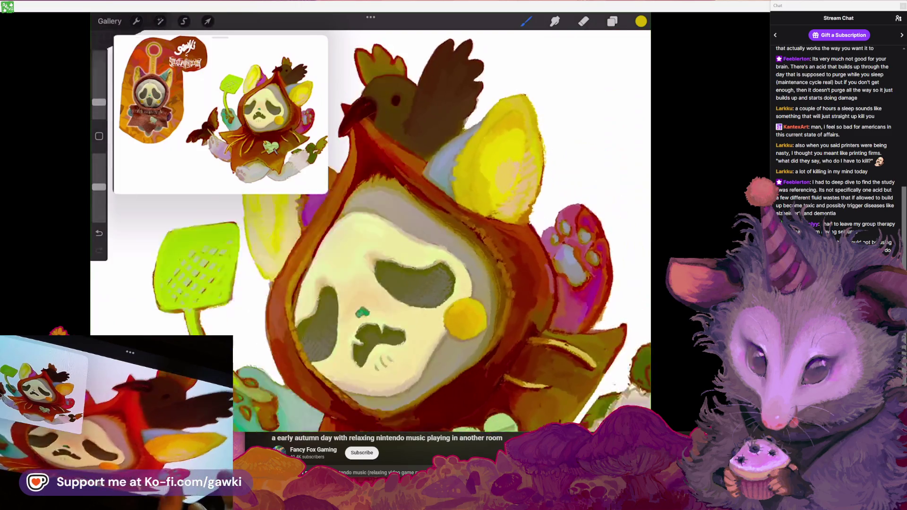
scroll(371, 231, up, 5)
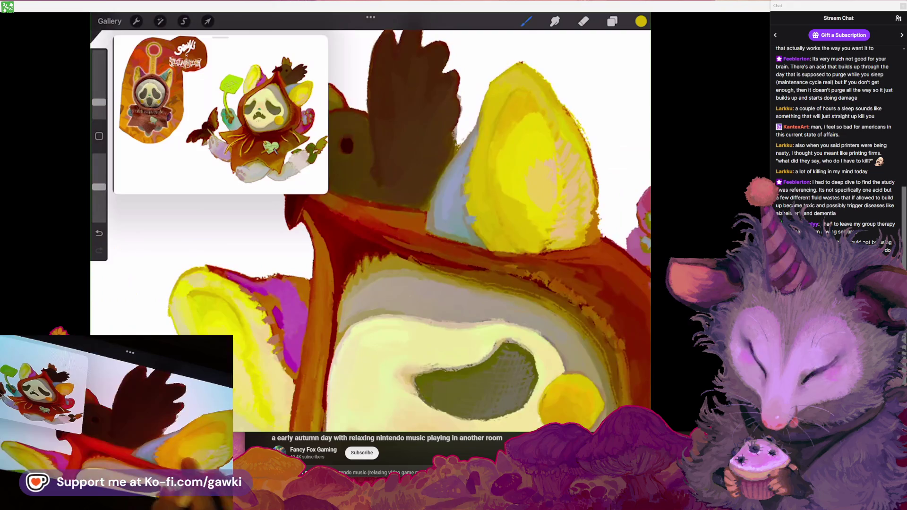
scroll(473, 213, up, 2)
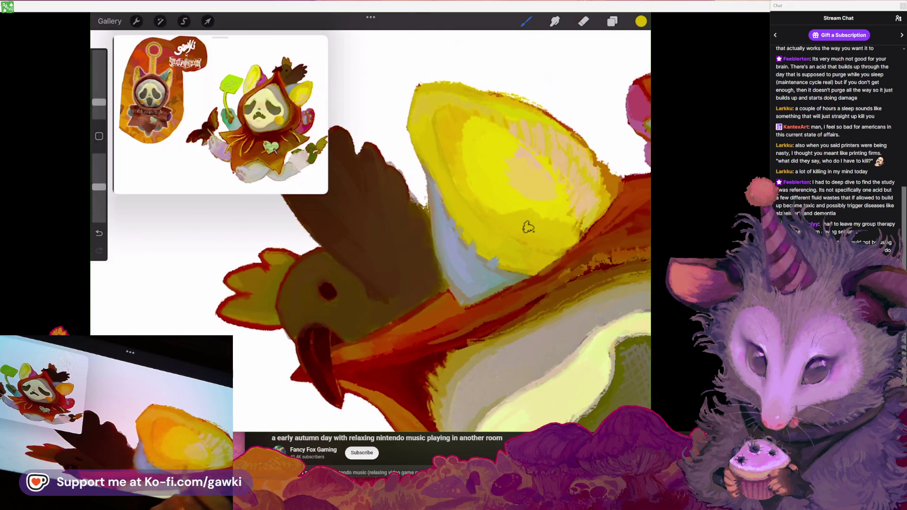
scroll(516, 231, up, 3)
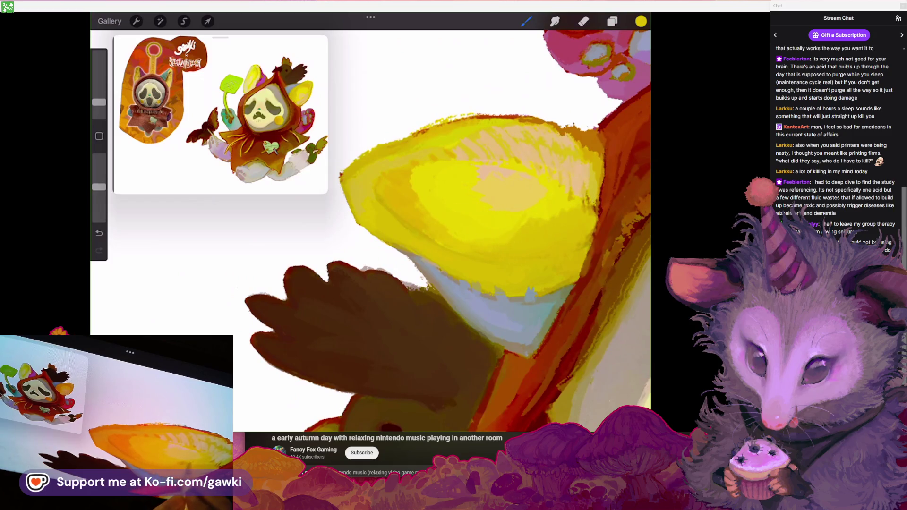
scroll(541, 227, down, 3)
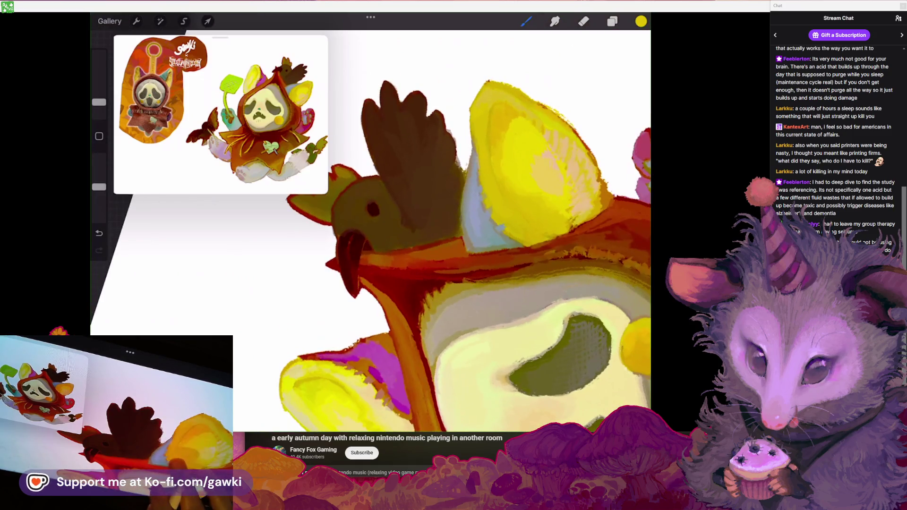
scroll(473, 227, up, 3)
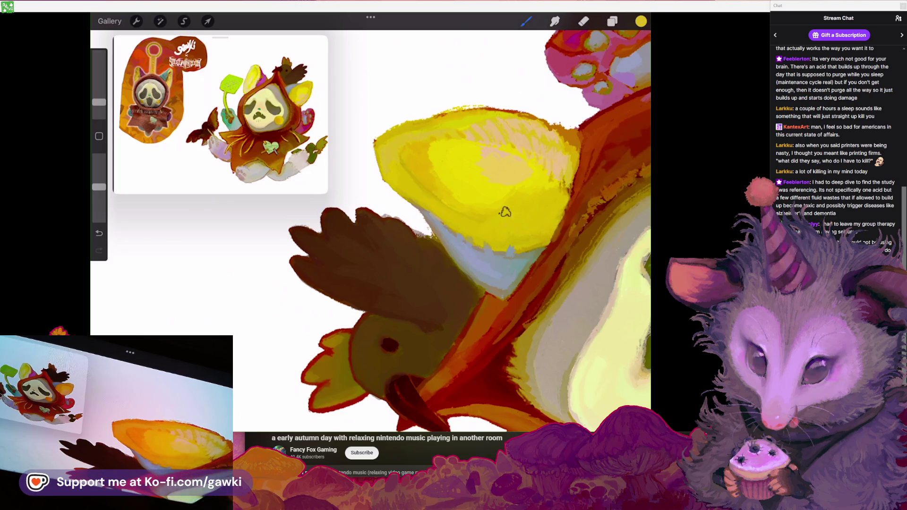
scroll(551, 219, down, 5)
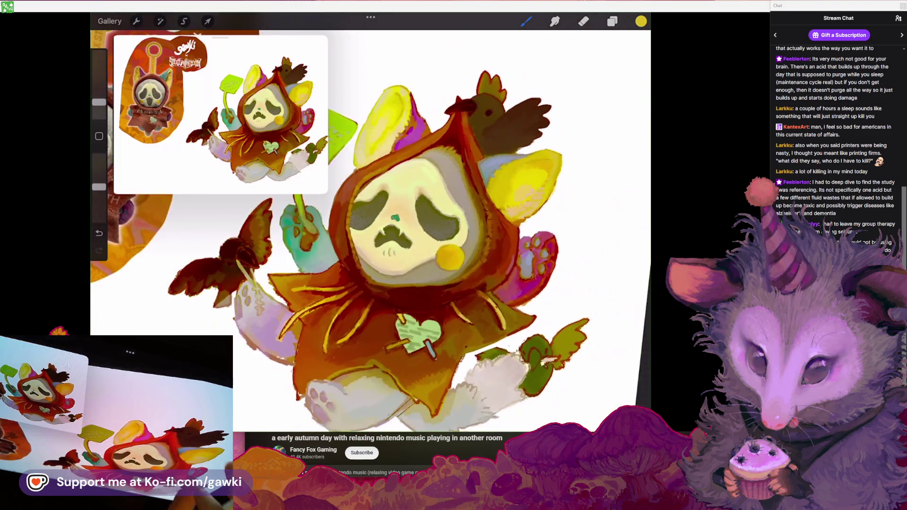
scroll(371, 223, up, 3)
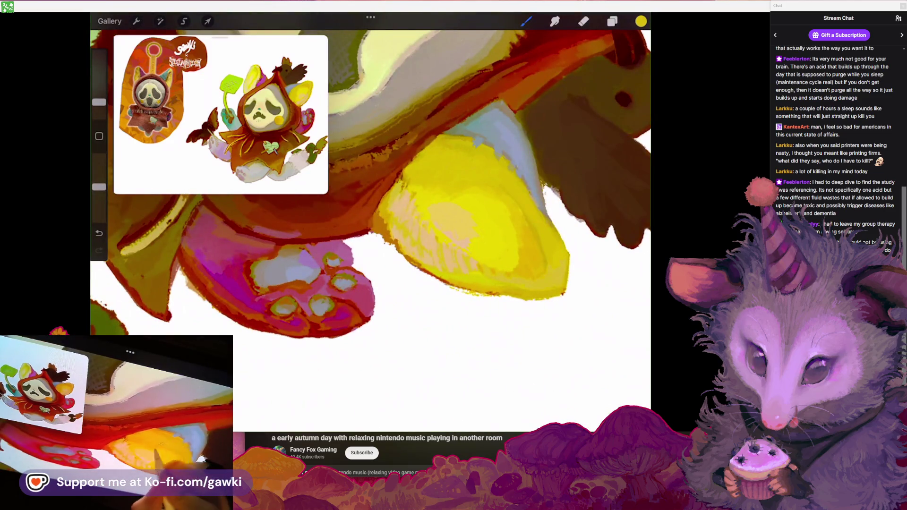
click(641, 21)
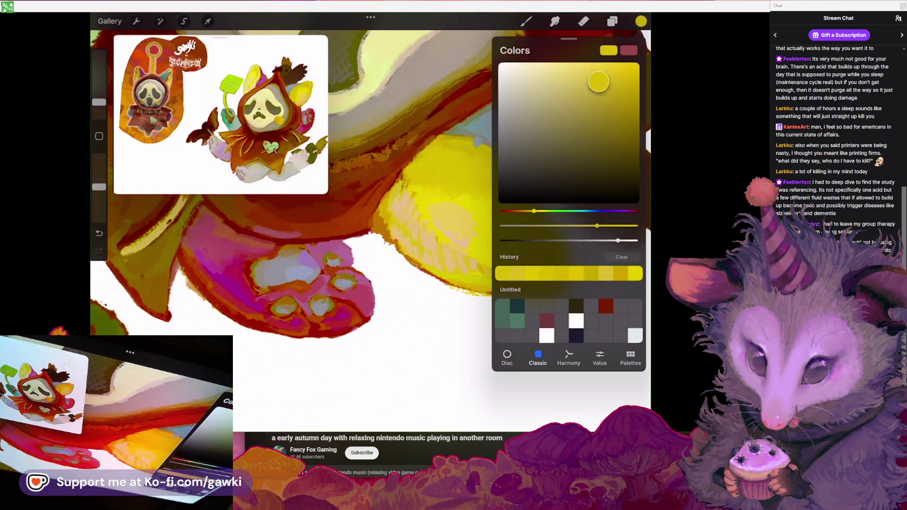
click(476, 168)
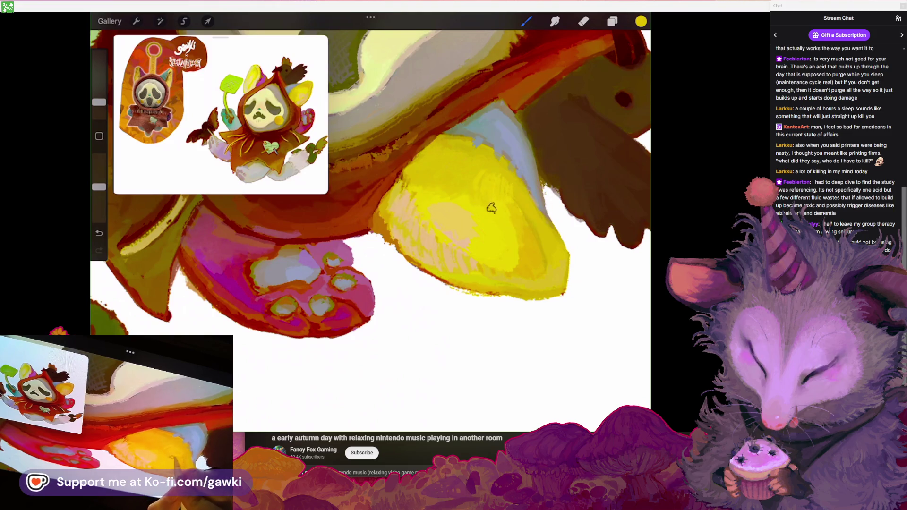
Blend warmer tones and a brighter yellow rim into the ears around the pale peach centre
scroll(521, 208, up, 5)
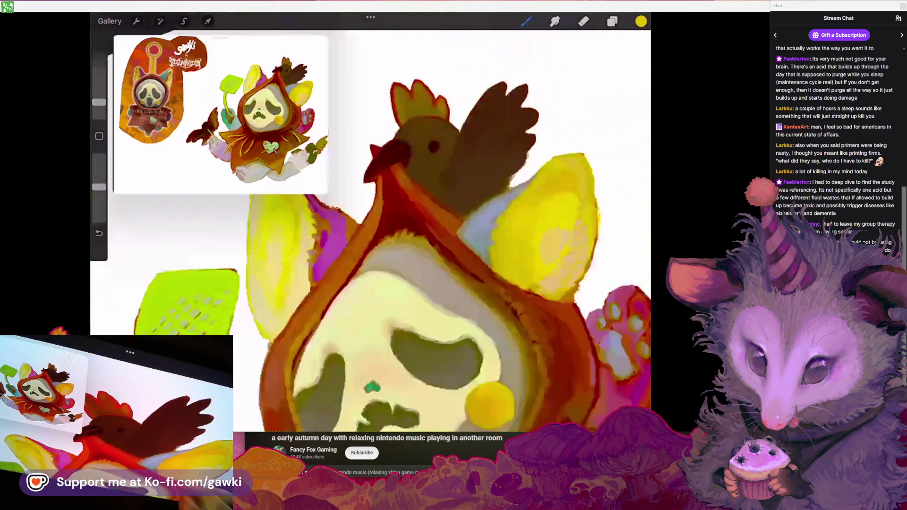
scroll(508, 234, down, 5)
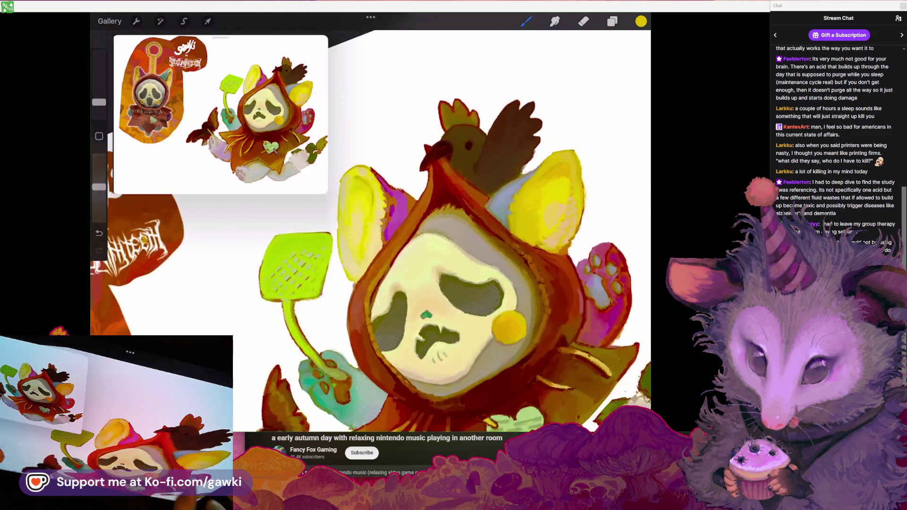
scroll(371, 232, up, 5)
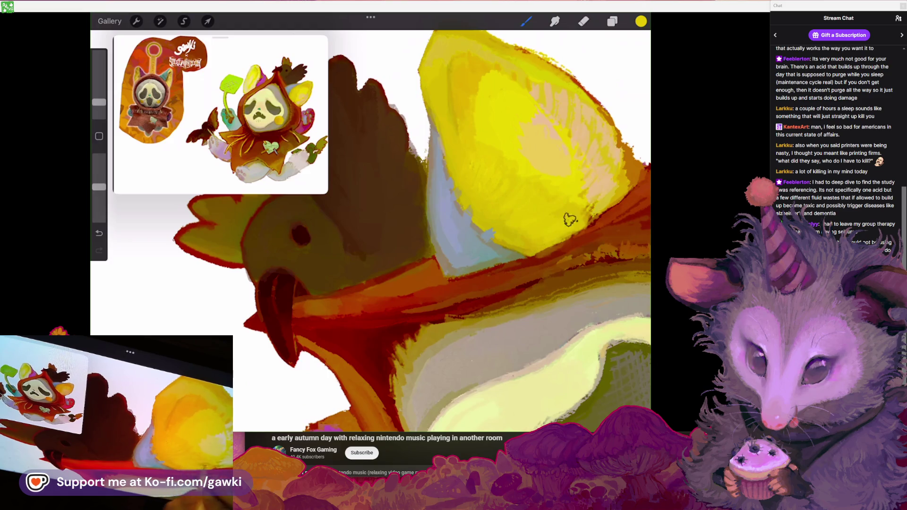
scroll(561, 227, down, 5)
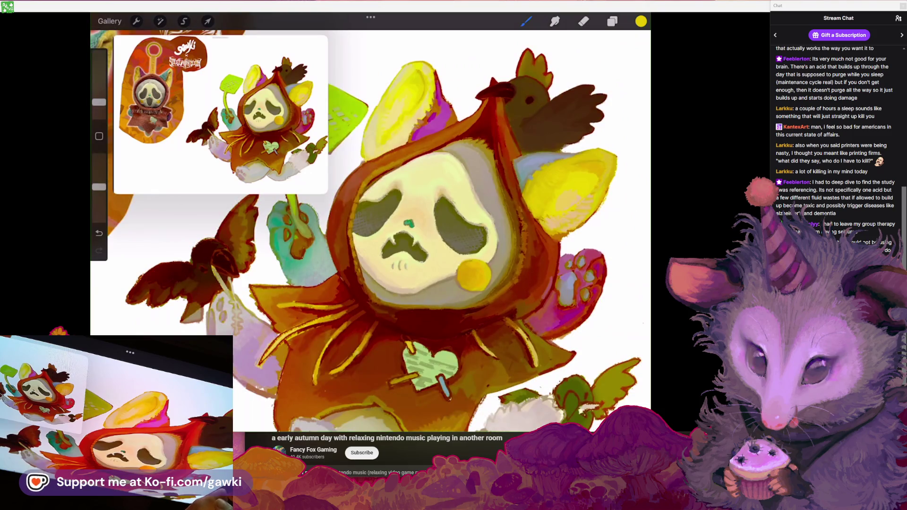
scroll(406, 265, up, 5)
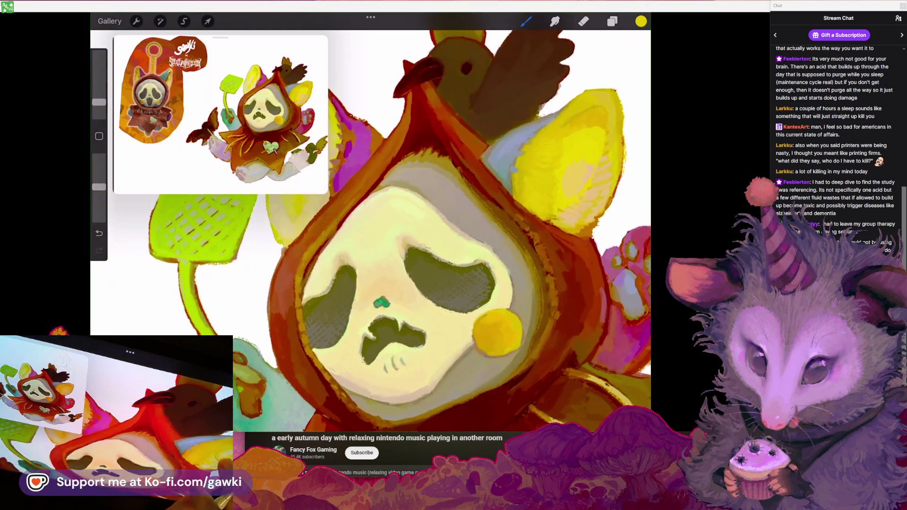
scroll(371, 231, up, 3)
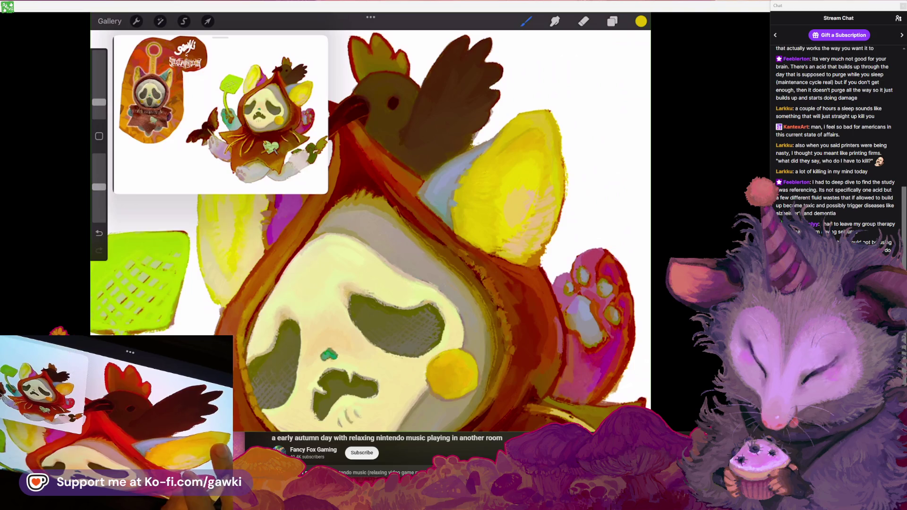
scroll(371, 231, right, 3)
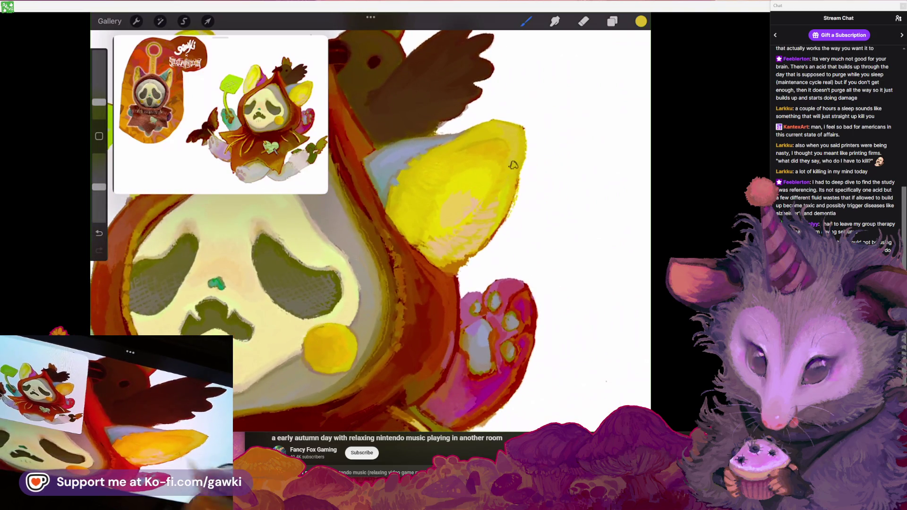
scroll(371, 231, up, 3)
scroll(487, 184, down, 2)
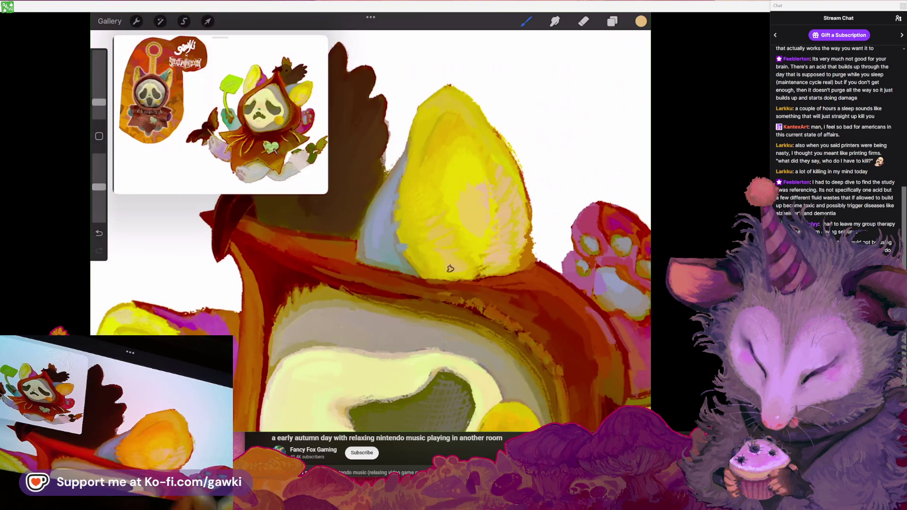
scroll(467, 265, down, 3)
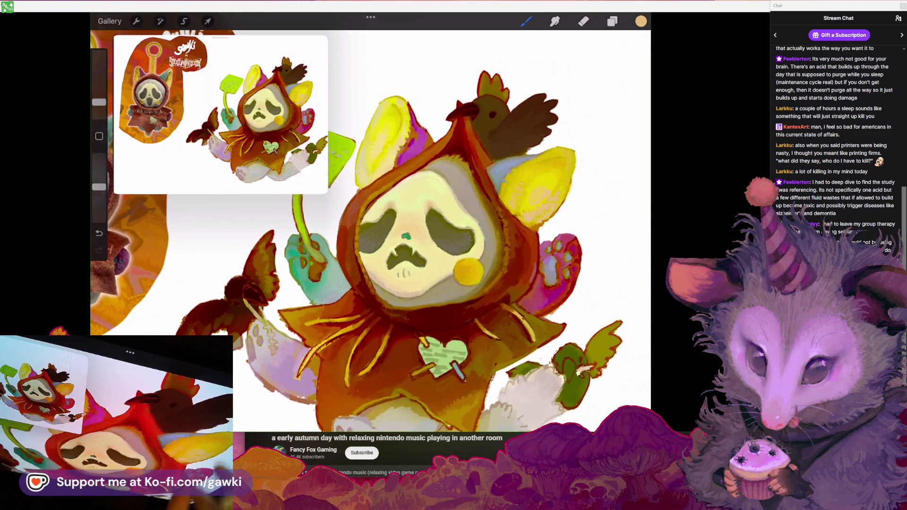
scroll(487, 195, up, 3)
Eyedrop the ear's yellow from the canvas to make it the painting colour
click(487, 195)
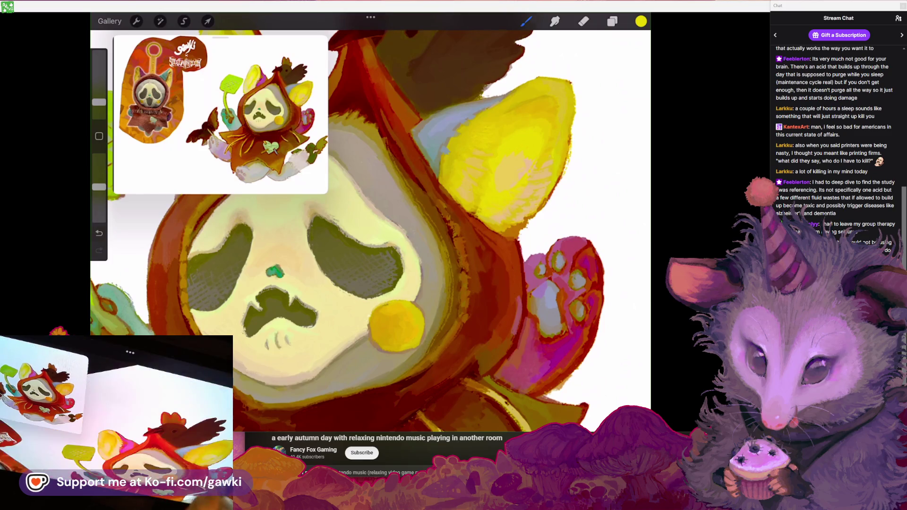
scroll(491, 213, down, 3)
click(528, 168)
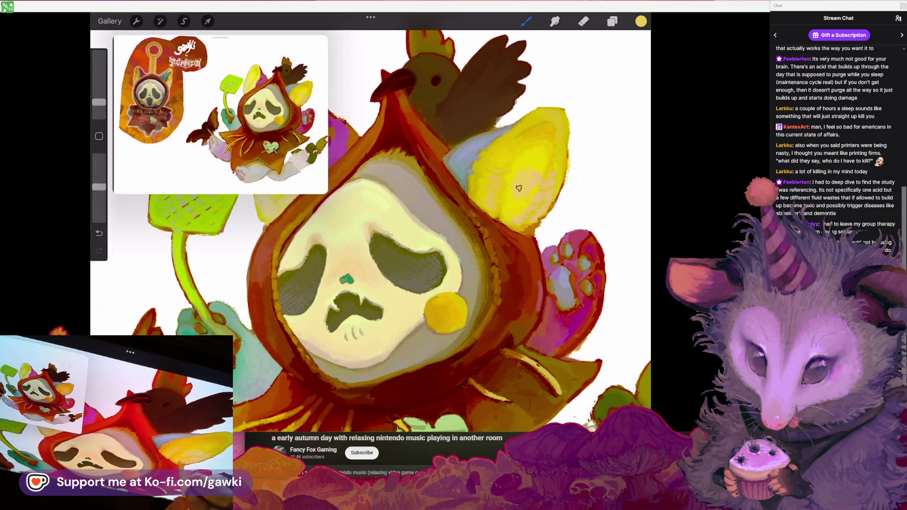
scroll(371, 227, down, 3)
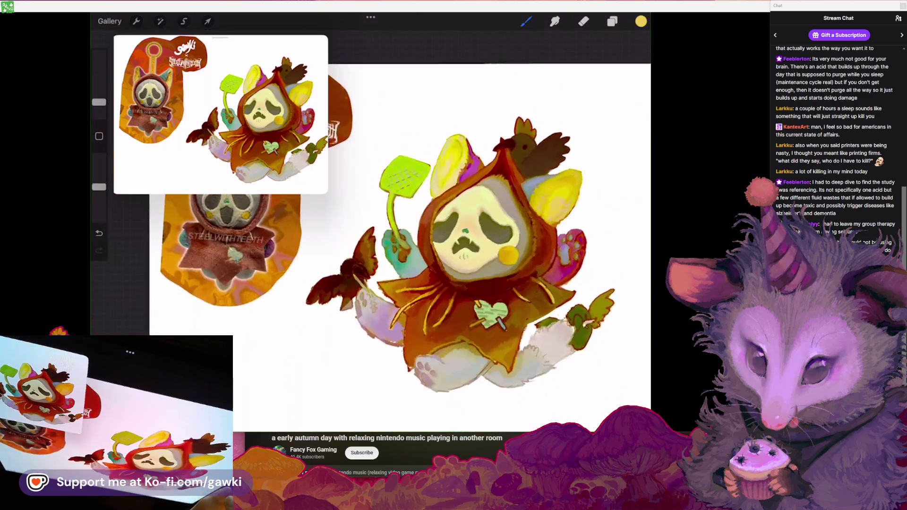
Paint a light pink tone over the side of the right yellow ear
scroll(472, 227, up, 3)
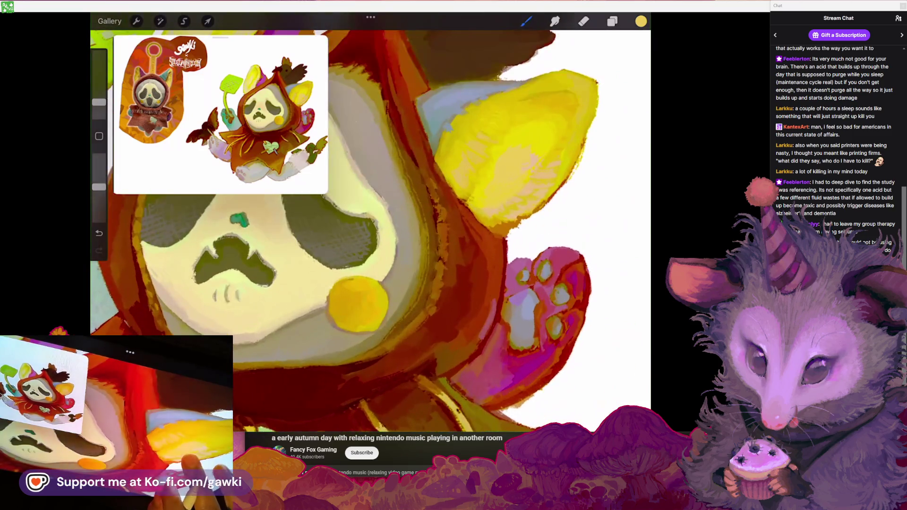
scroll(371, 227, down, 3)
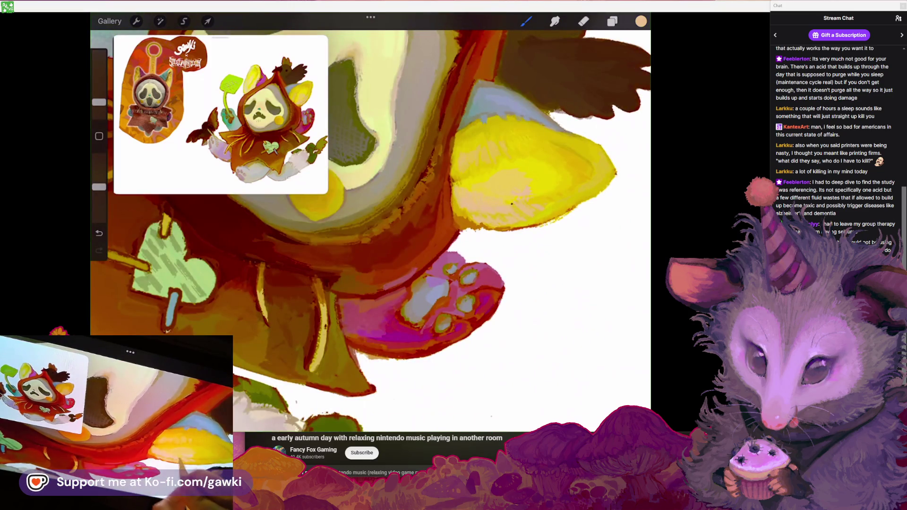
scroll(371, 227, up, 3)
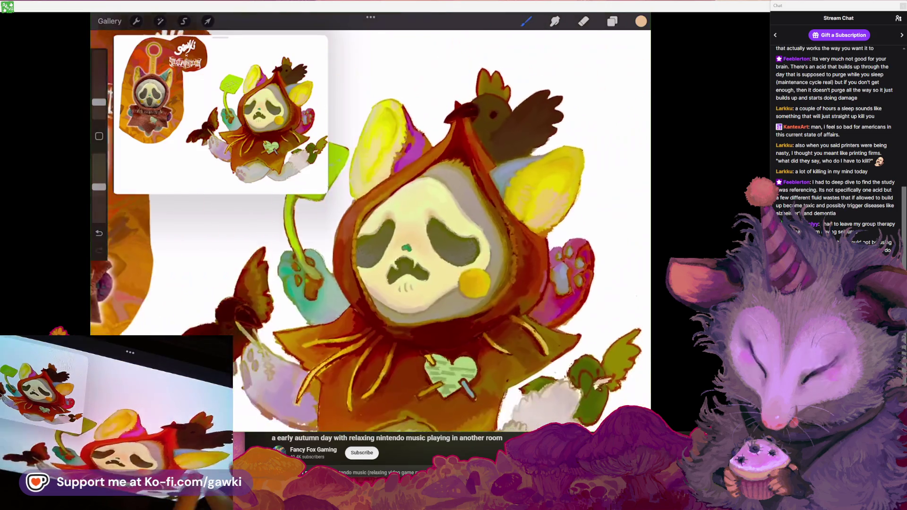
scroll(371, 227, up, 2)
scroll(371, 227, up, 2)
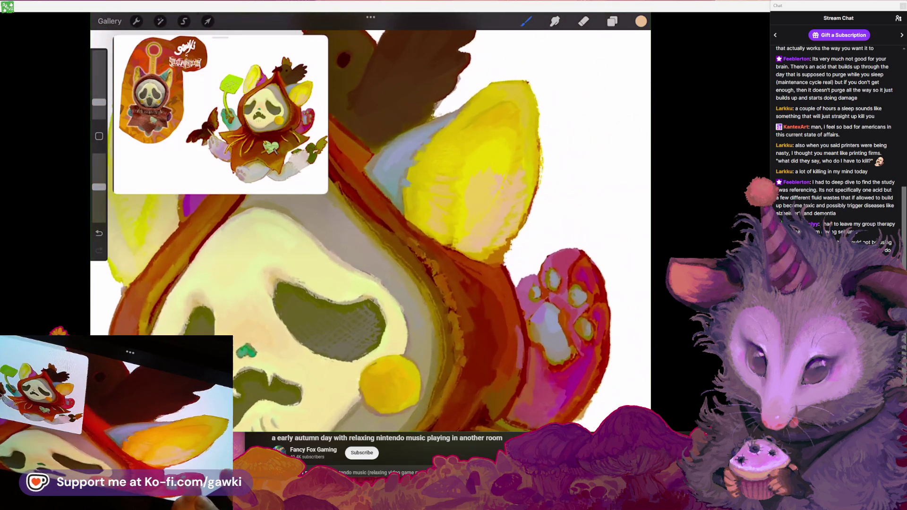
scroll(371, 227, up, 2)
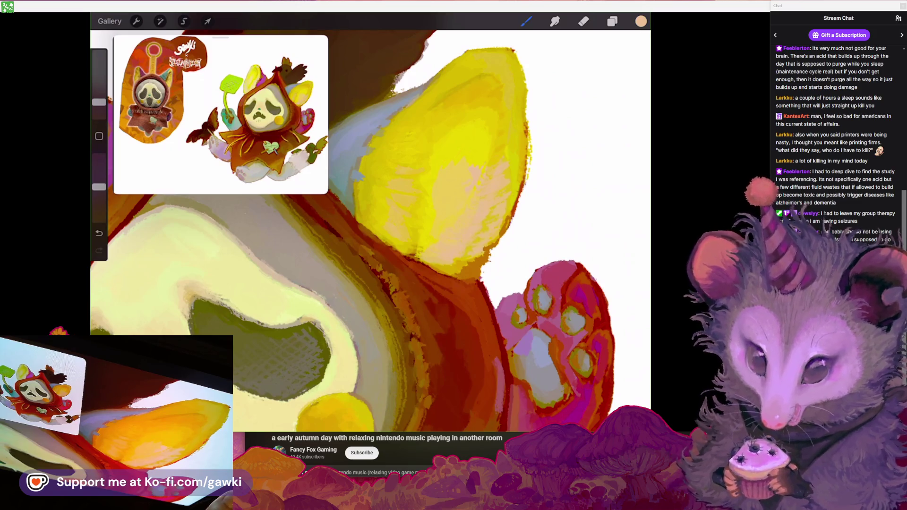
scroll(370, 226, up, 5)
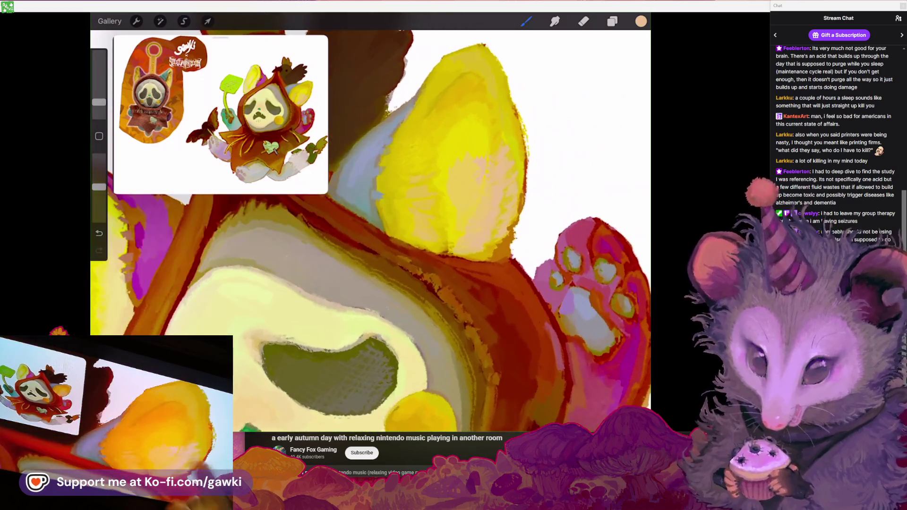
scroll(488, 176, down, 2)
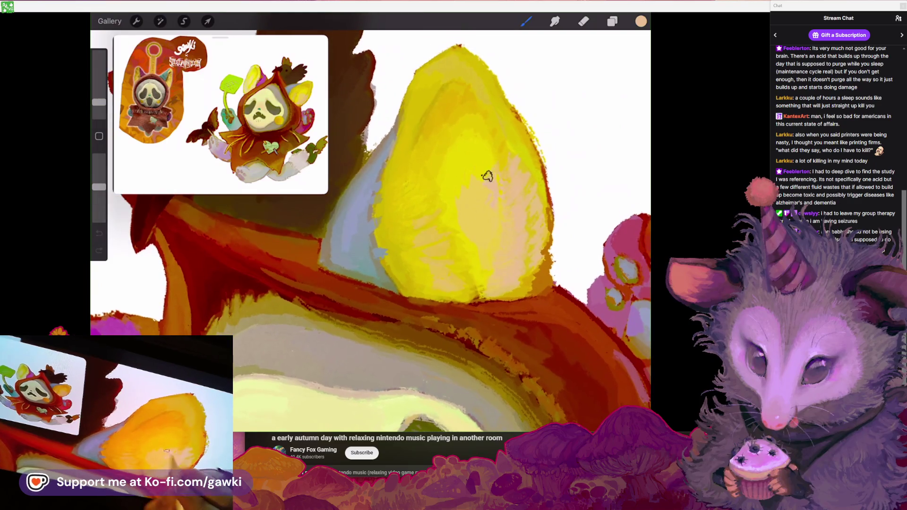
drag(511, 173, 496, 194)
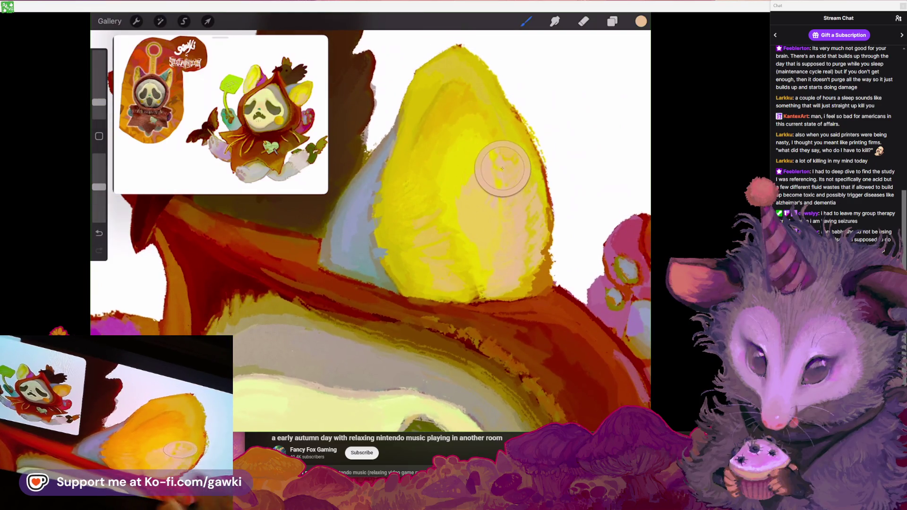
Resample the ear's yellow, undo a stray stroke, and review the whole figure
scroll(370, 227, up, 2)
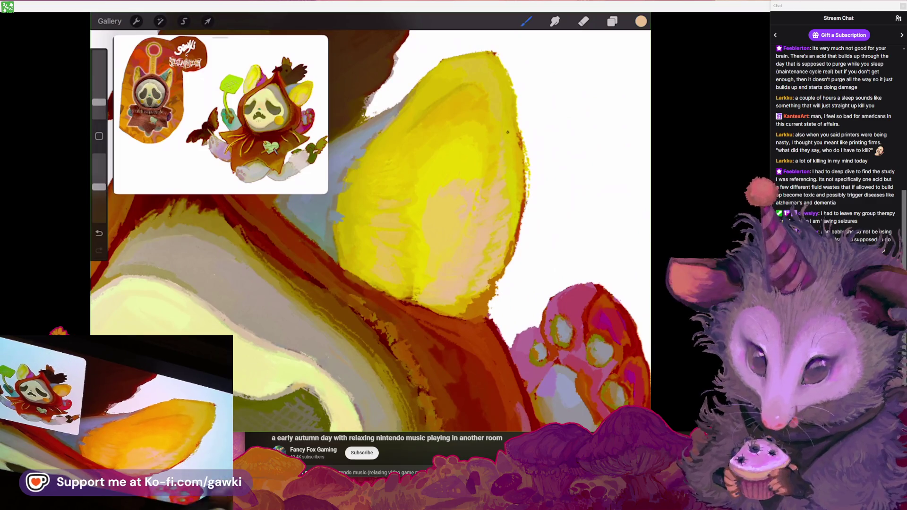
scroll(371, 226, down, 5)
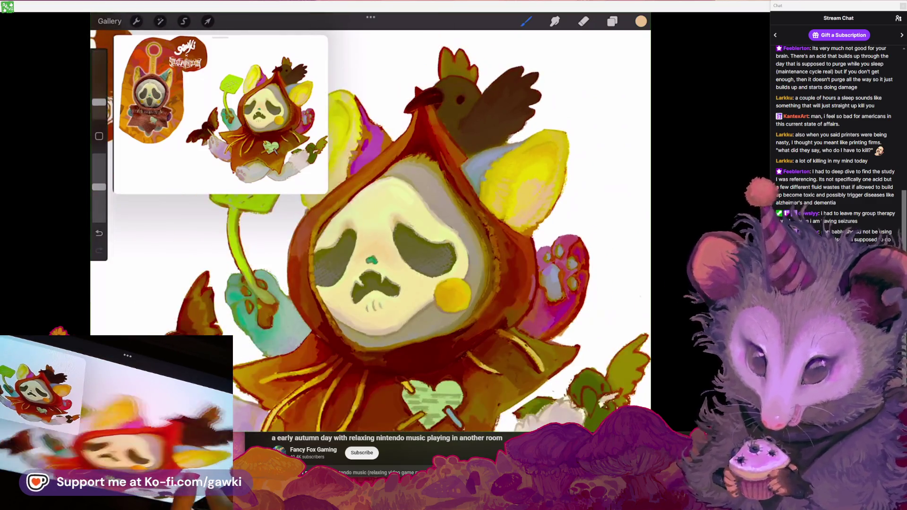
scroll(370, 227, up, 5)
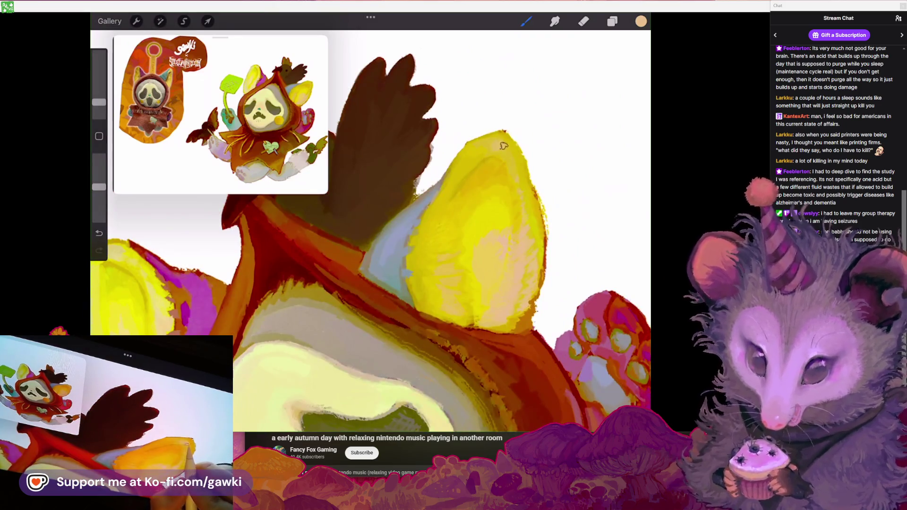
scroll(370, 227, down, 5)
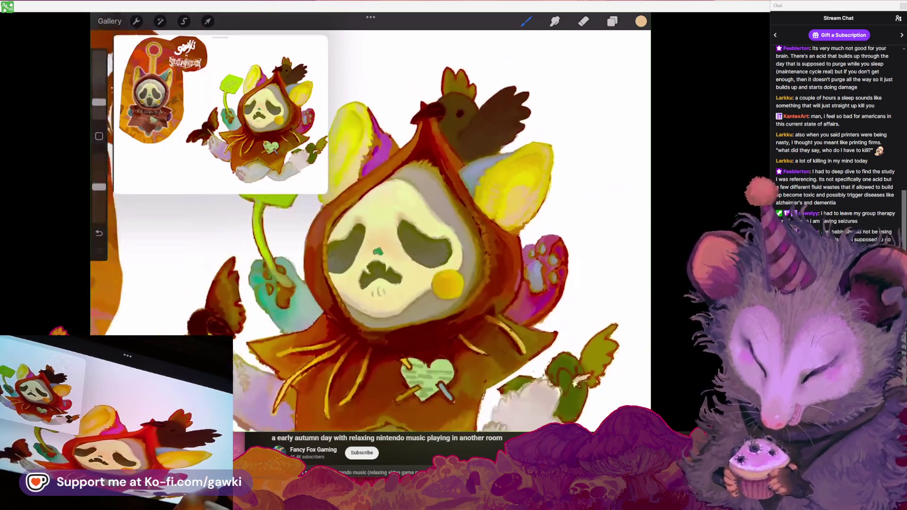
scroll(370, 226, up, 5)
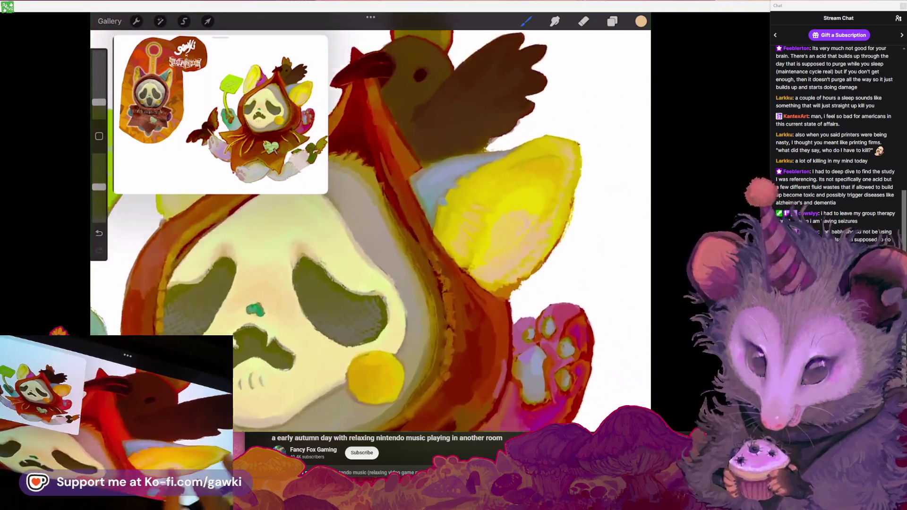
click(504, 122)
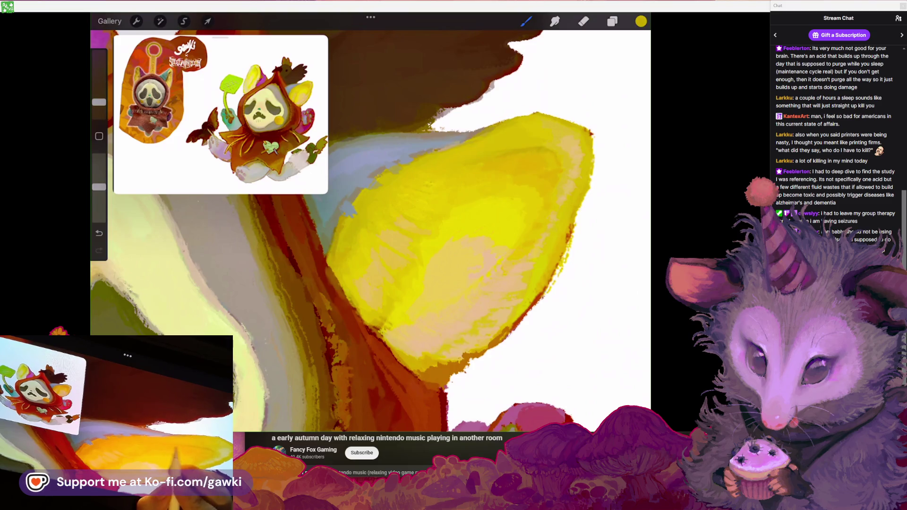
key(ctrl+z)
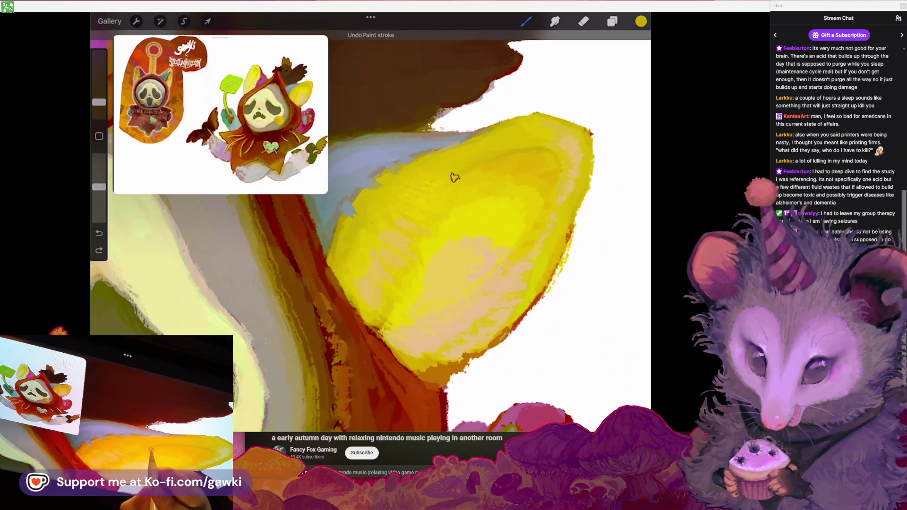
scroll(454, 193, down, 5)
scroll(470, 188, up, 3)
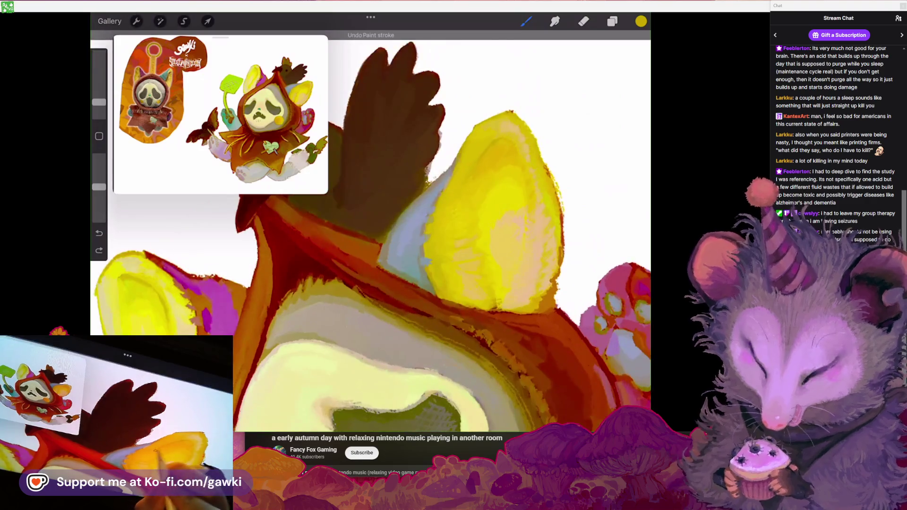
scroll(371, 222, down, 5)
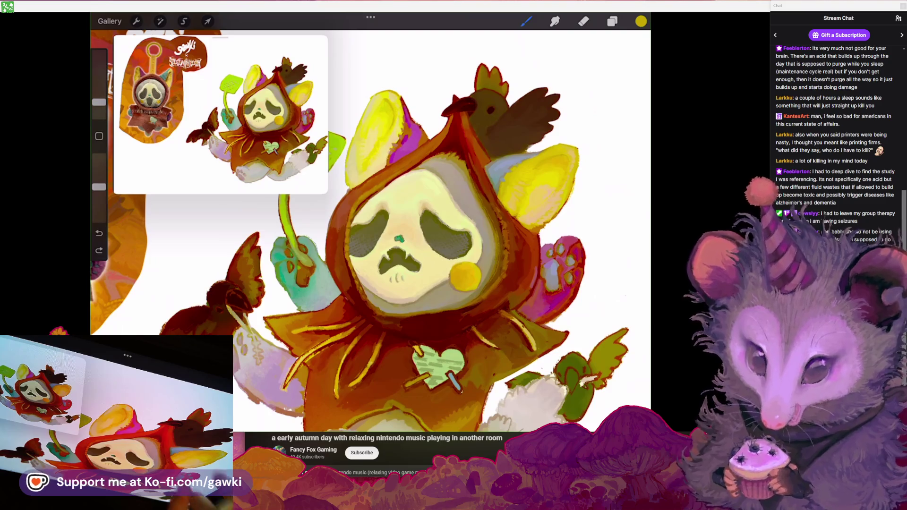
scroll(425, 199, up, 3)
scroll(425, 199, up, 3)
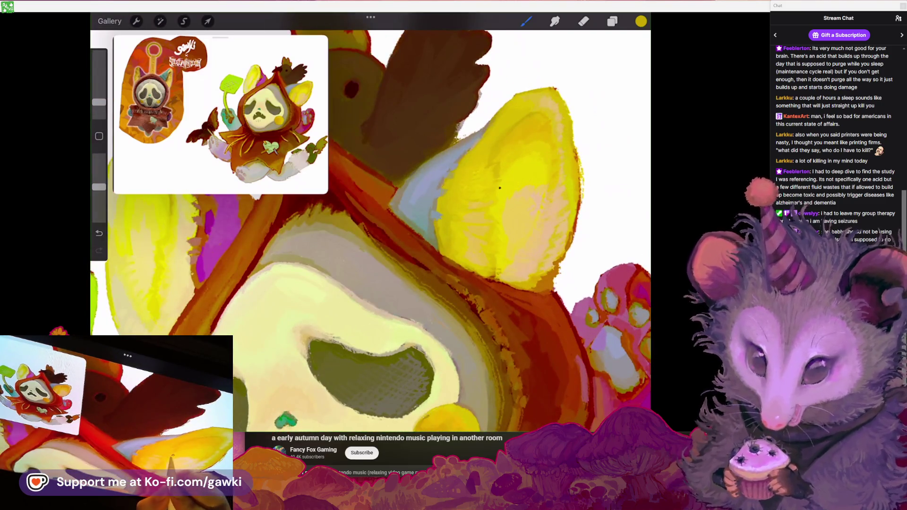
scroll(371, 227, down, 5)
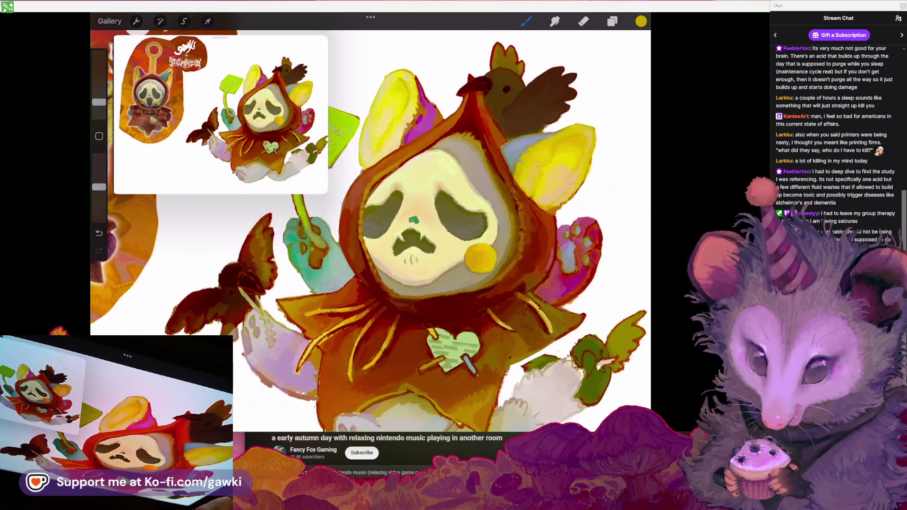
scroll(378, 226, up, 3)
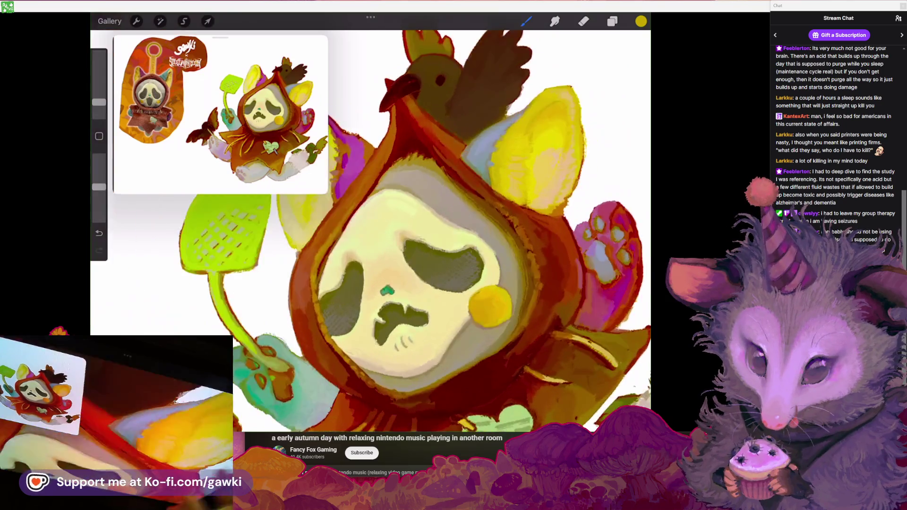
Eyedrop a peach tone from the ear and undo the last stroke
scroll(378, 227, up, 3)
click(543, 114)
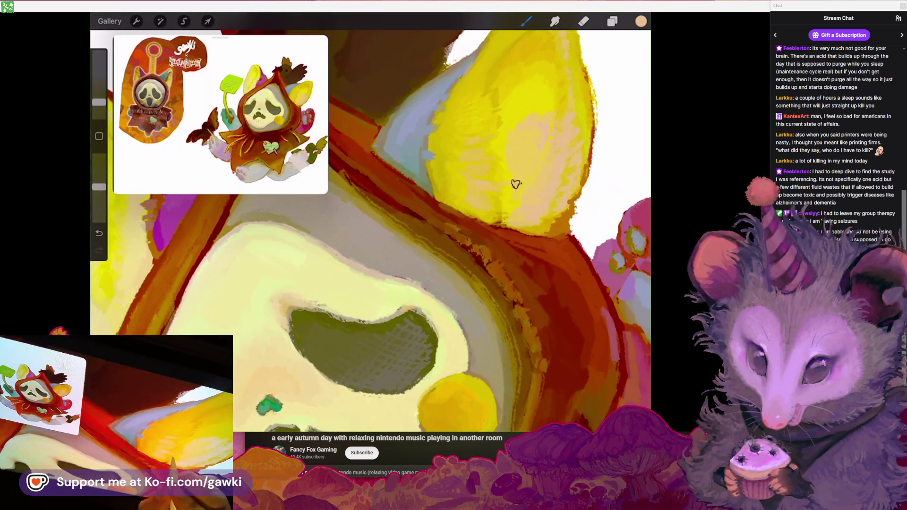
scroll(371, 227, up, 2)
key(ctrl+z)
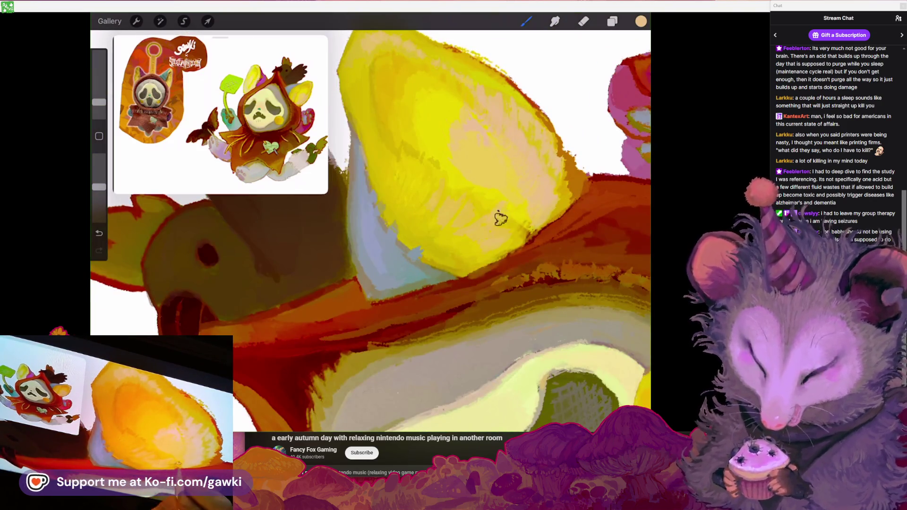
Repaint the right ear with fresh yellow strokes
scroll(497, 243, down, 2)
scroll(496, 242, down, 2)
scroll(371, 222, up, 3)
scroll(371, 222, up, 1)
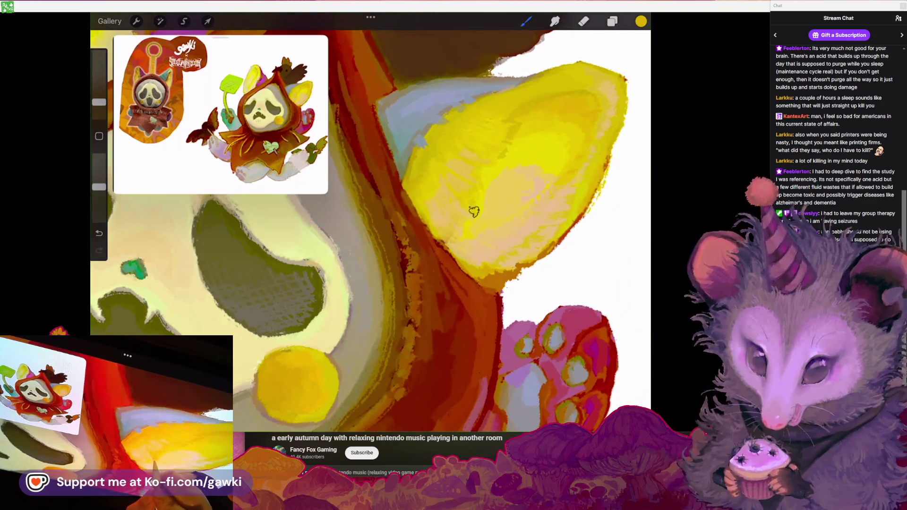
scroll(476, 216, up, 2)
scroll(476, 216, up, 1)
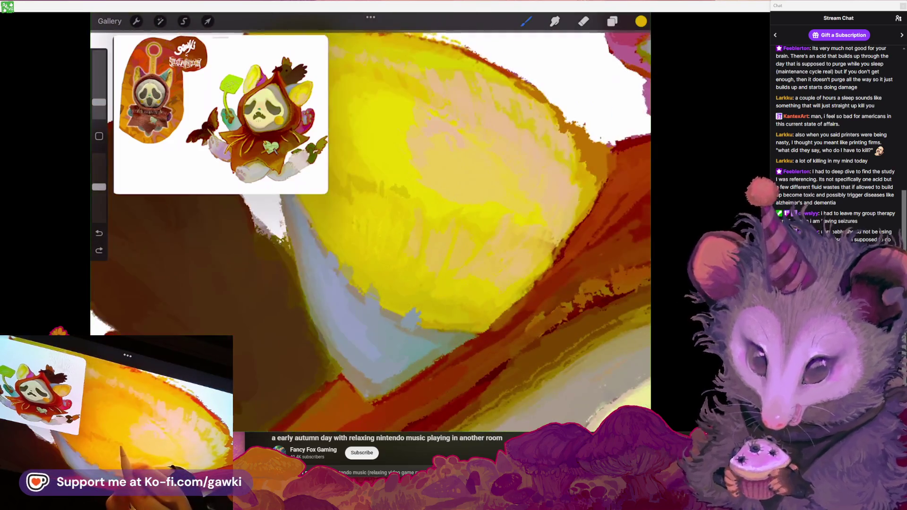
click(414, 204)
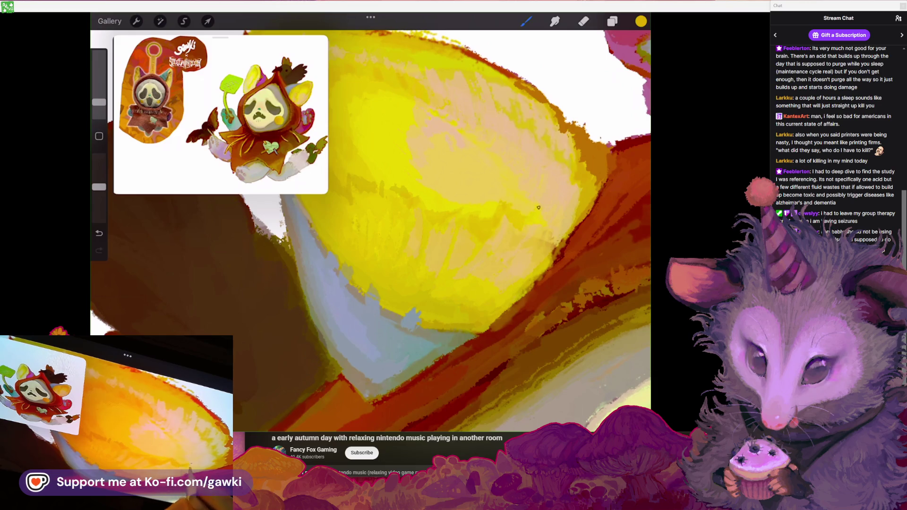
Eyedrop a brighter yellow, then a pale orange, from the ear to continue blending
scroll(539, 212, down, 5)
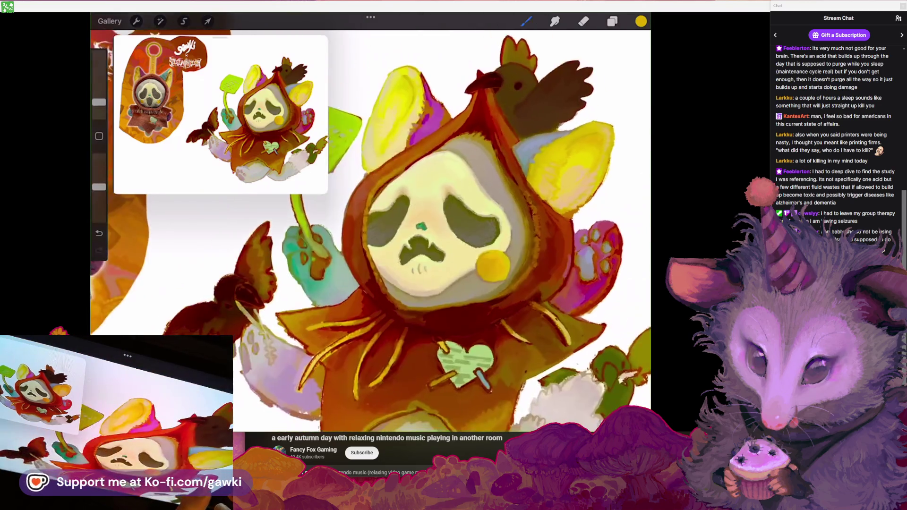
scroll(425, 227, up, 2)
scroll(425, 227, up, 2)
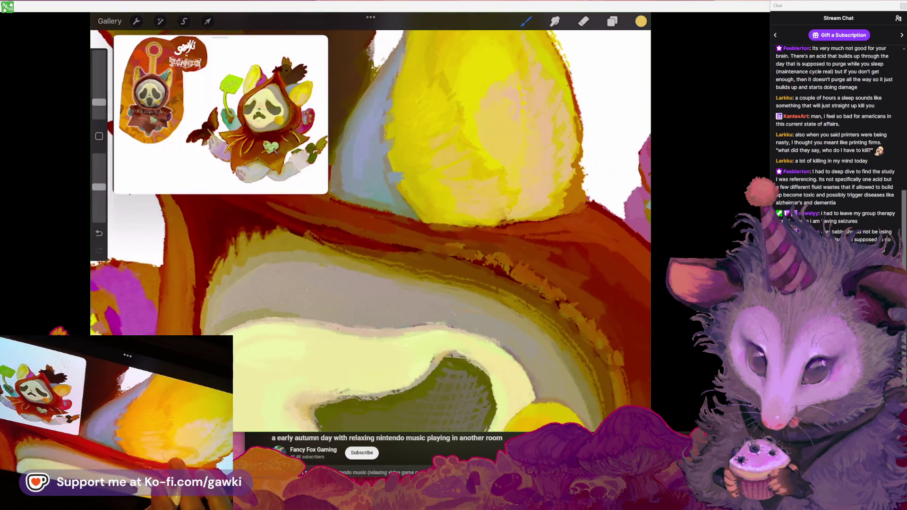
click(507, 174)
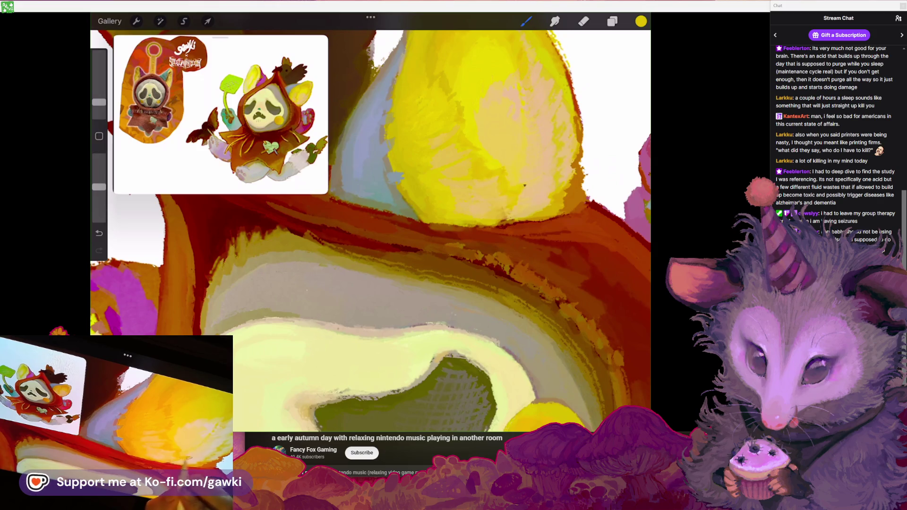
click(541, 157)
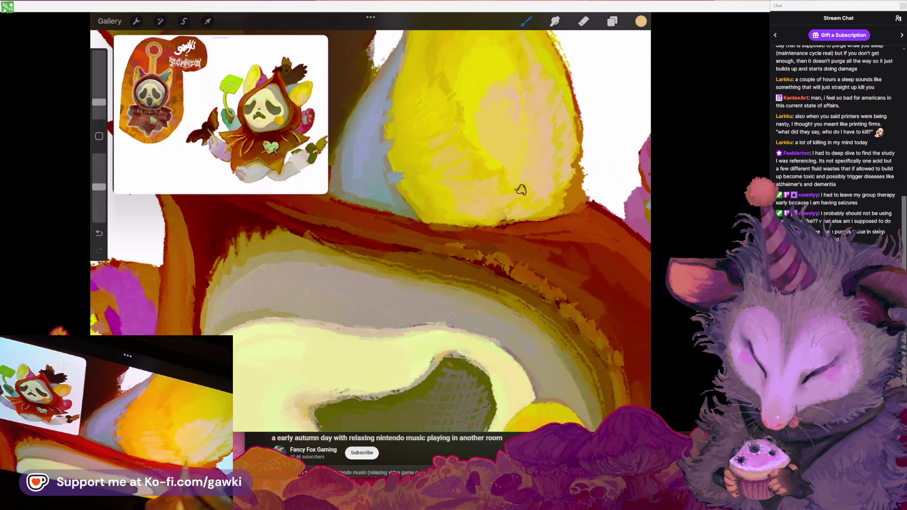
scroll(547, 207, down, 5)
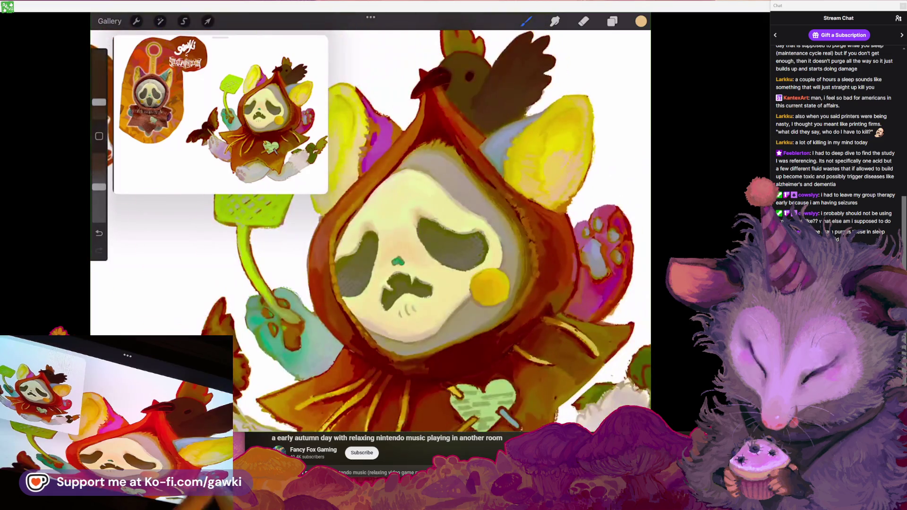
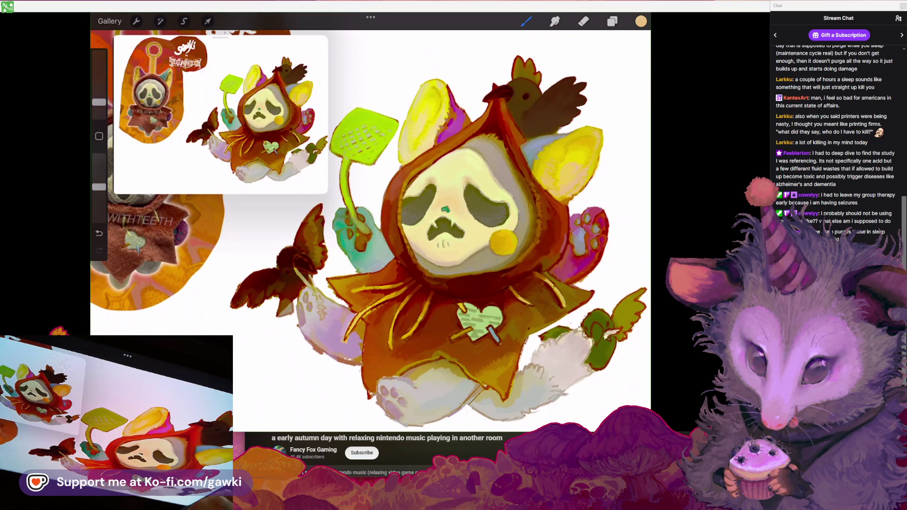
Eyedrop the yellow from the character's ear, zooming in and out around the ears
scroll(425, 141, up, 5)
click(454, 147)
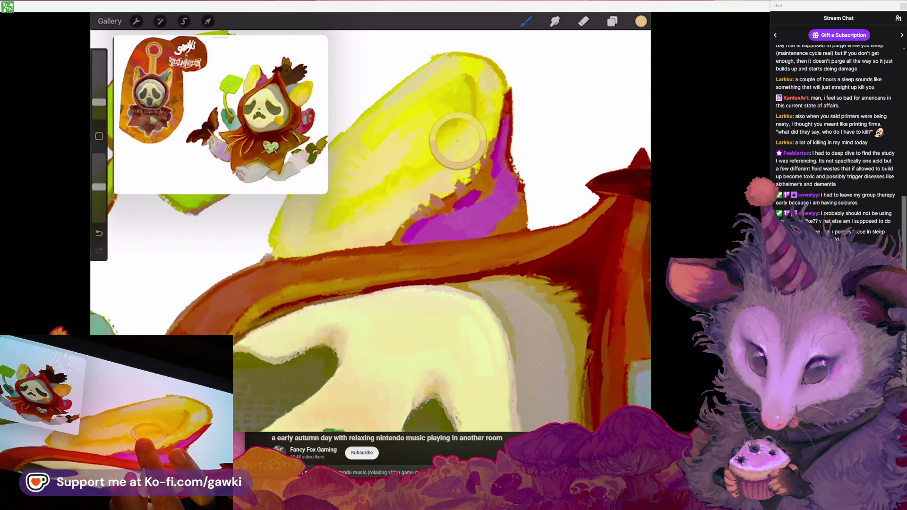
click(471, 111)
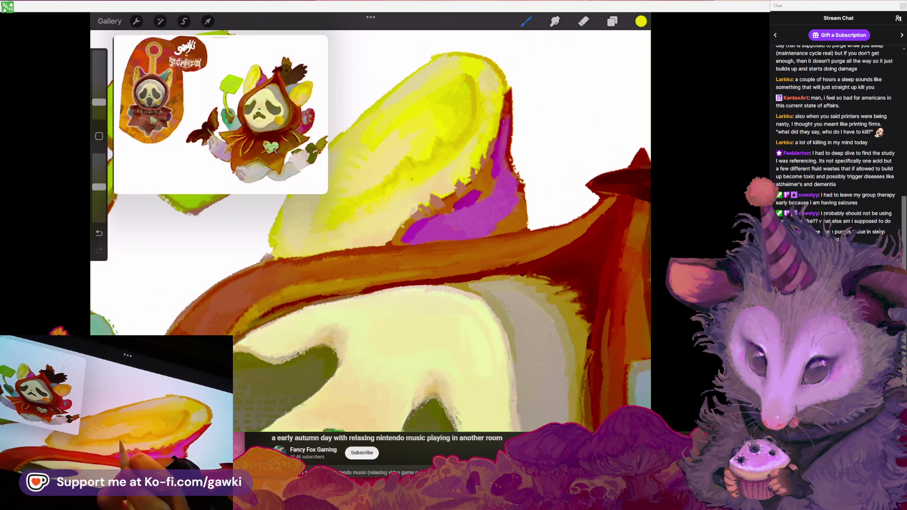
scroll(371, 231, down, 5)
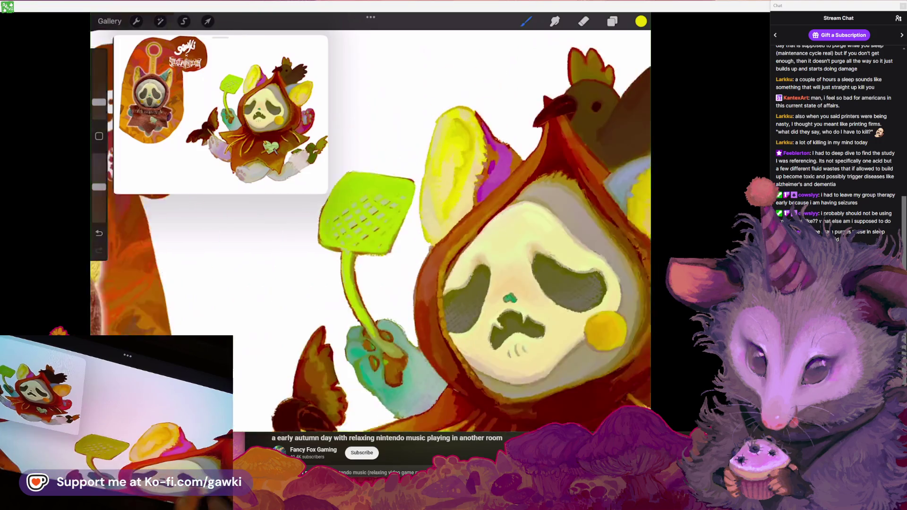
scroll(371, 232, down, 3)
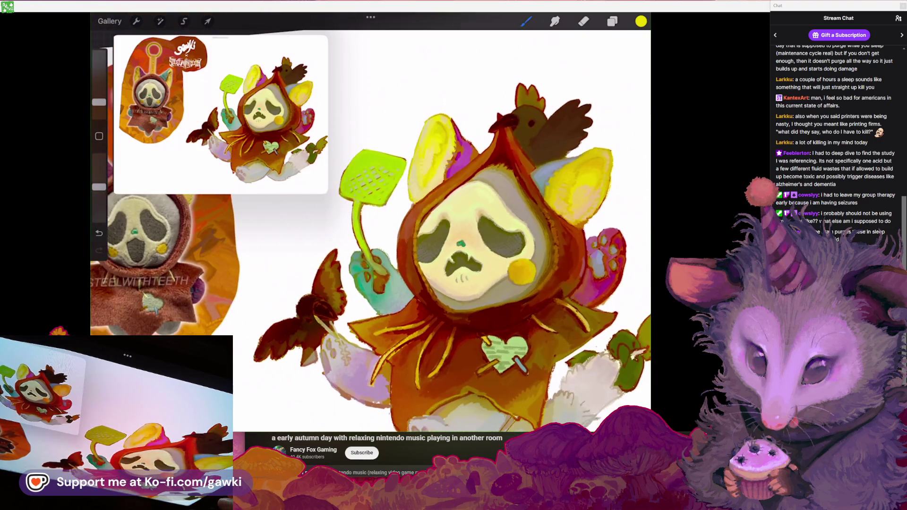
scroll(371, 232, up, 2)
scroll(425, 142, up, 5)
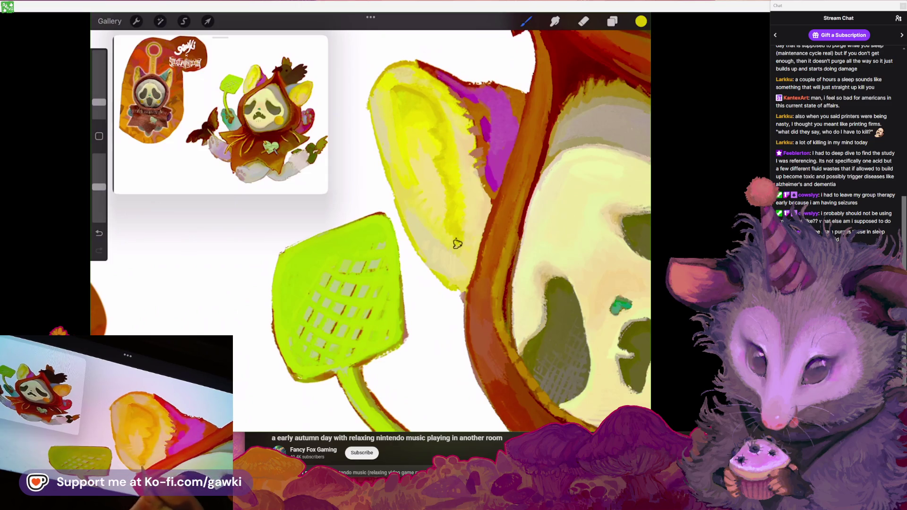
scroll(425, 213, down, 5)
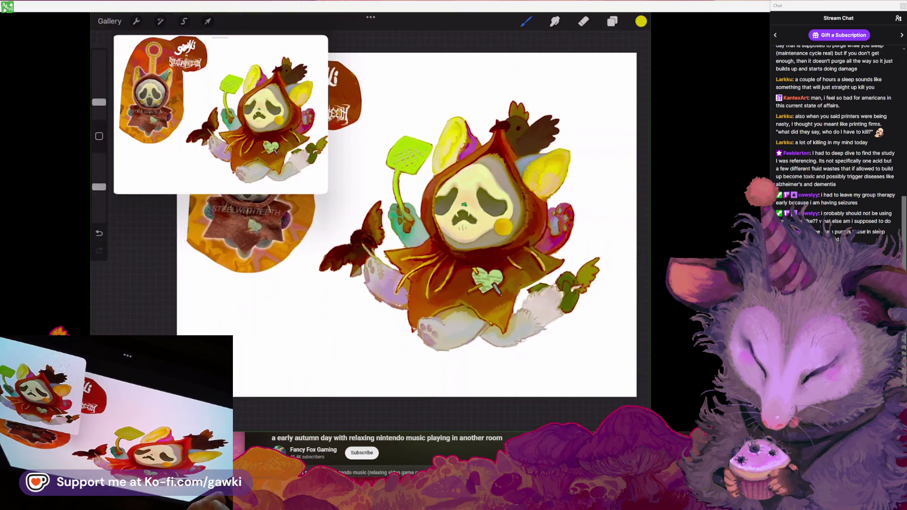
scroll(463, 212, up, 5)
Try the pale cream from the mask, then pick the brighter yellow from the ear
click(421, 166)
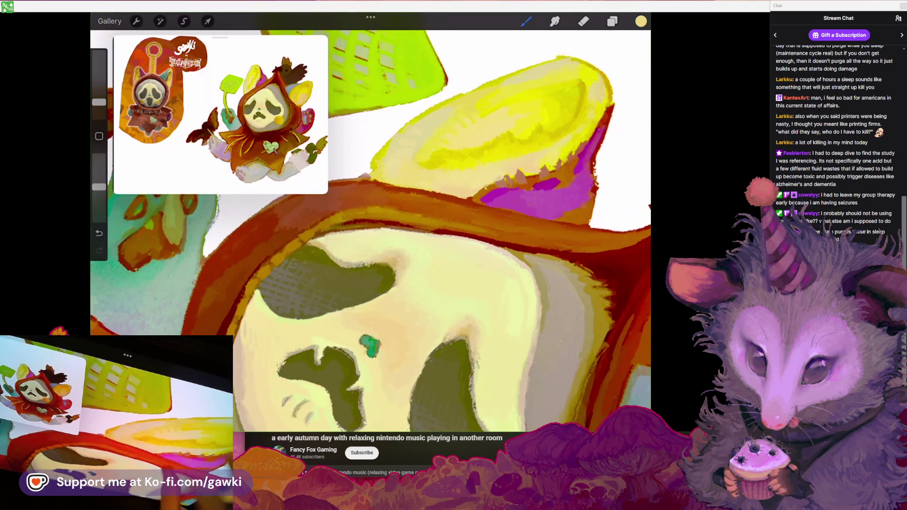
scroll(378, 212, down, 5)
scroll(378, 212, up, 3)
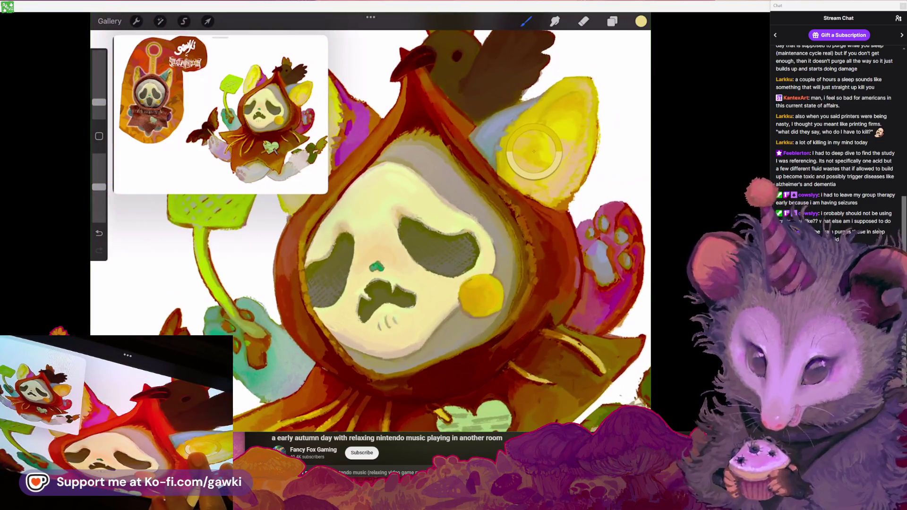
click(576, 92)
scroll(448, 219, up, 3)
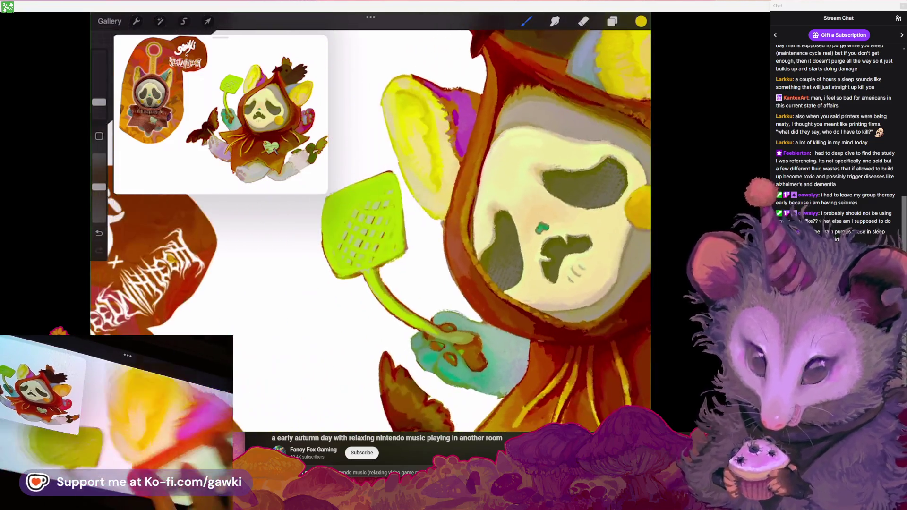
scroll(449, 220, up, 2)
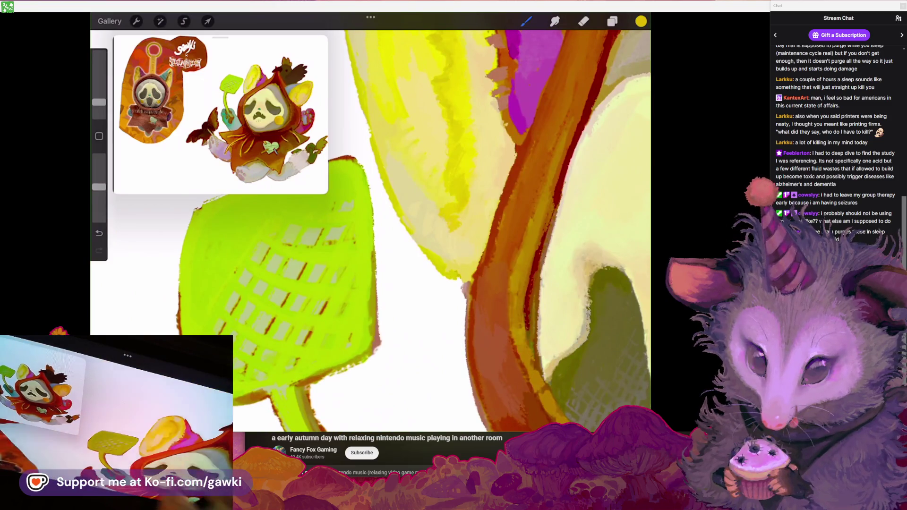
scroll(449, 220, down, 5)
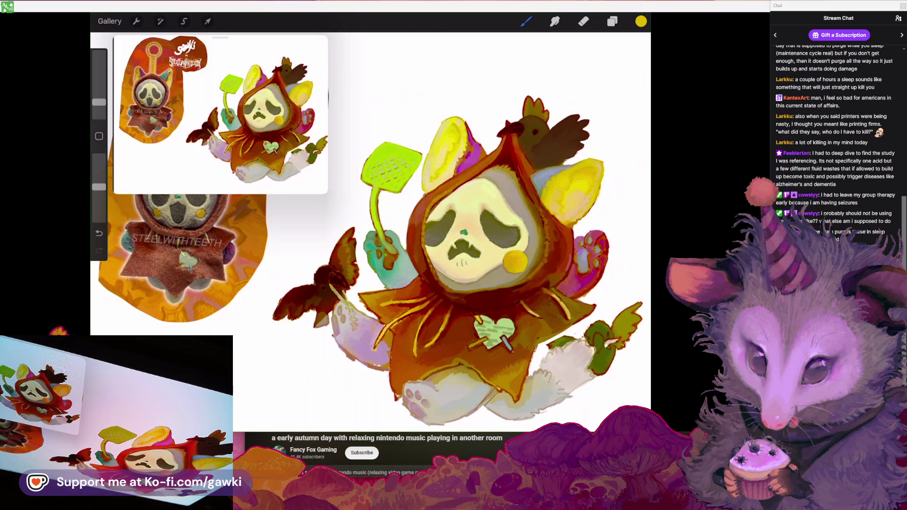
Paint pale green highlights on the swatter head, undoing a stroke that didn't work
scroll(392, 170, up, 5)
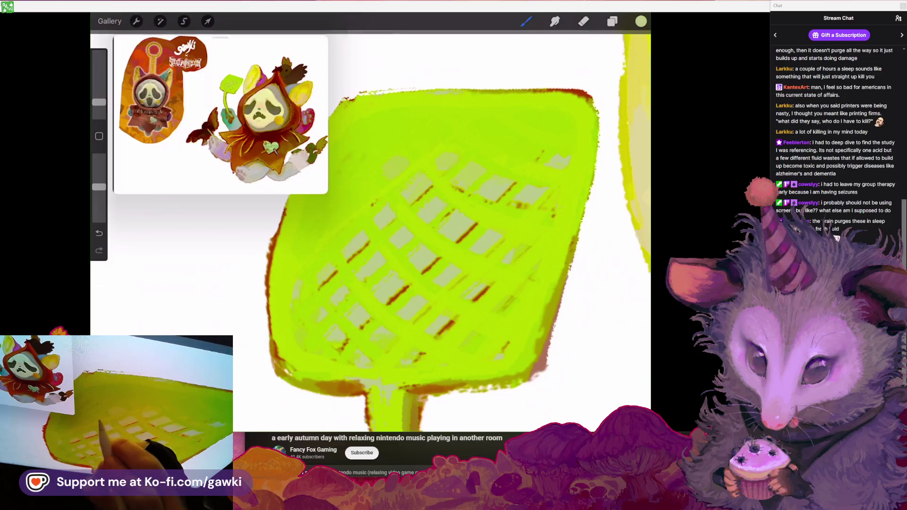
scroll(458, 213, down, 2)
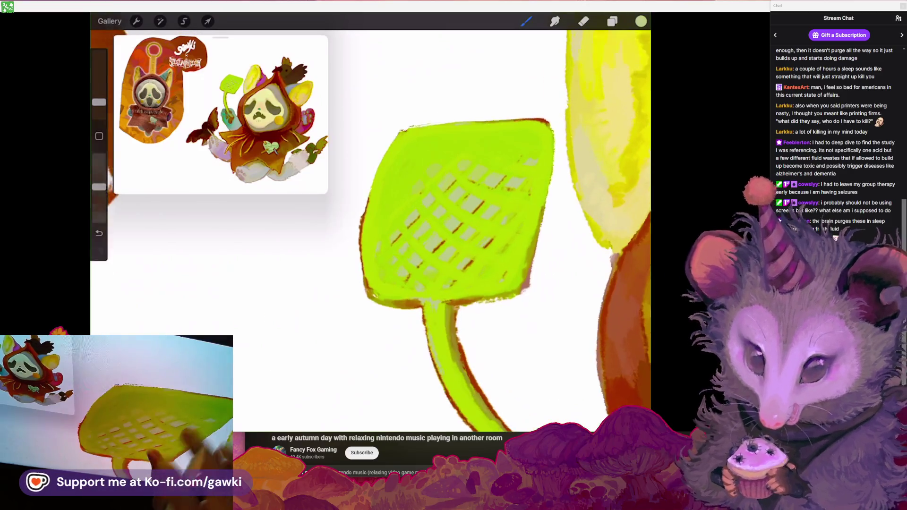
scroll(463, 213, up, 5)
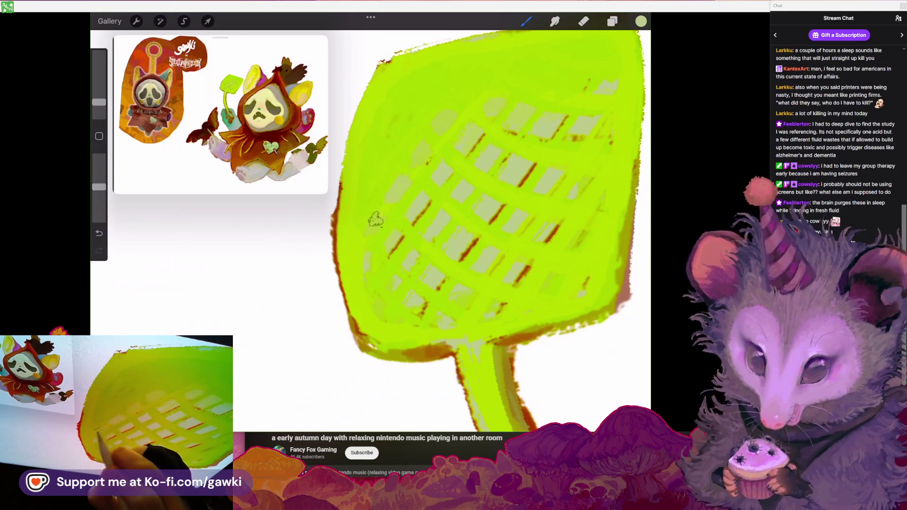
scroll(473, 226, down, 5)
scroll(472, 227, down, 3)
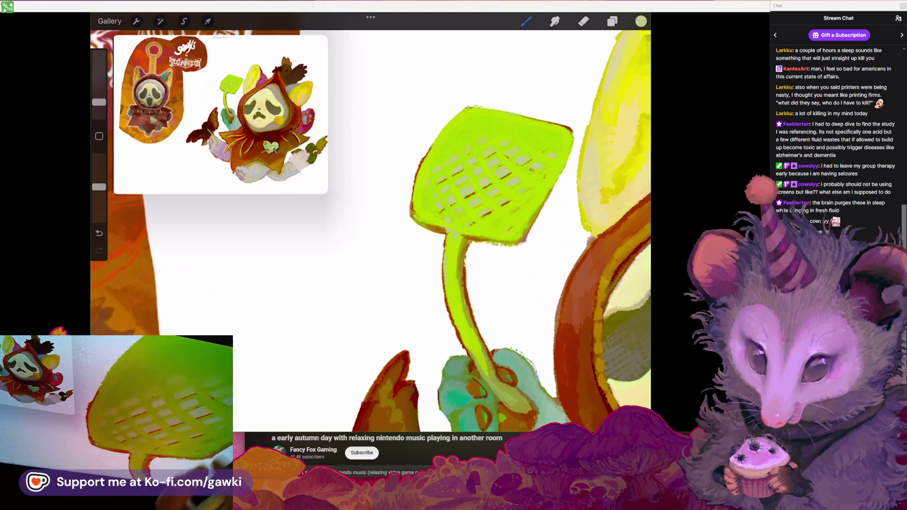
scroll(473, 189, up, 5)
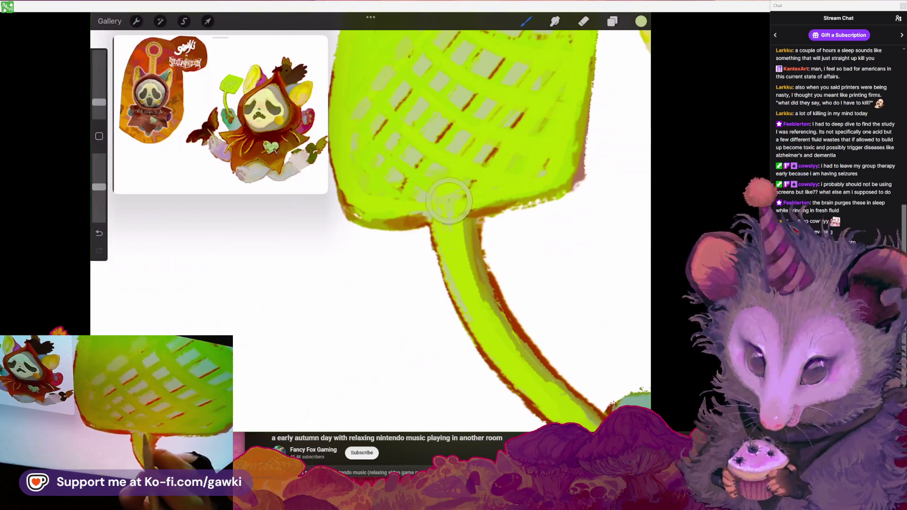
scroll(473, 226, down, 2)
scroll(473, 227, down, 5)
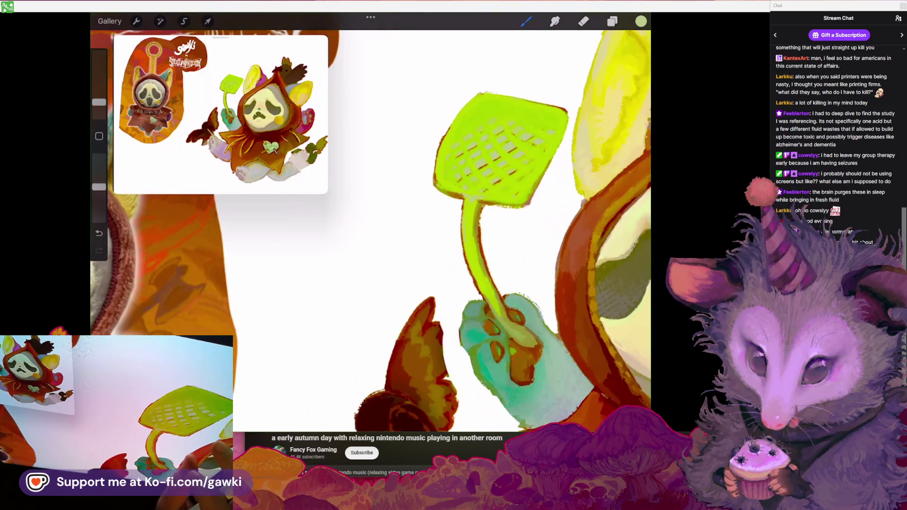
scroll(472, 227, up, 3)
scroll(472, 227, up, 2)
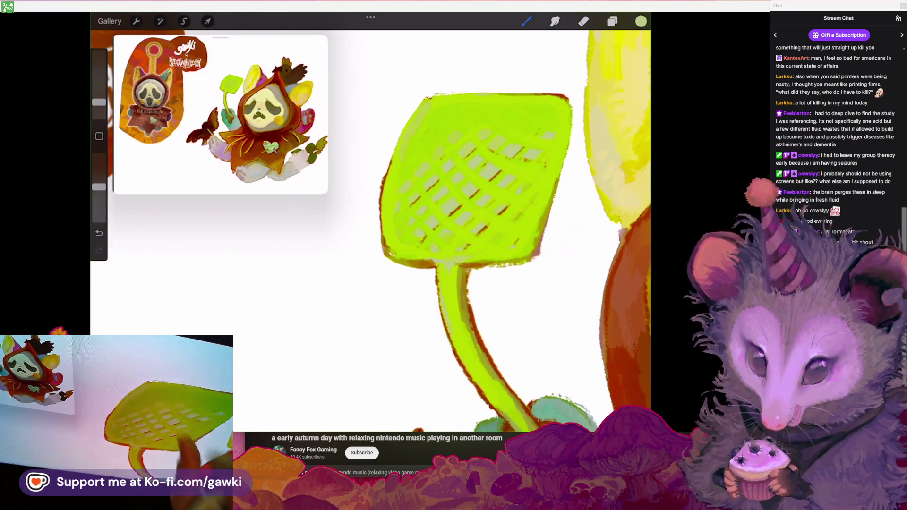
scroll(472, 189, up, 1)
key(ctrl+z)
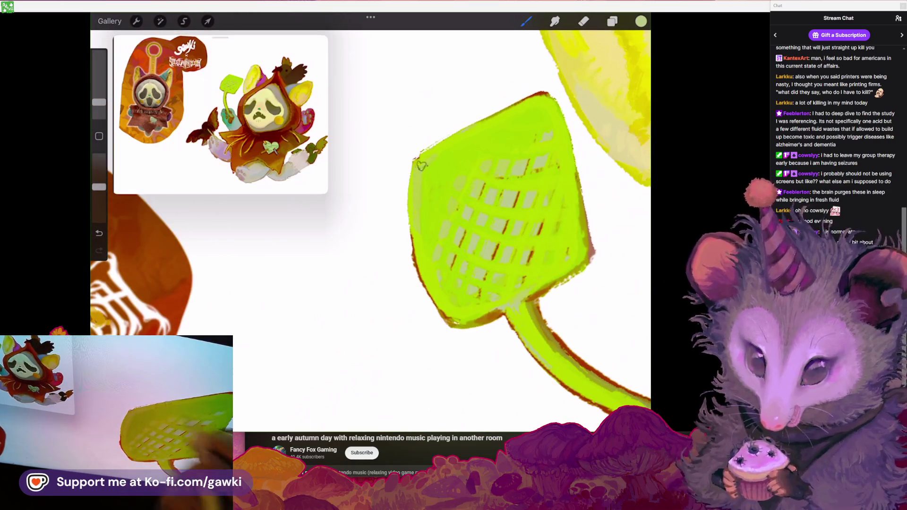
Add pale green strokes along the handle and check the green in the Colors panel
scroll(473, 212, up, 2)
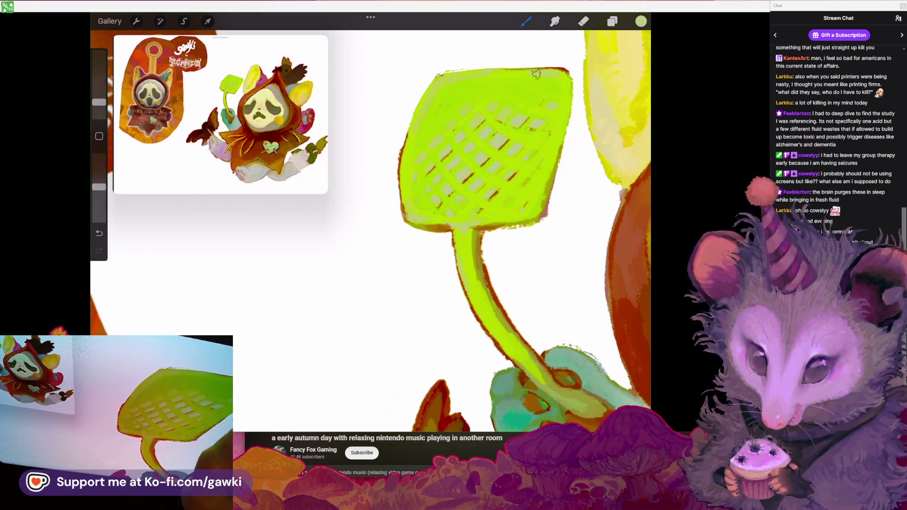
scroll(473, 189, up, 1)
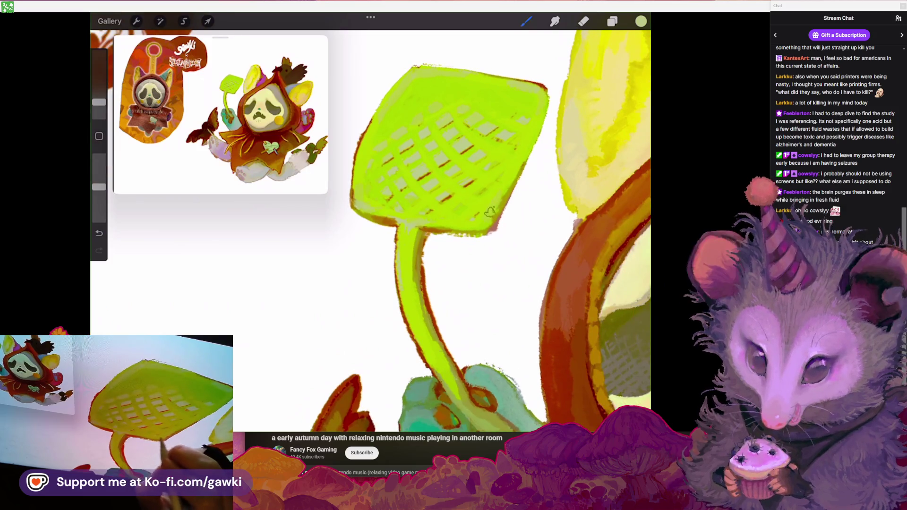
scroll(477, 221, down, 3)
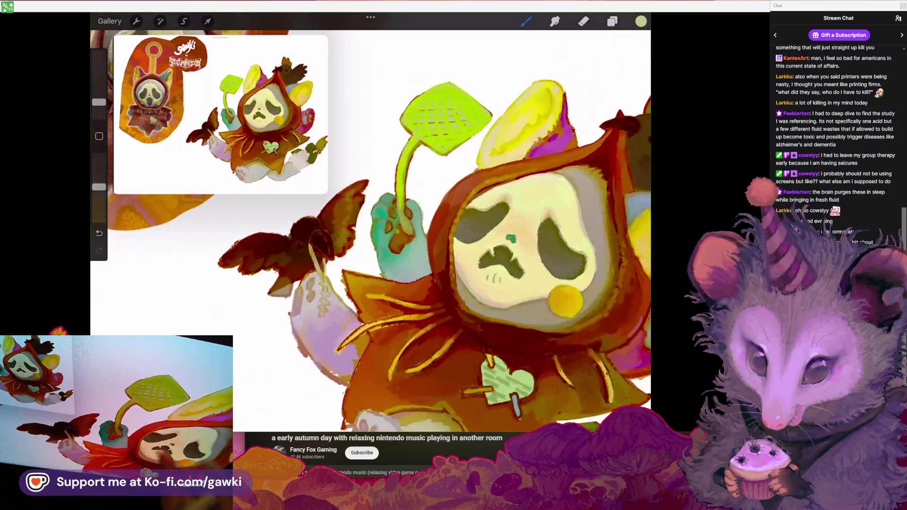
scroll(453, 189, up, 5)
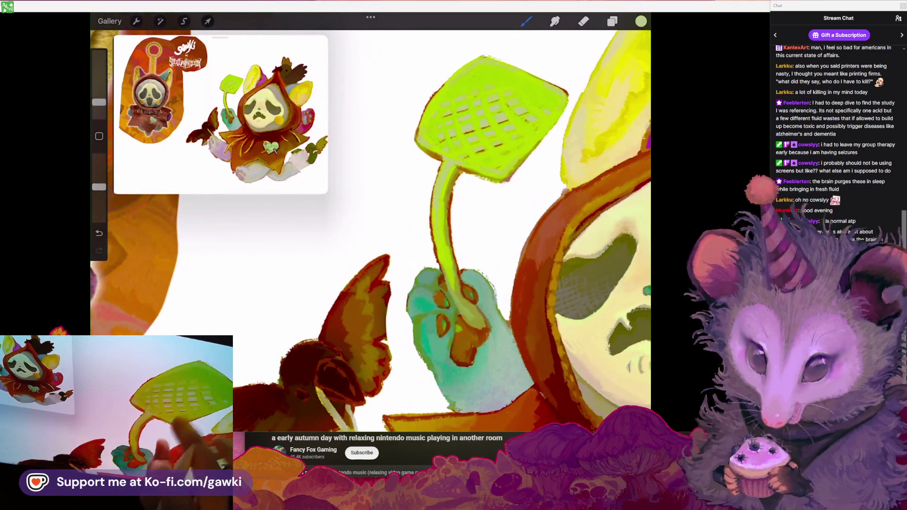
scroll(371, 232, down, 2)
scroll(464, 182, up, 5)
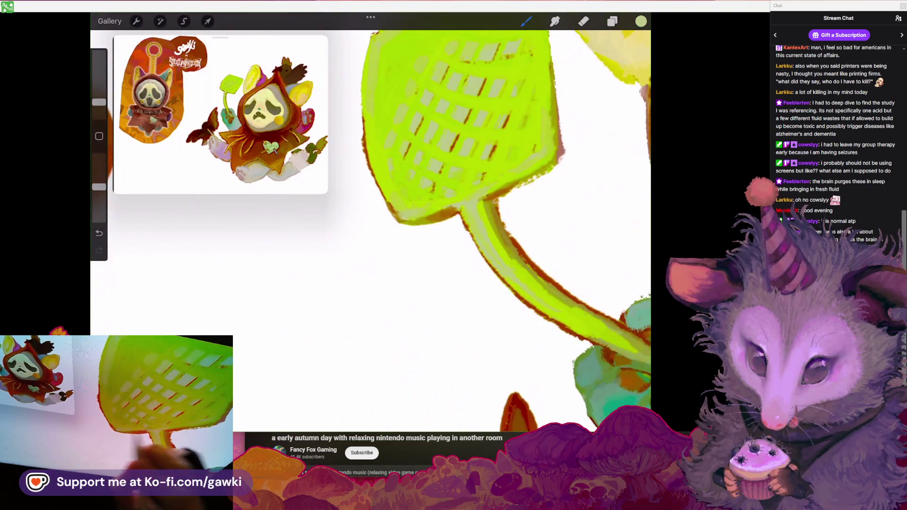
scroll(527, 166, down, 2)
scroll(527, 167, down, 1)
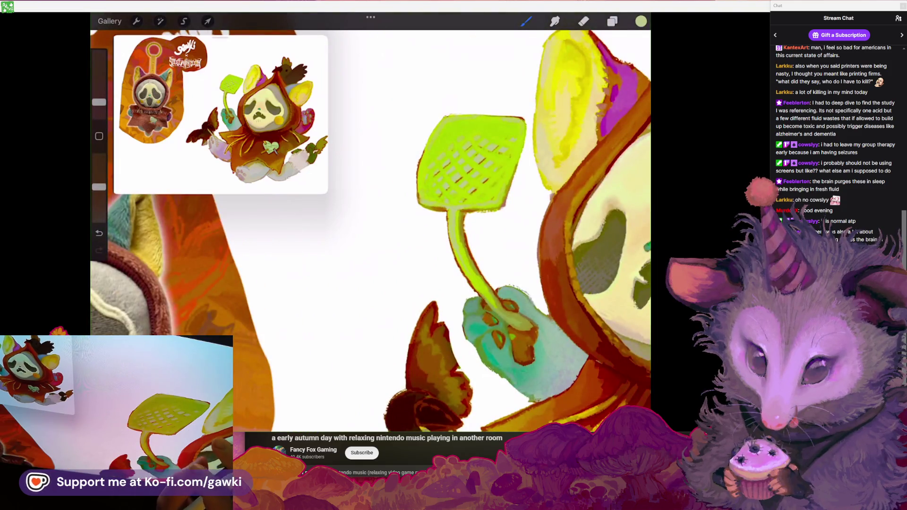
scroll(472, 189, up, 3)
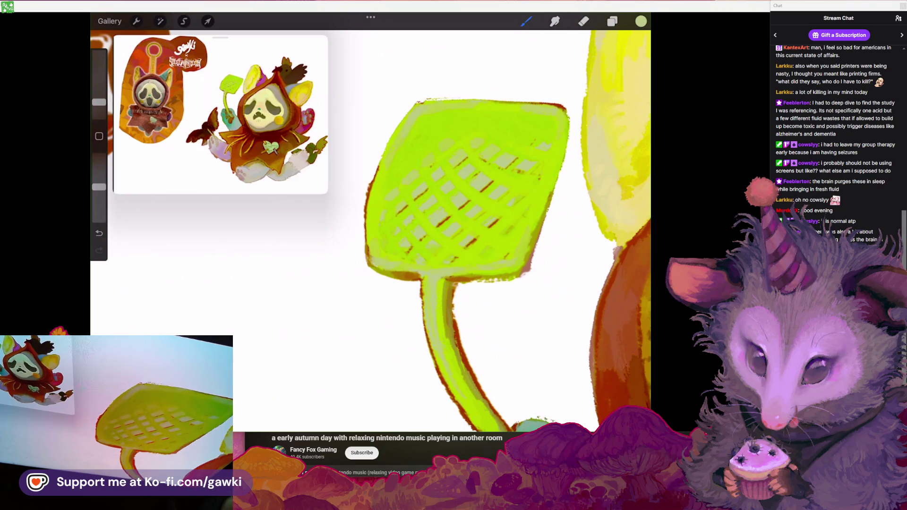
click(641, 21)
click(642, 21)
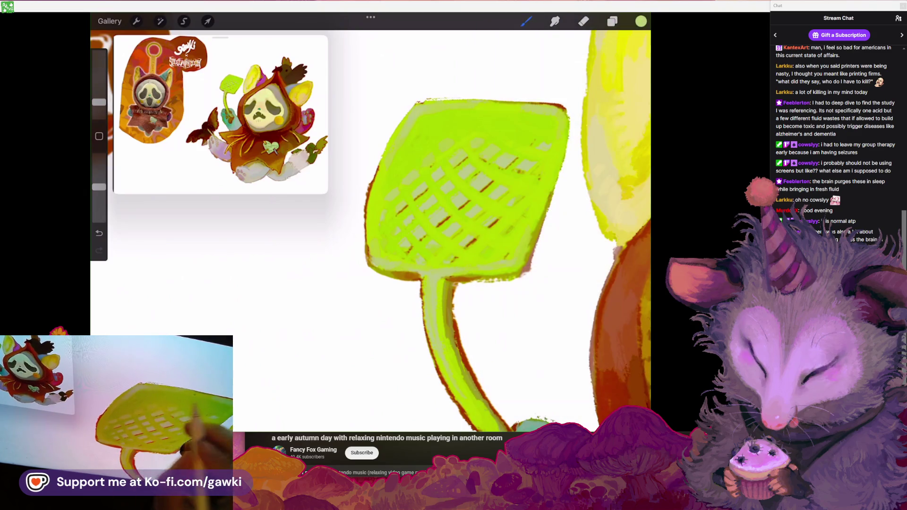
scroll(472, 213, up, 2)
scroll(472, 213, down, 2)
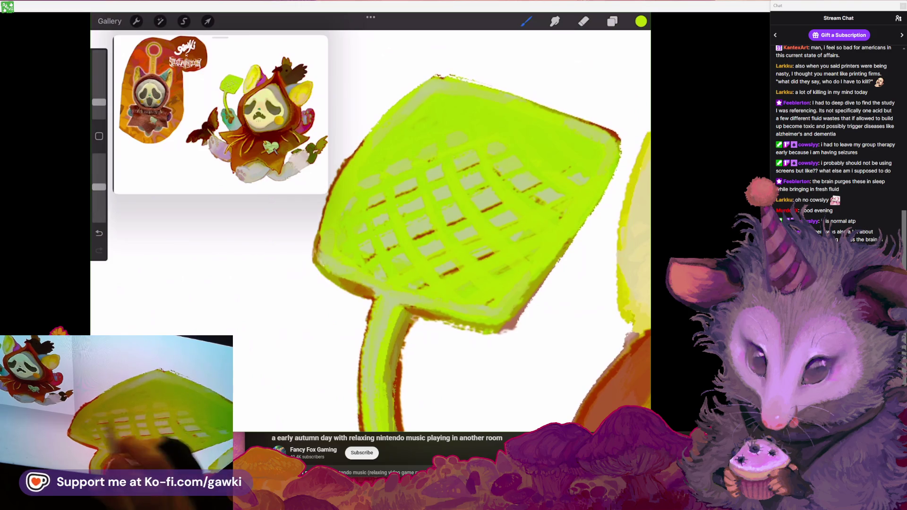
scroll(473, 212, down, 1)
click(641, 20)
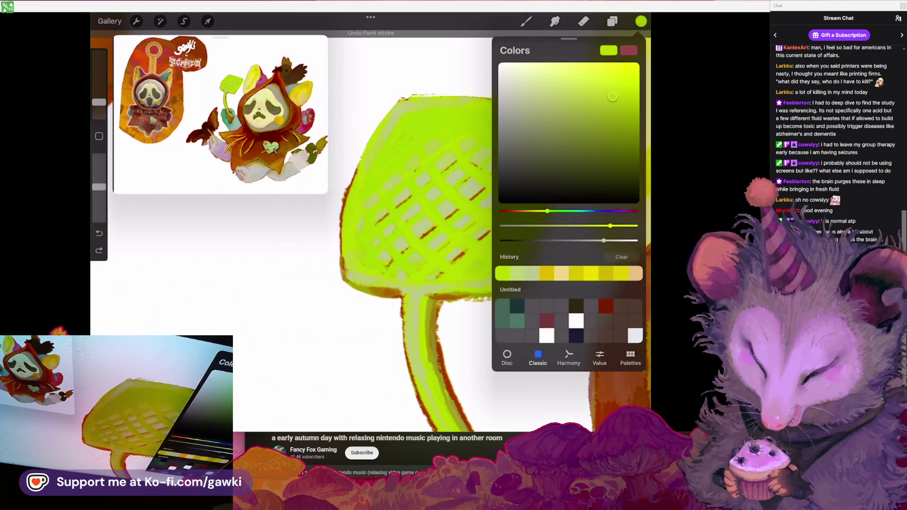
Remove two stray strokes and paint a small stroke on the swatter mesh
click(448, 144)
key(ctrl+z)
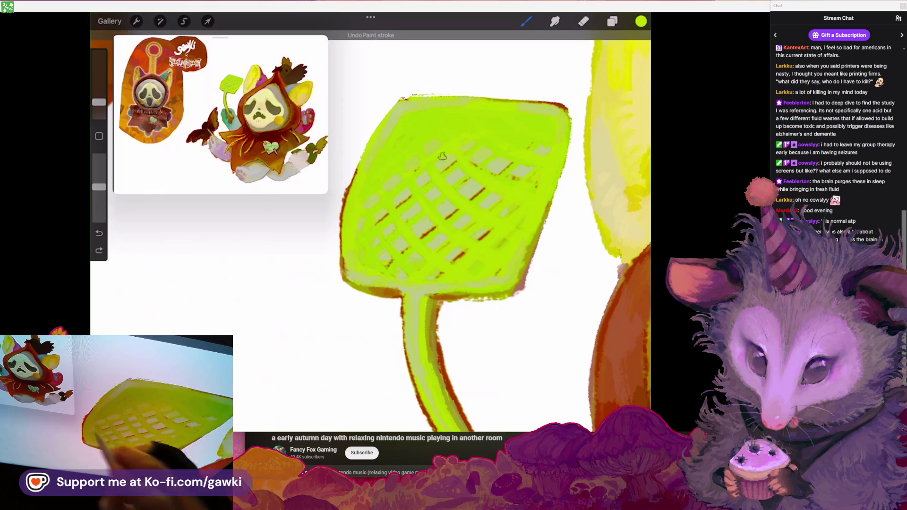
key(ctrl+z)
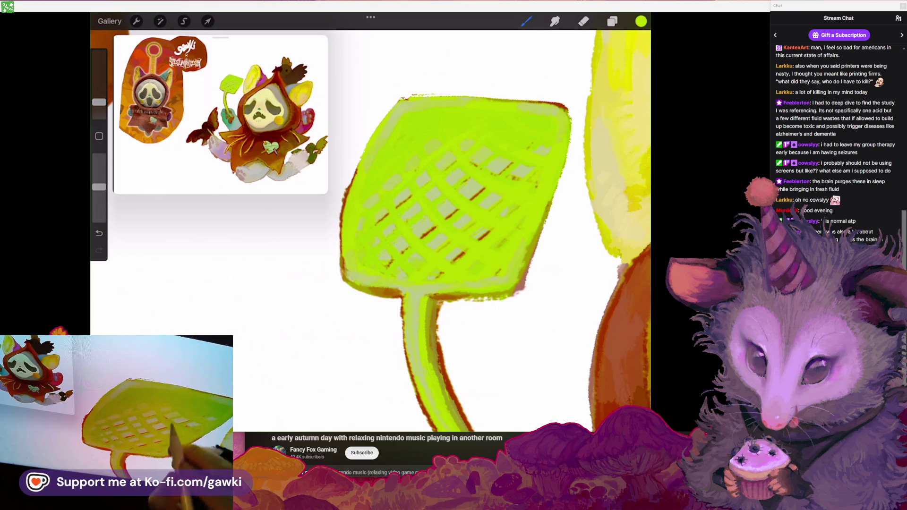
drag(480, 142, 475, 168)
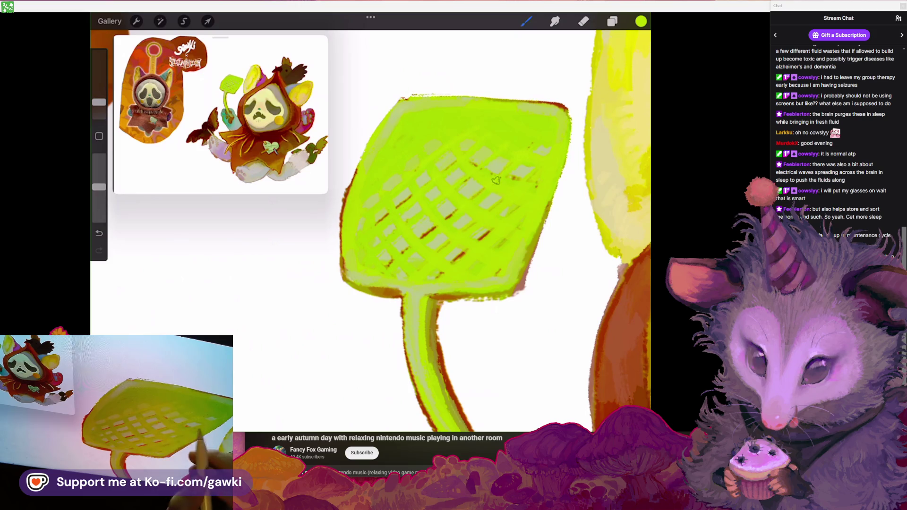
scroll(519, 188, down, 3)
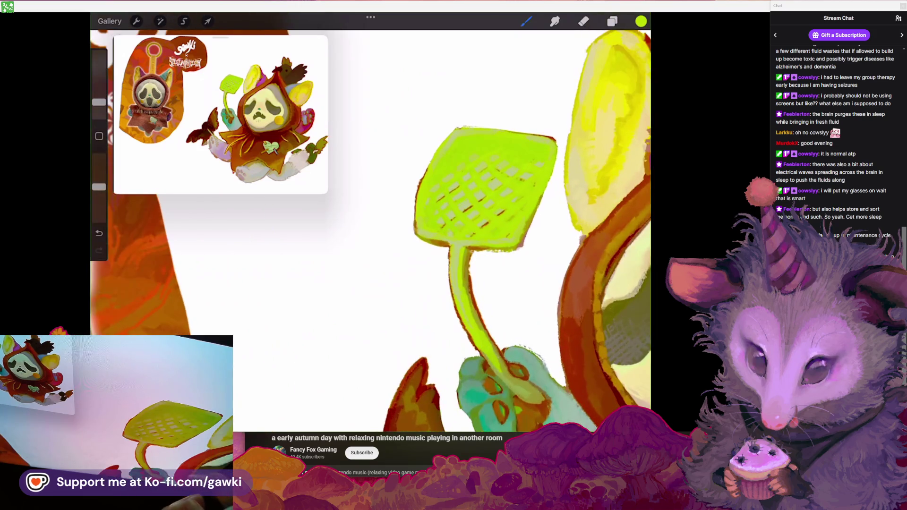
scroll(496, 212, up, 2)
scroll(473, 213, up, 2)
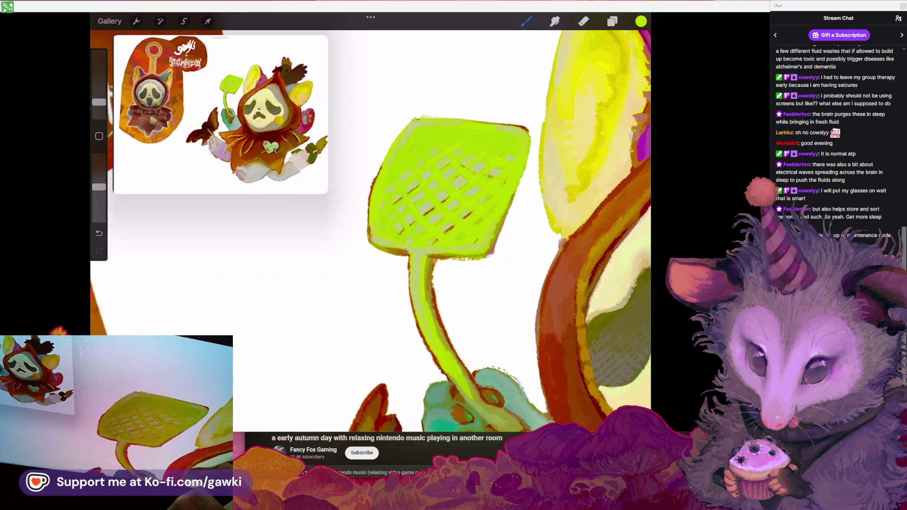
scroll(426, 213, up, 2)
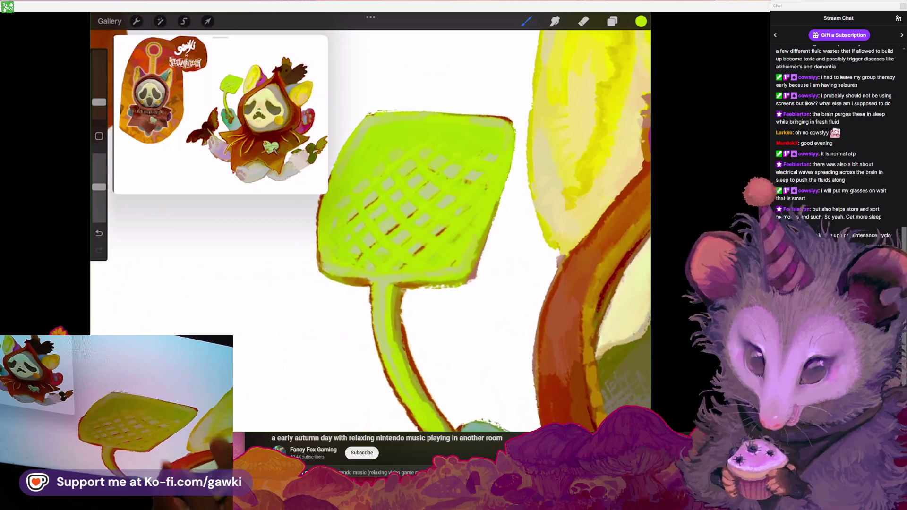
scroll(425, 213, up, 1)
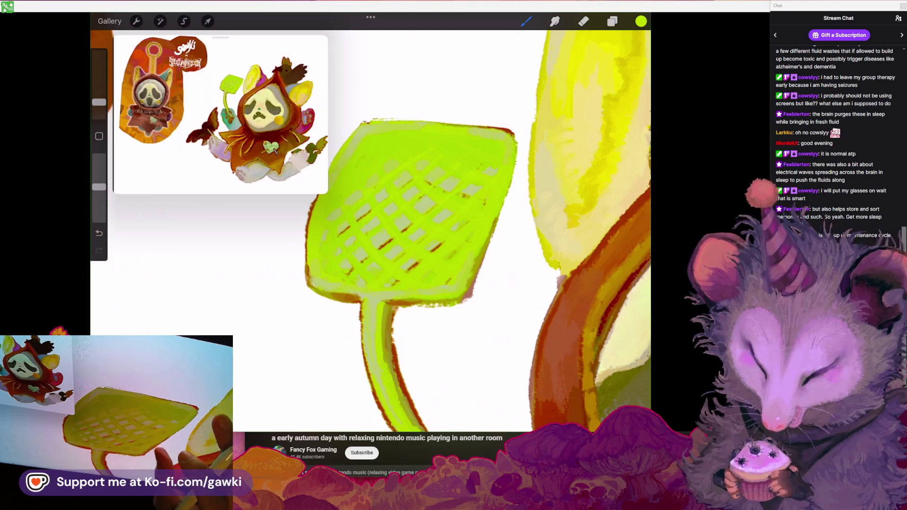
scroll(425, 213, up, 1)
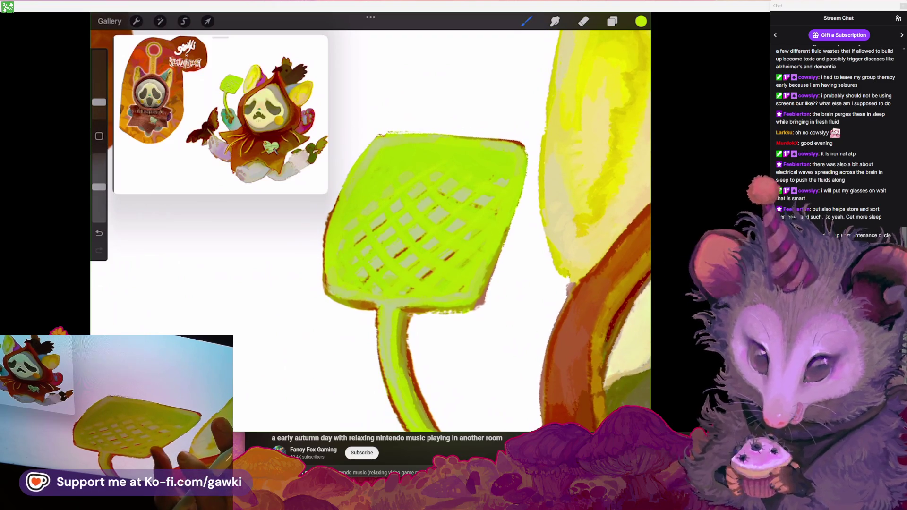
scroll(425, 227, up, 1)
scroll(425, 227, up, 1)
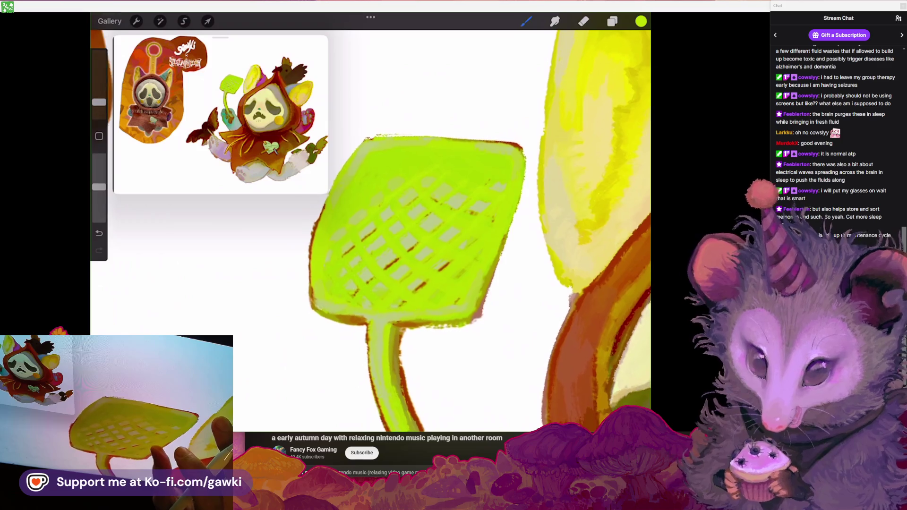
scroll(425, 226, up, 1)
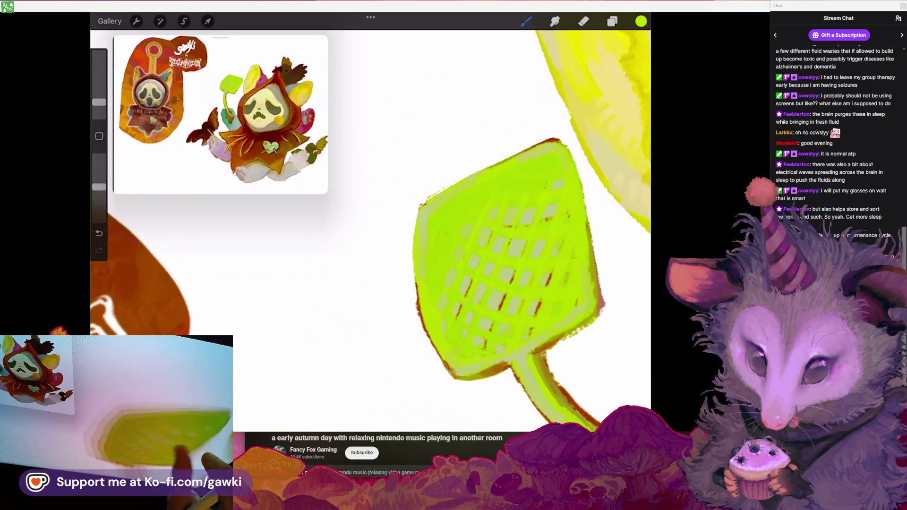
scroll(425, 226, up, 1)
scroll(425, 227, down, 1)
Eyedrop the olive yellow from the swatter and dab touches on the mesh, undoing misses
click(539, 175)
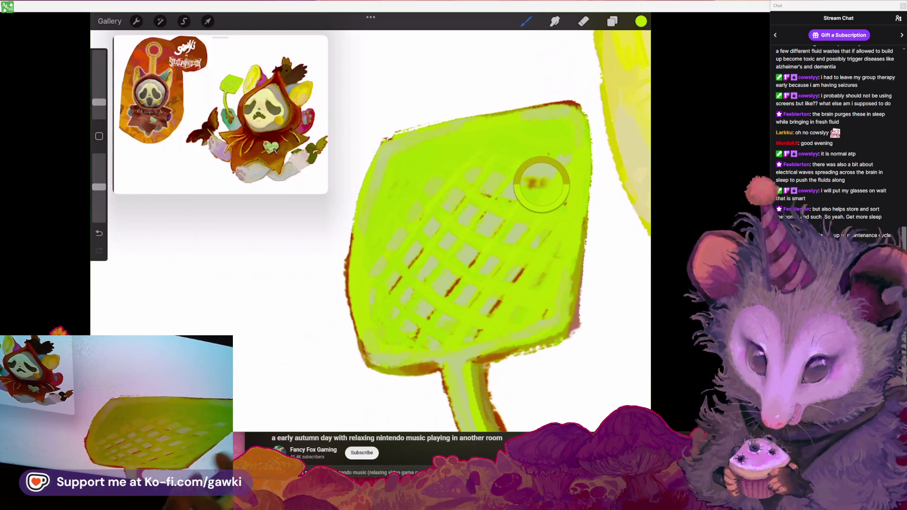
scroll(463, 236, up, 1)
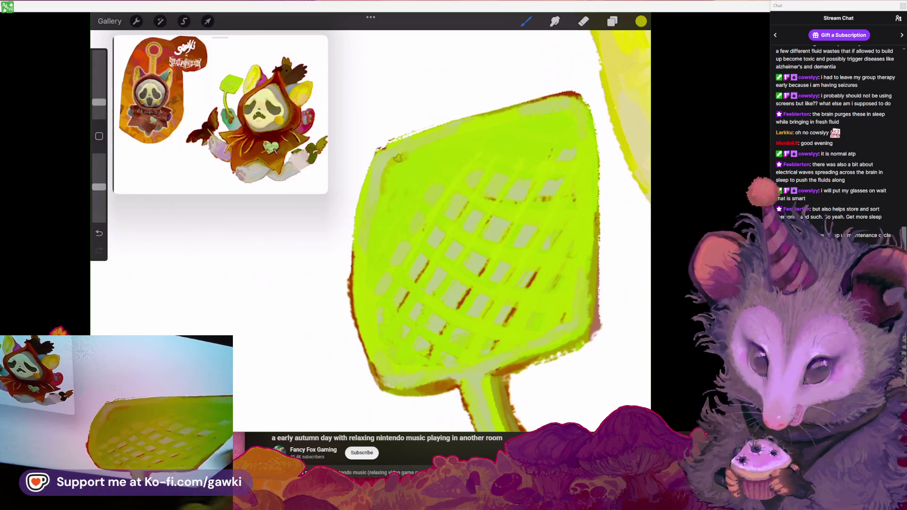
scroll(426, 227, up, 1)
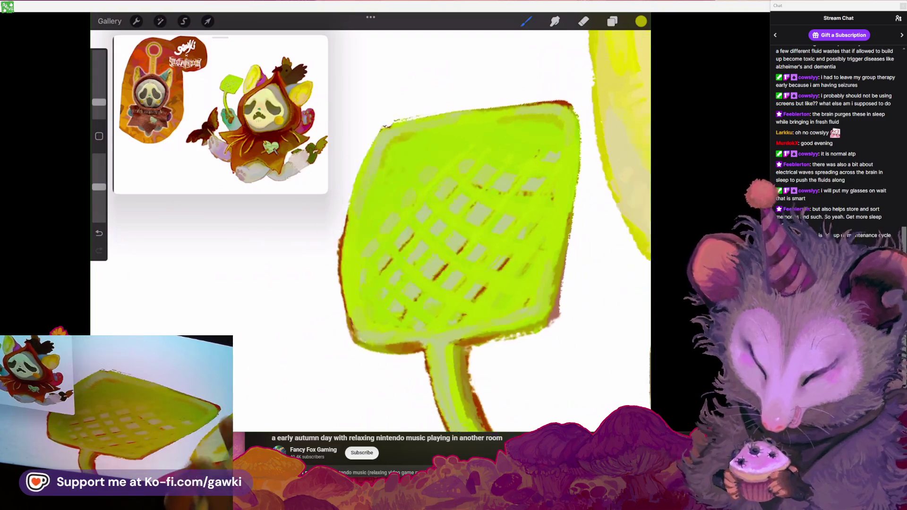
key(ctrl+z)
scroll(425, 227, up, 1)
click(538, 122)
scroll(426, 227, down, 2)
key(ctrl+z)
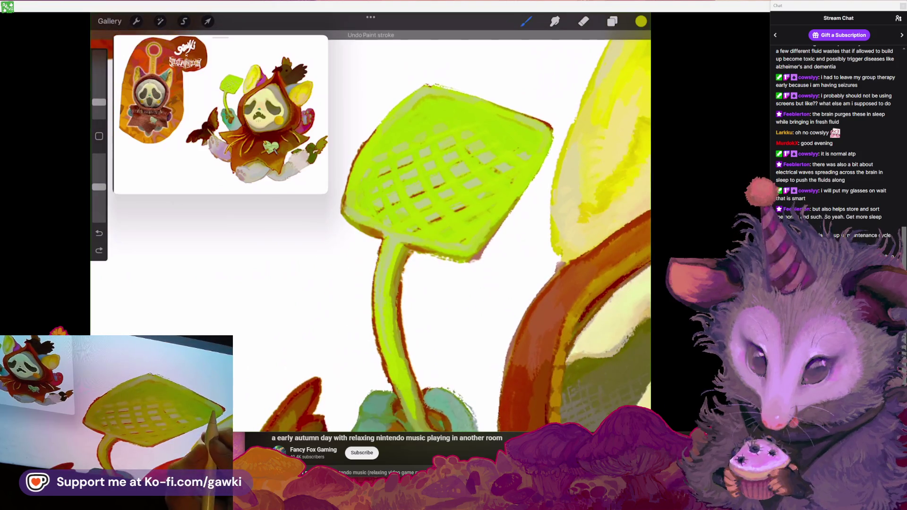
scroll(425, 227, down, 1)
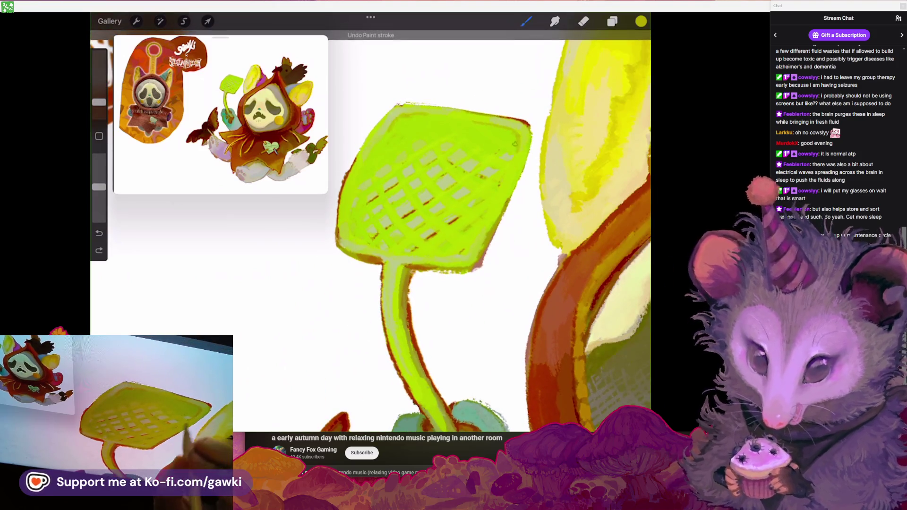
scroll(425, 226, up, 1)
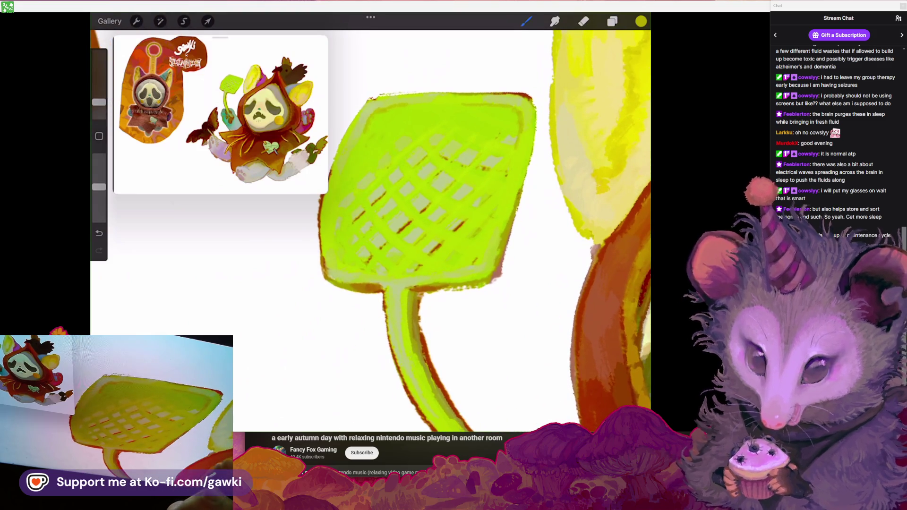
scroll(414, 257, right, 1)
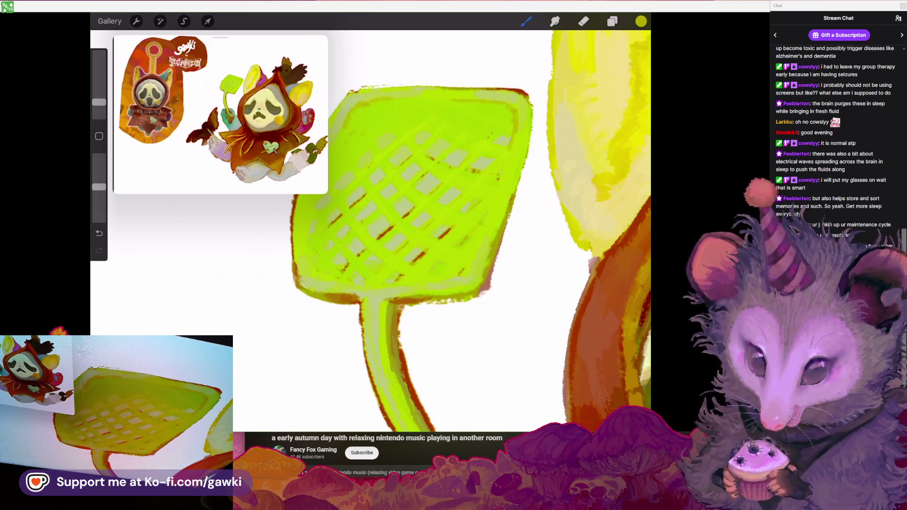
Paint lighter green highlights around the swatter head's rim and over its mesh lines
scroll(378, 212, up, 3)
Eyedrop the pale green, then the bright lime, from the swatter mesh
click(445, 134)
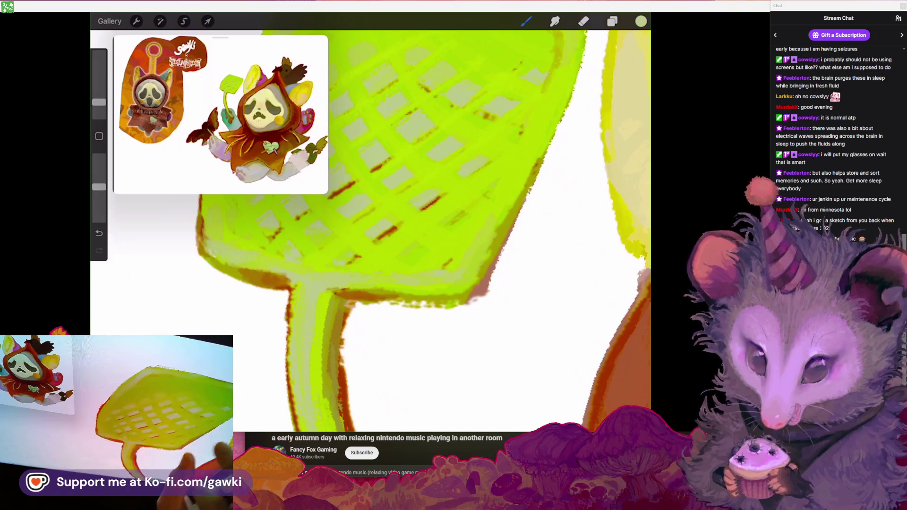
scroll(465, 230, left, 3)
click(516, 119)
scroll(425, 213, up, 3)
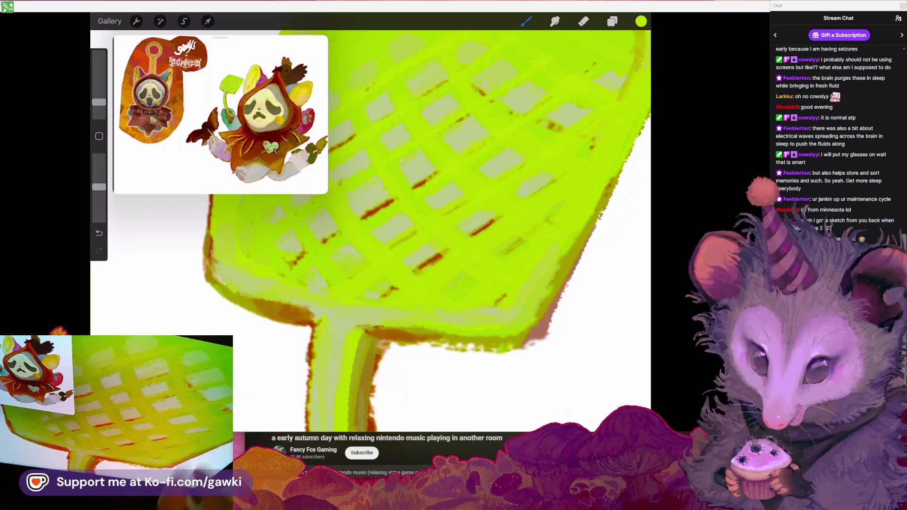
scroll(465, 231, down, 3)
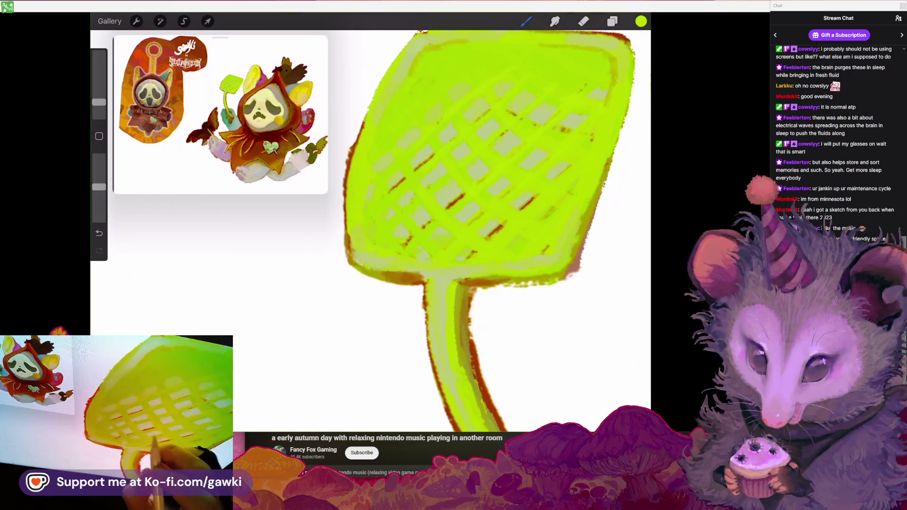
scroll(453, 230, up, 3)
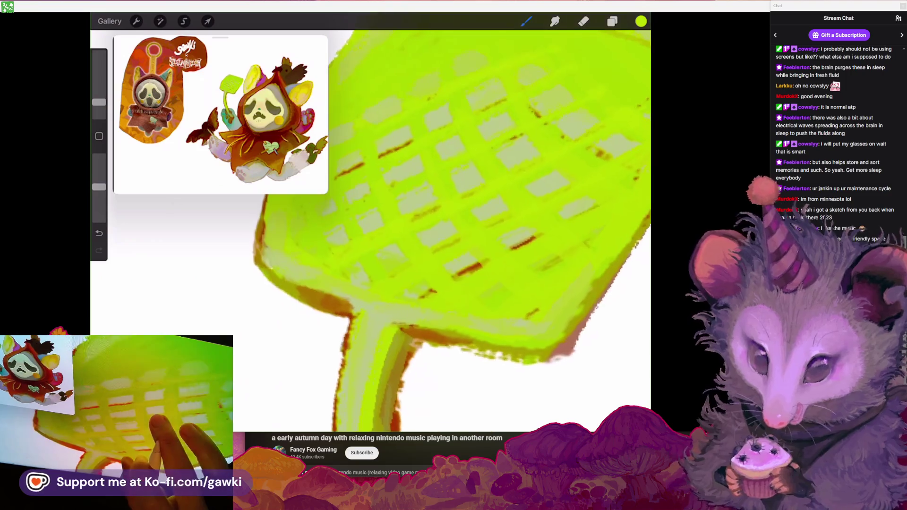
Paint lime highlights across the swatter's mesh grid, repositioning the view as needed
scroll(451, 313, left, 3)
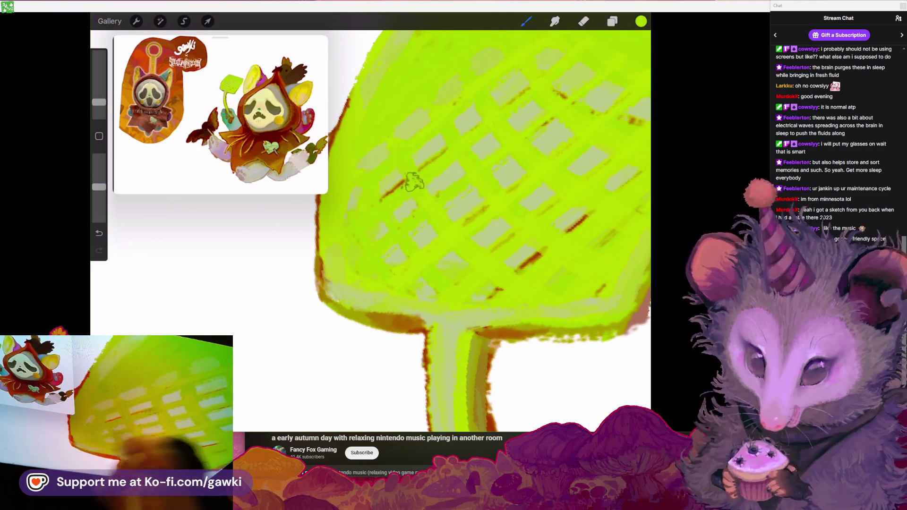
scroll(364, 220, down, 3)
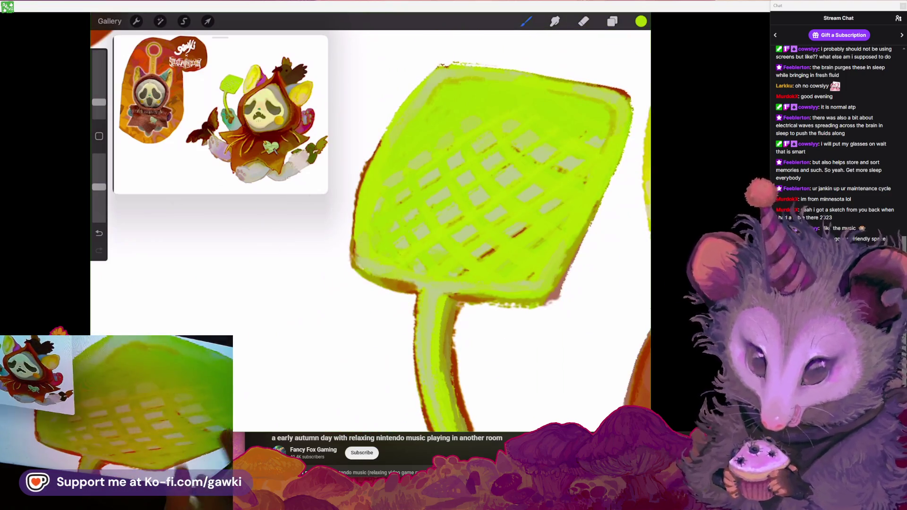
scroll(449, 232, left, 2)
scroll(449, 232, up, 3)
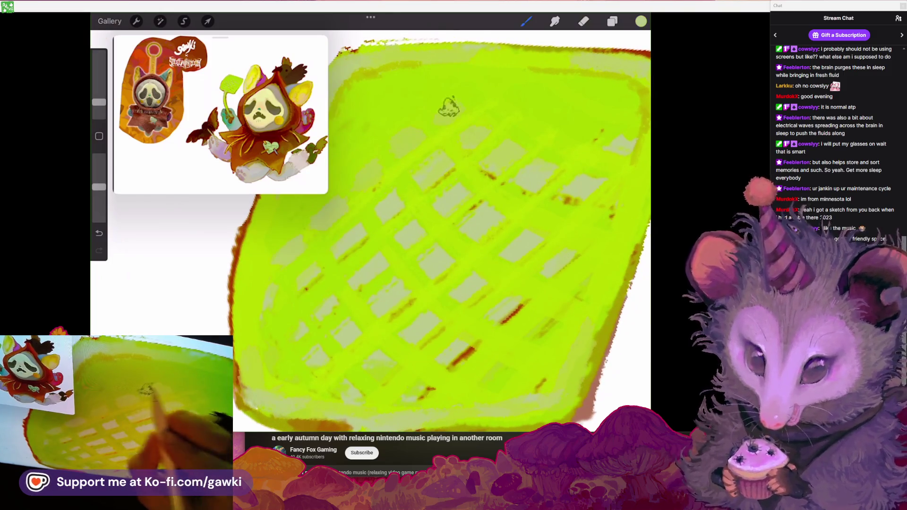
scroll(371, 231, down, 3)
scroll(477, 232, down, 2)
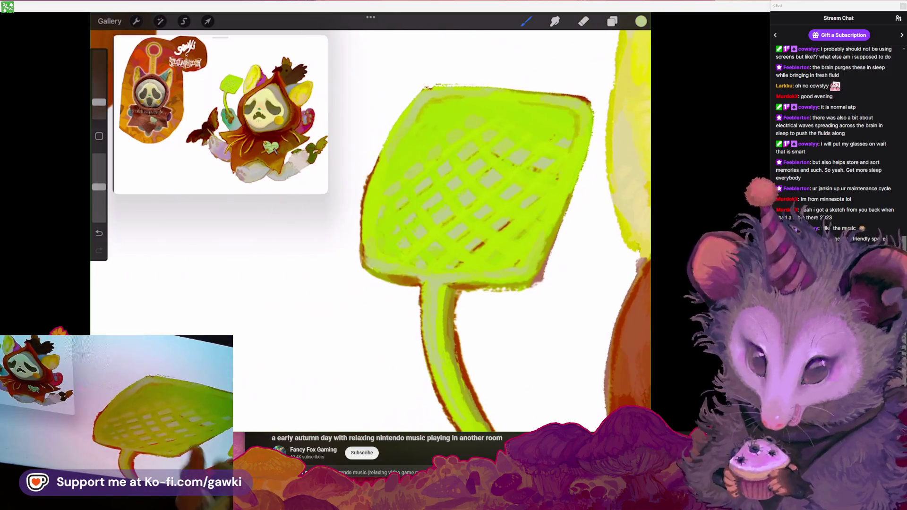
scroll(444, 232, up, 2)
scroll(444, 231, up, 1)
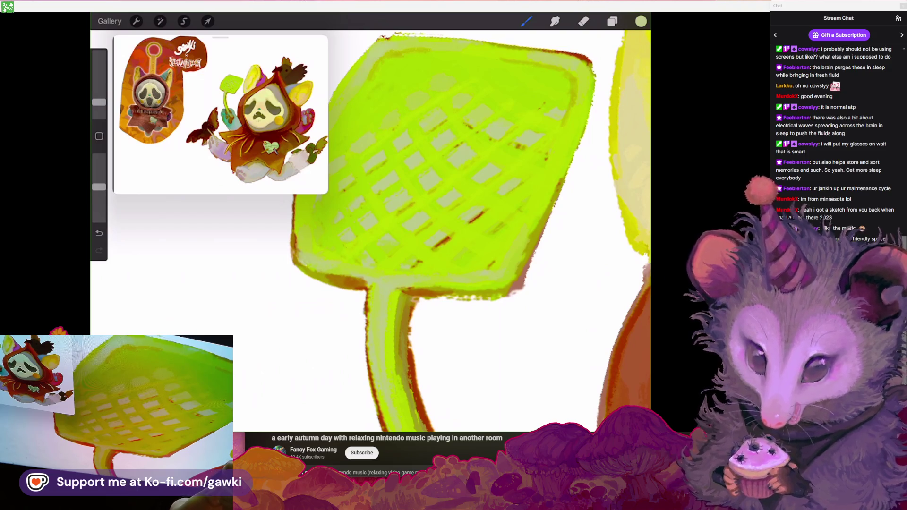
drag(449, 213, 463, 197)
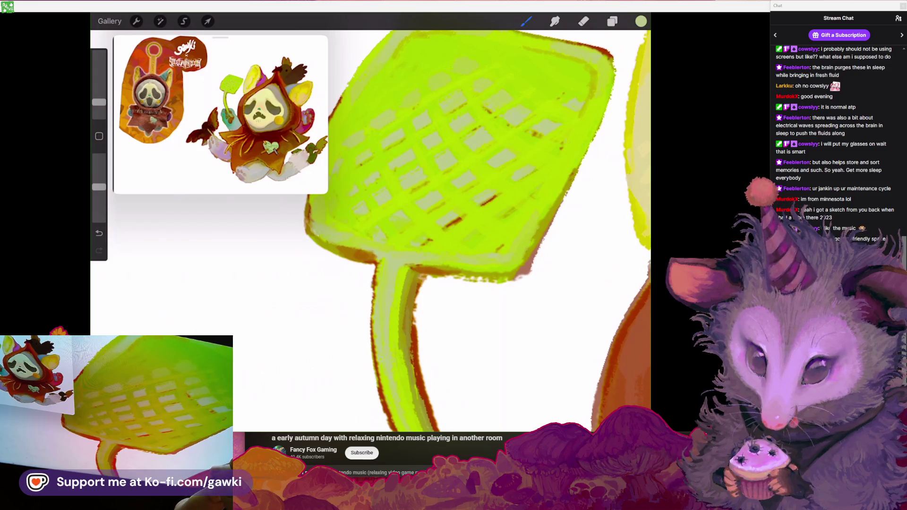
scroll(371, 232, down, 5)
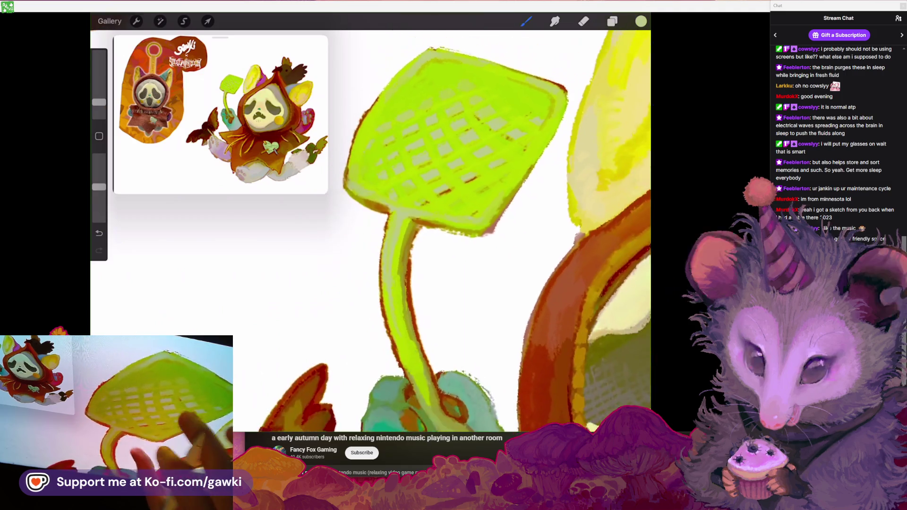
scroll(371, 232, down, 3)
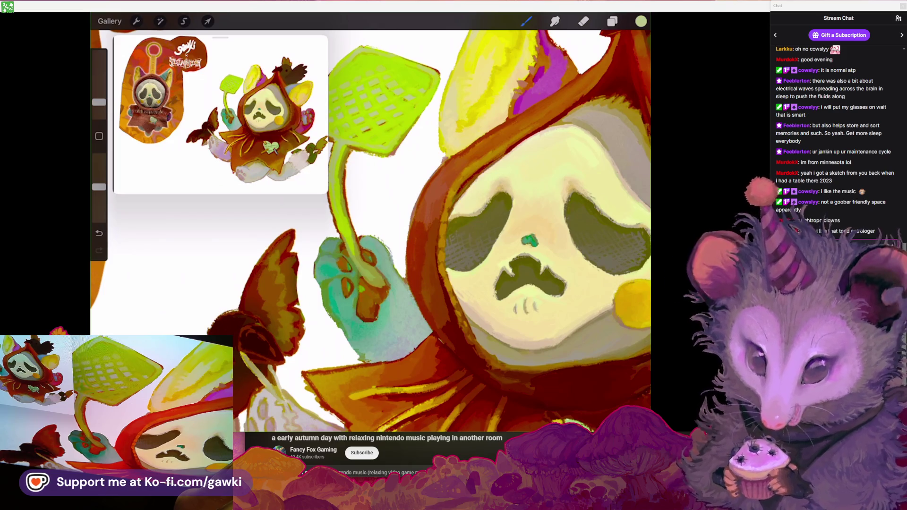
scroll(371, 232, up, 3)
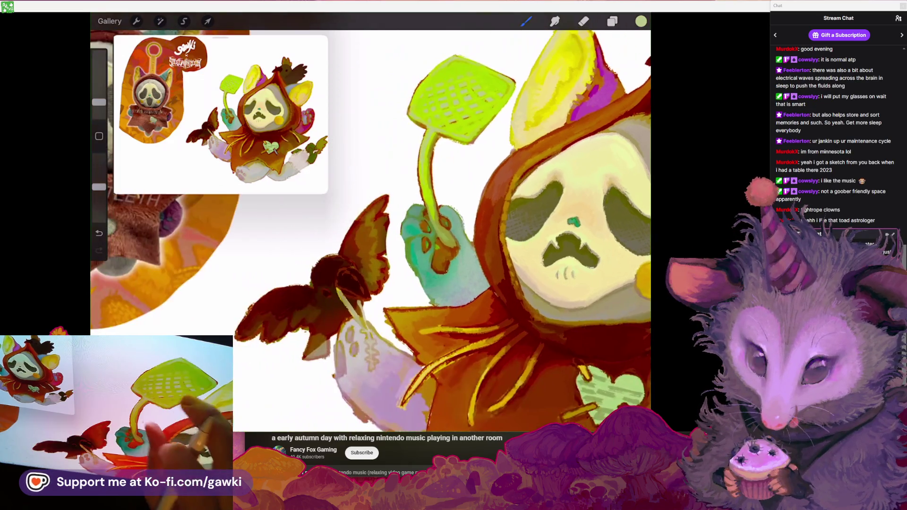
Zoom in on the swatter and paint lime mesh strokes, undoing the last one
scroll(449, 165, up, 3)
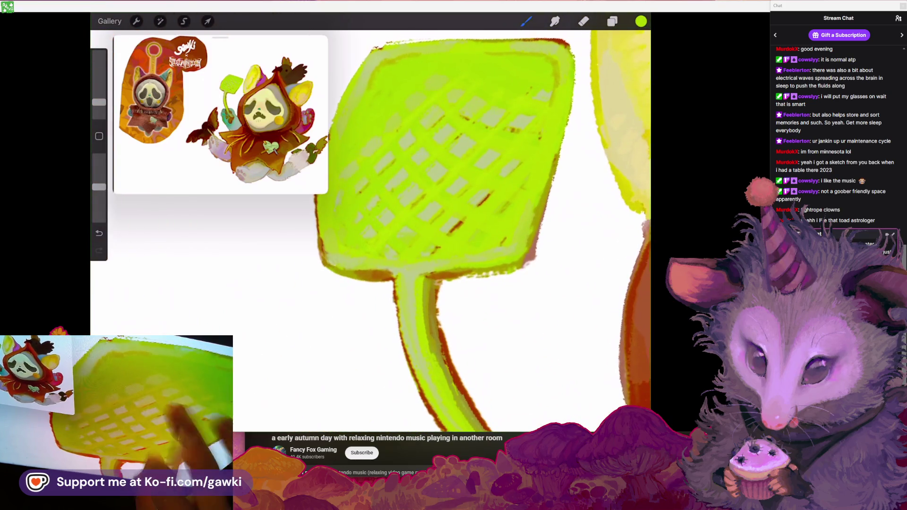
scroll(449, 189, up, 2)
scroll(416, 232, down, 3)
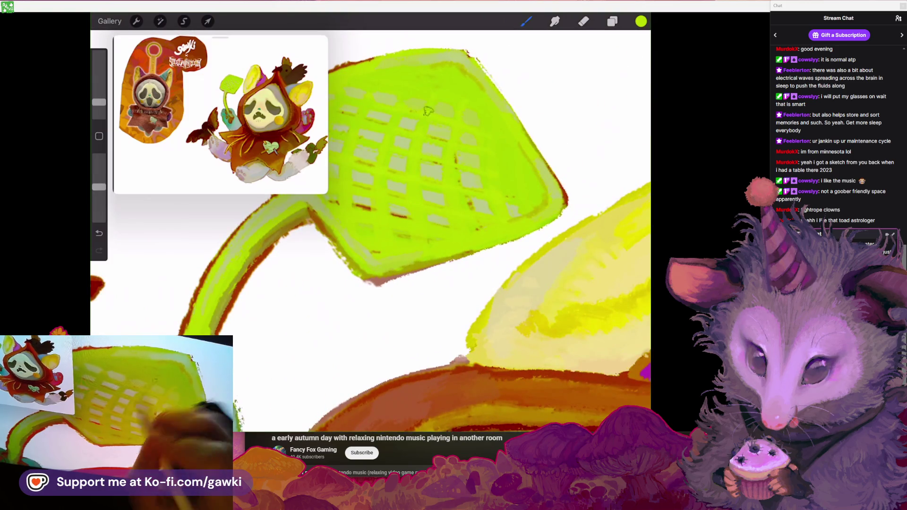
scroll(428, 142, up, 2)
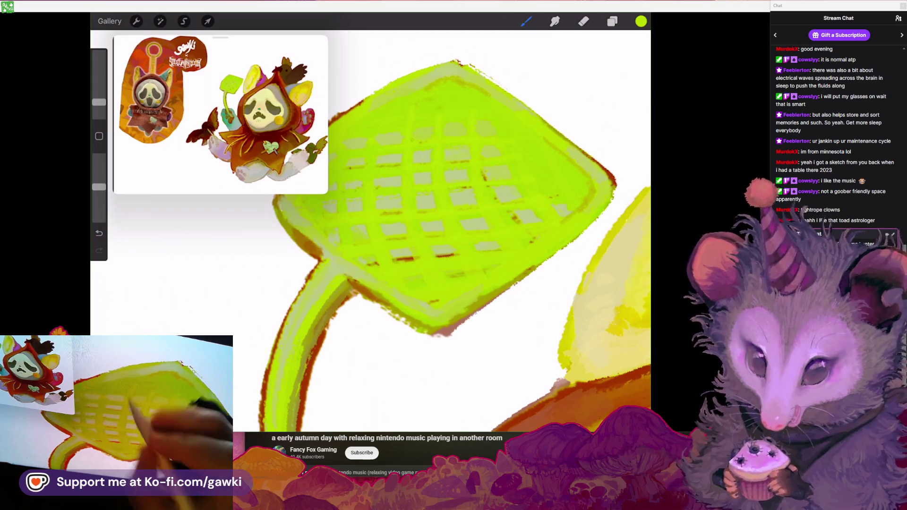
scroll(378, 231, right, 2)
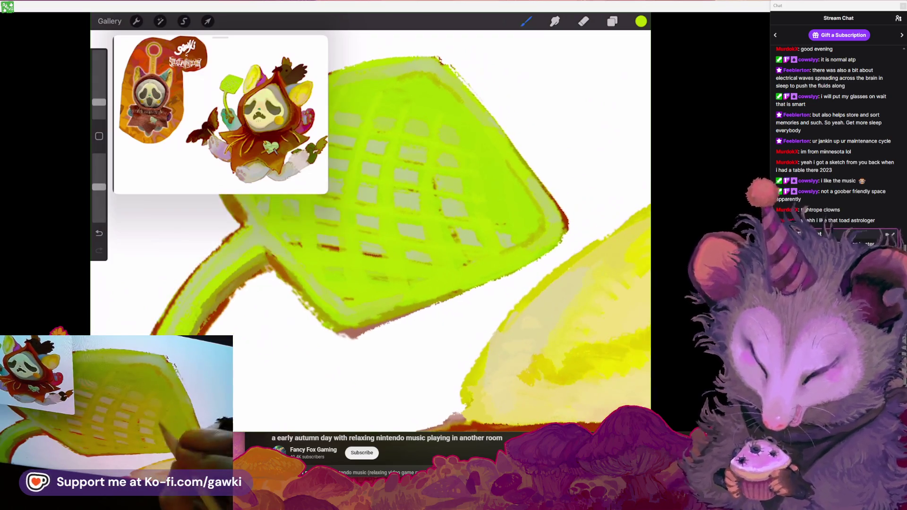
scroll(484, 233, down, 2)
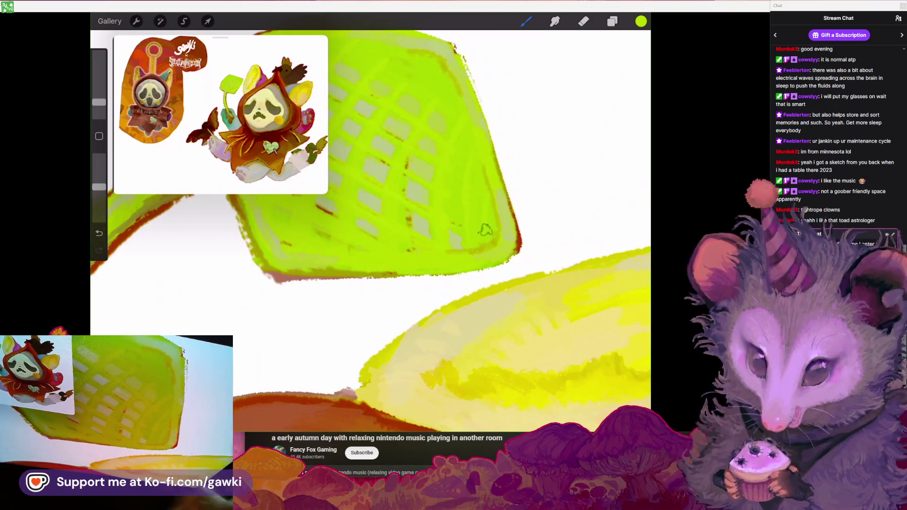
scroll(371, 231, down, 3)
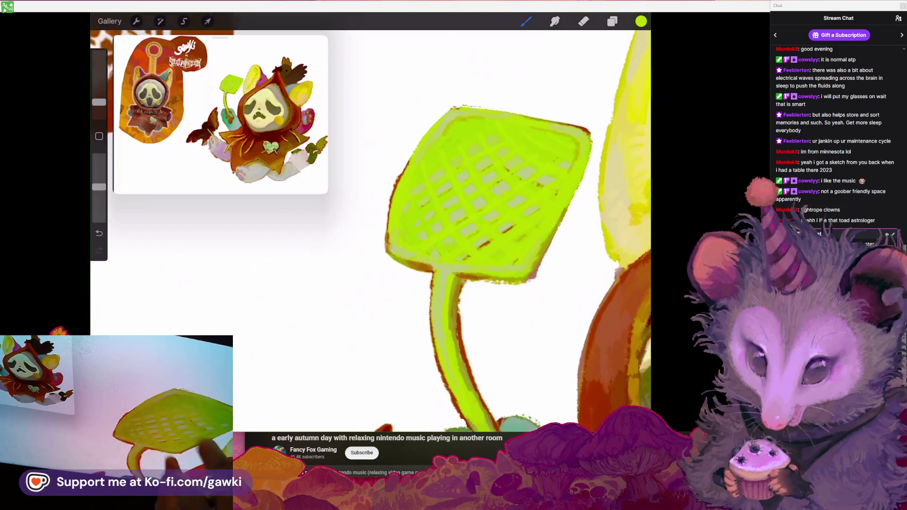
scroll(472, 213, up, 1)
scroll(440, 237, up, 2)
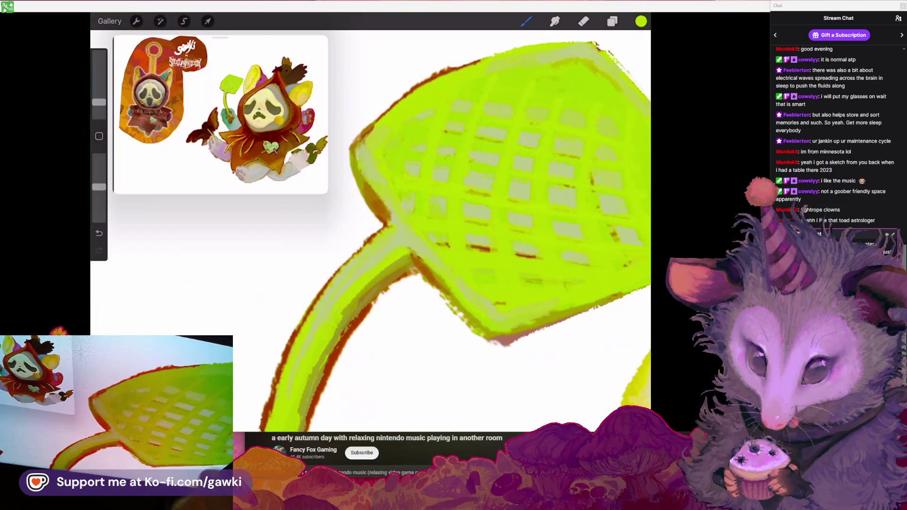
scroll(473, 213, down, 2)
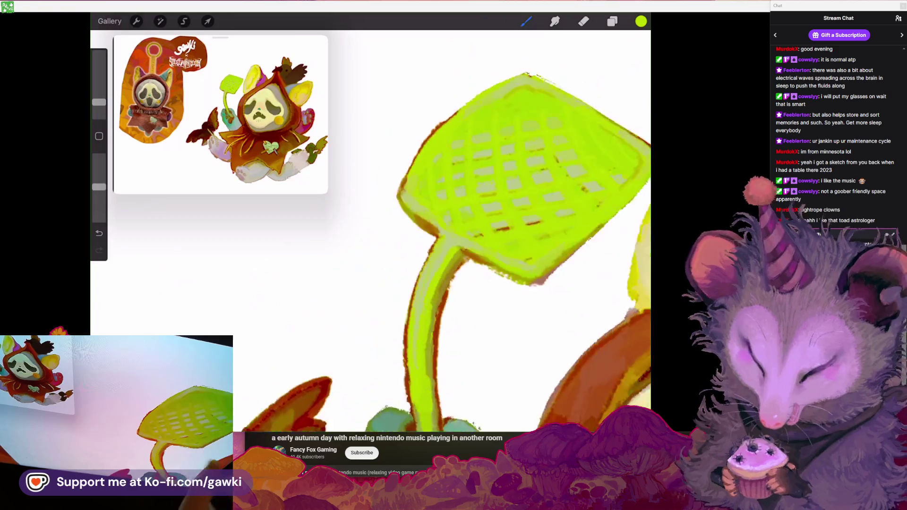
scroll(426, 213, up, 3)
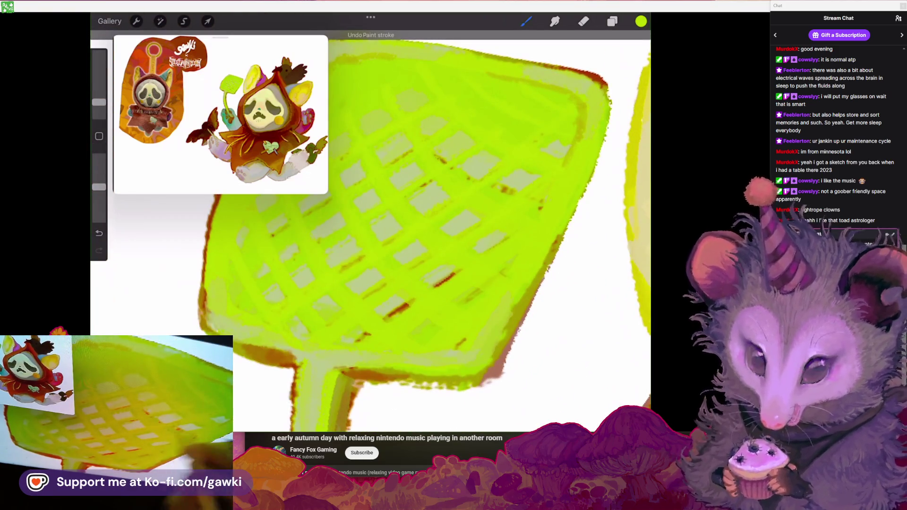
key(ctrl+z)
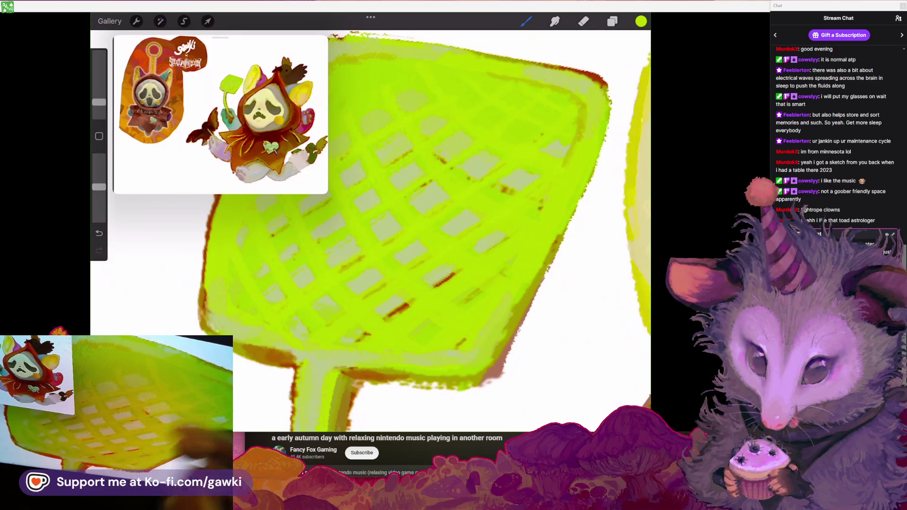
Eyedrop the pale olive from the mesh and paint brighter lime grid lines
scroll(371, 231, down, 5)
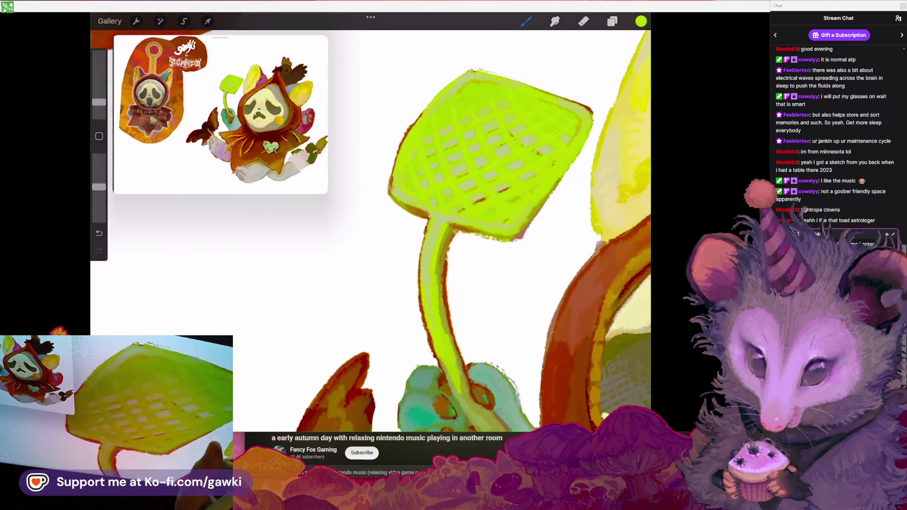
scroll(370, 230, up, 3)
scroll(370, 231, up, 3)
click(511, 118)
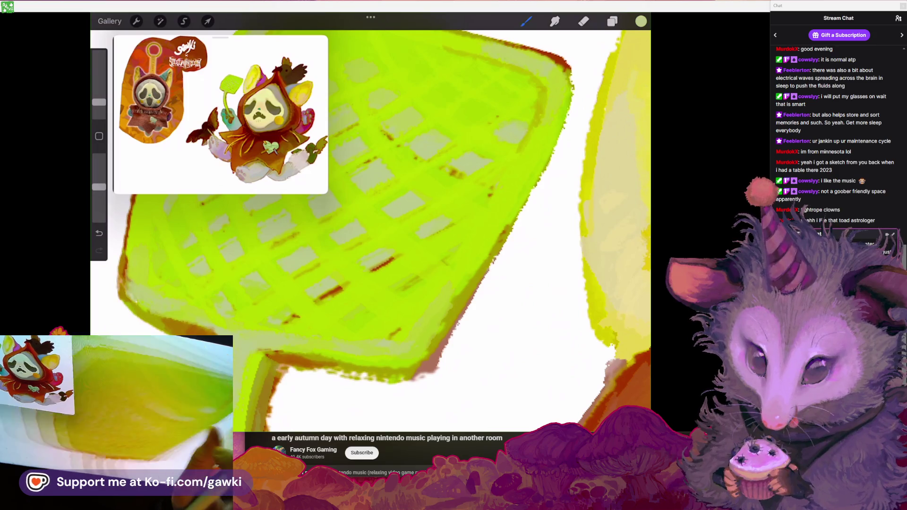
scroll(371, 231, down, 3)
scroll(370, 231, up, 2)
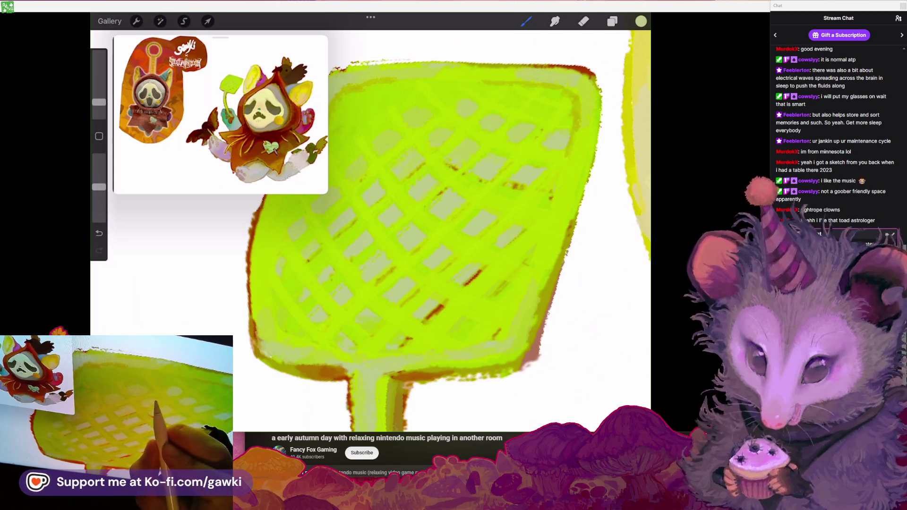
scroll(370, 231, down, 3)
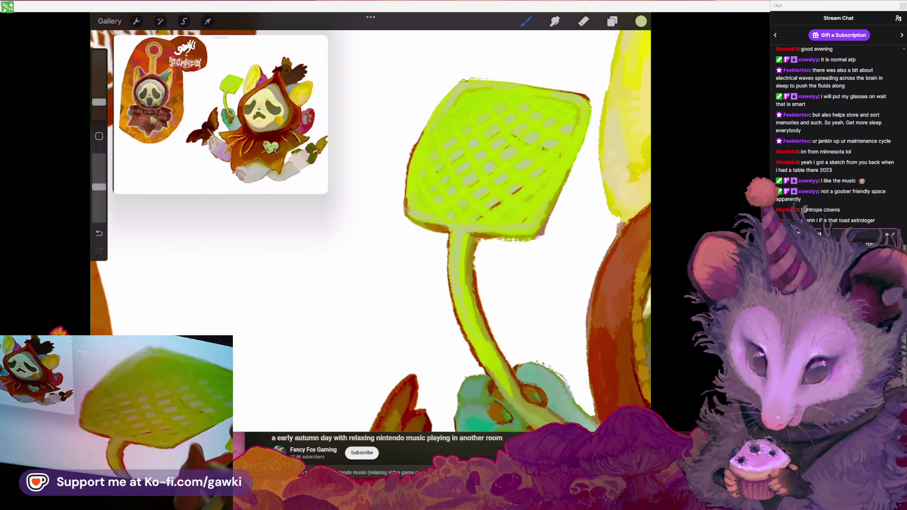
scroll(370, 231, up, 3)
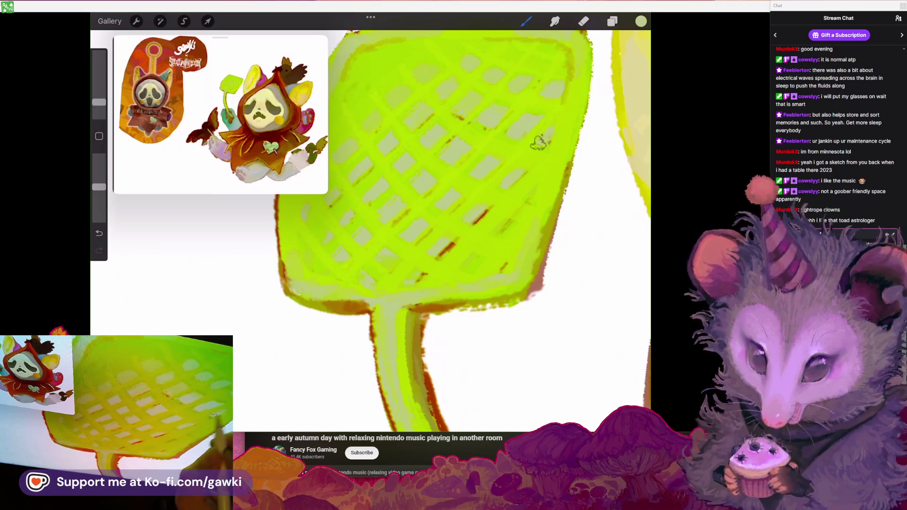
scroll(550, 135, down, 3)
scroll(513, 167, up, 3)
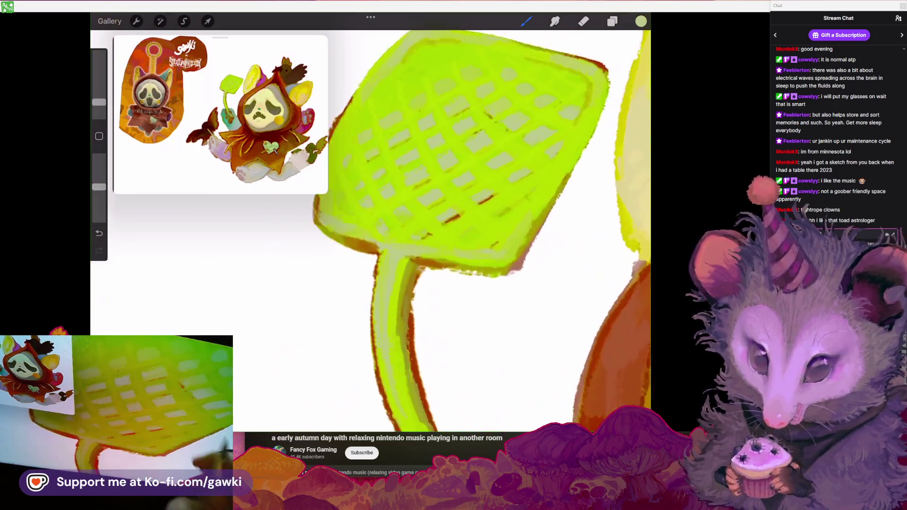
scroll(453, 189, down, 3)
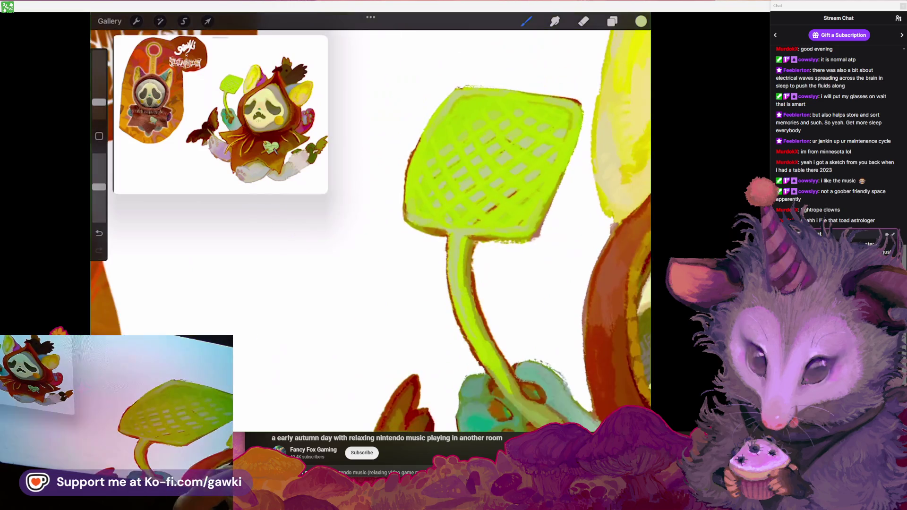
scroll(473, 151, up, 3)
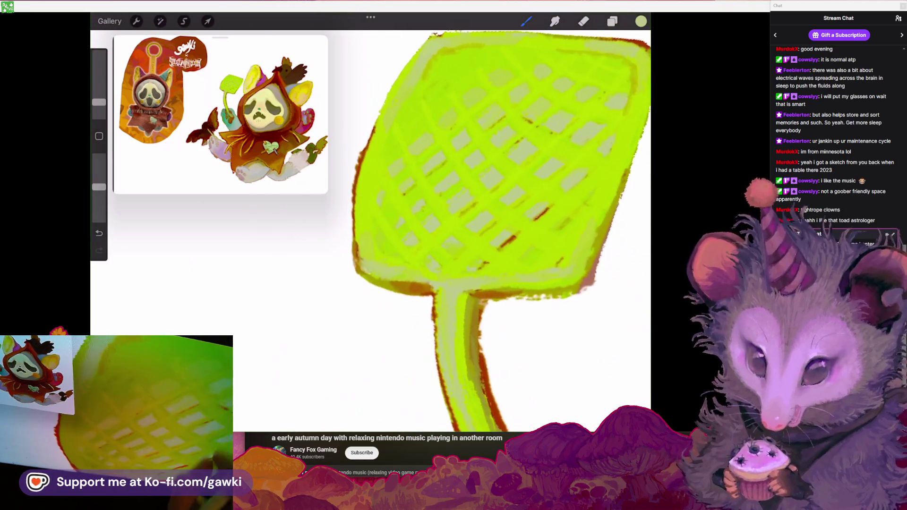
scroll(472, 189, up, 3)
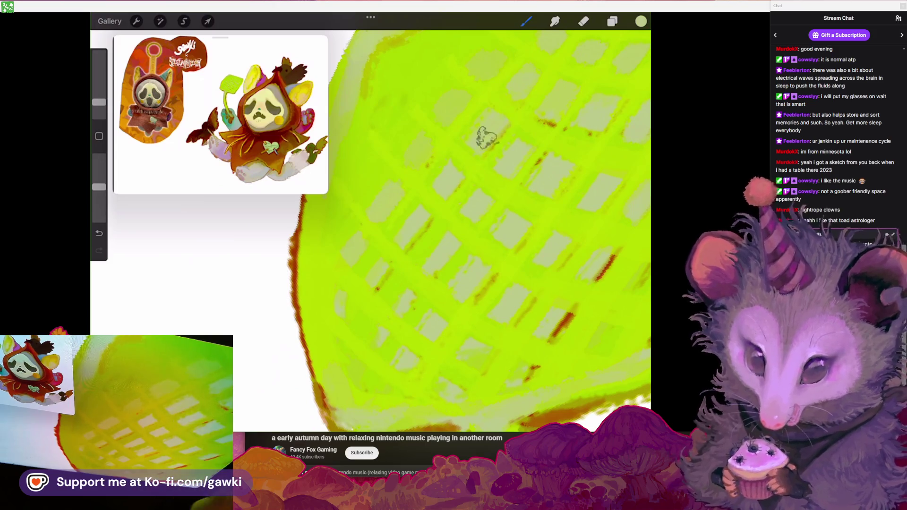
scroll(473, 189, down, 5)
scroll(425, 213, up, 2)
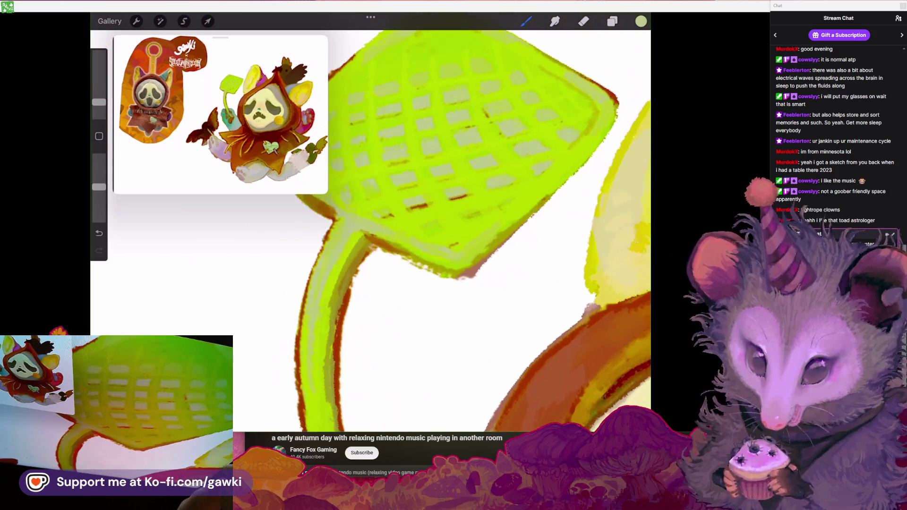
scroll(425, 213, up, 2)
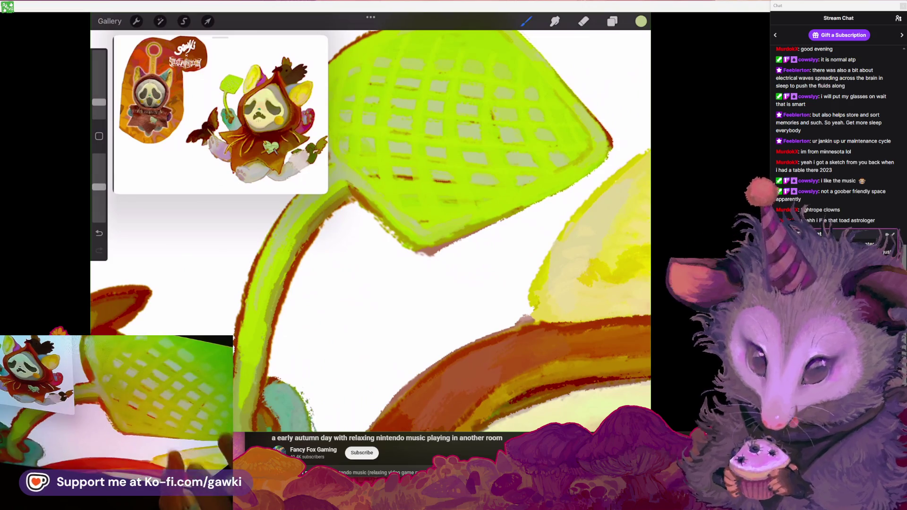
scroll(378, 213, up, 2)
scroll(378, 212, up, 2)
scroll(402, 212, up, 3)
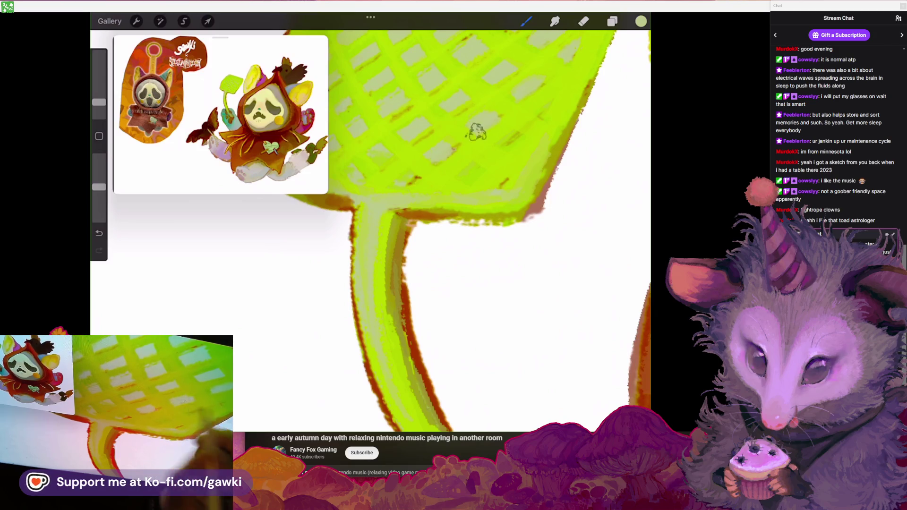
Add thin dark-red accents to the mesh and clean up the swatter's orange-red rim
scroll(401, 212, down, 3)
scroll(402, 213, up, 3)
scroll(402, 212, down, 1)
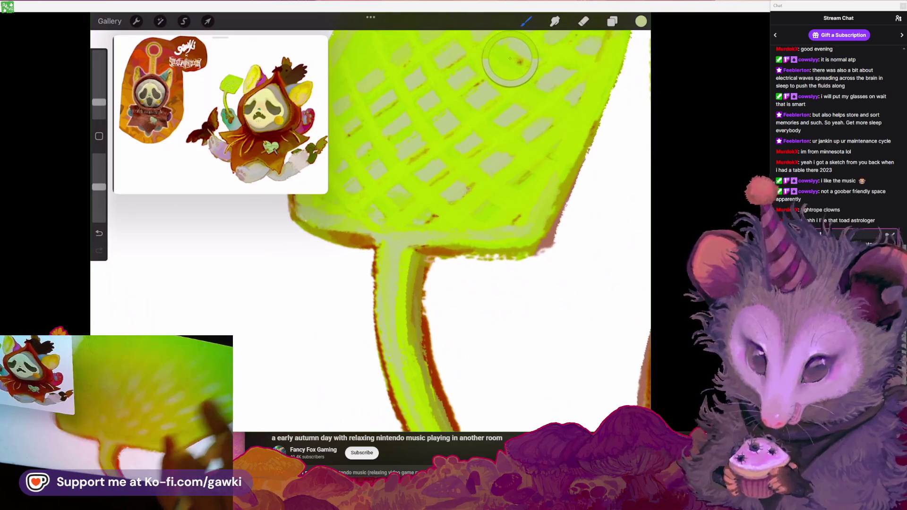
scroll(402, 212, down, 2)
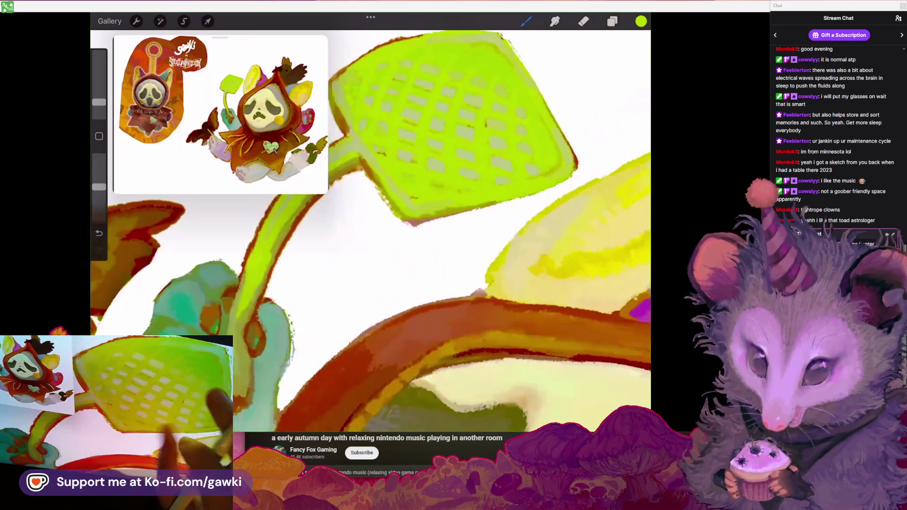
scroll(470, 162, up, 3)
scroll(371, 212, down, 2)
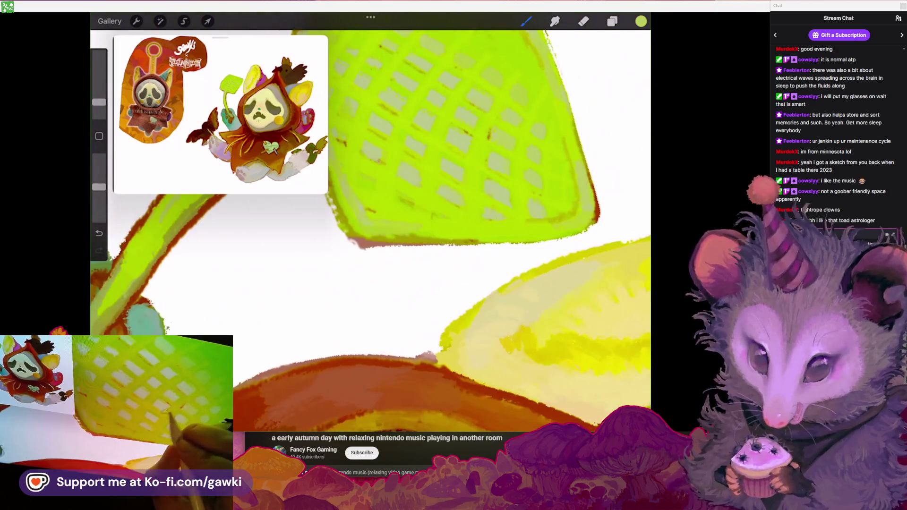
scroll(371, 213, down, 2)
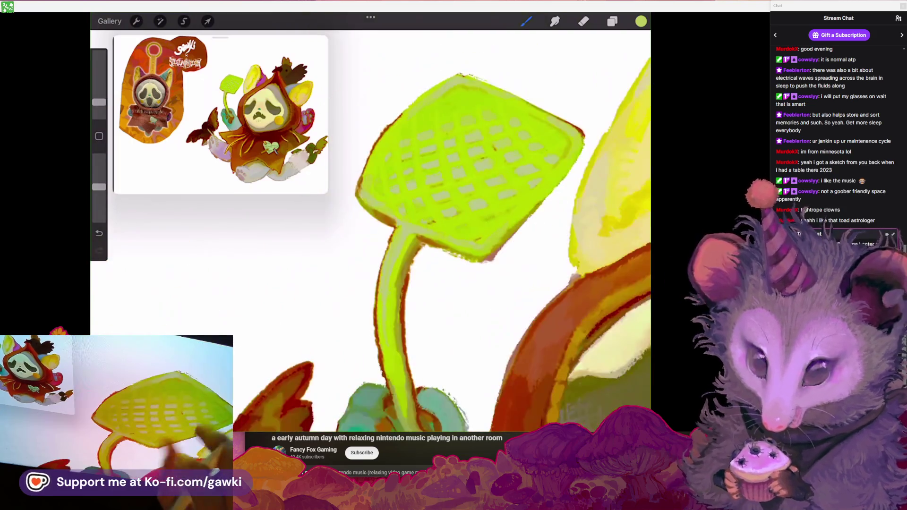
scroll(371, 213, up, 3)
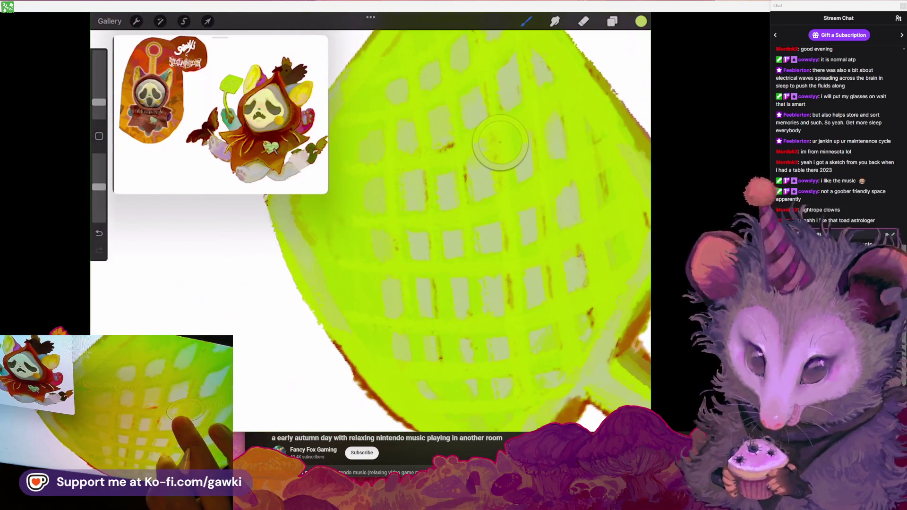
scroll(466, 227, down, 1)
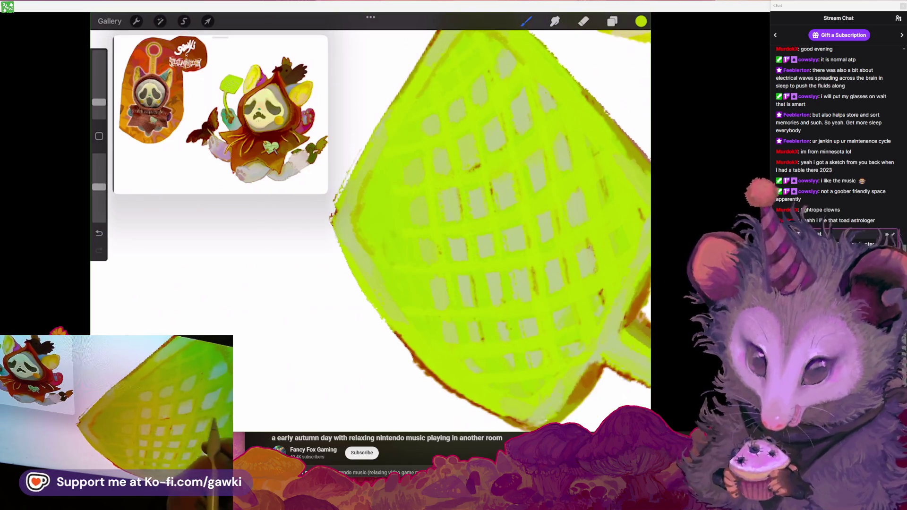
scroll(370, 226, down, 2)
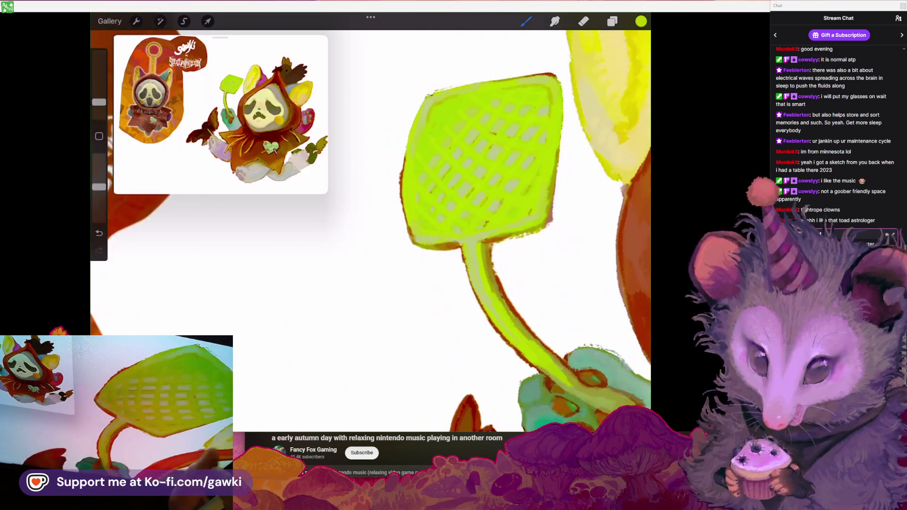
scroll(371, 227, up, 2)
scroll(370, 227, up, 2)
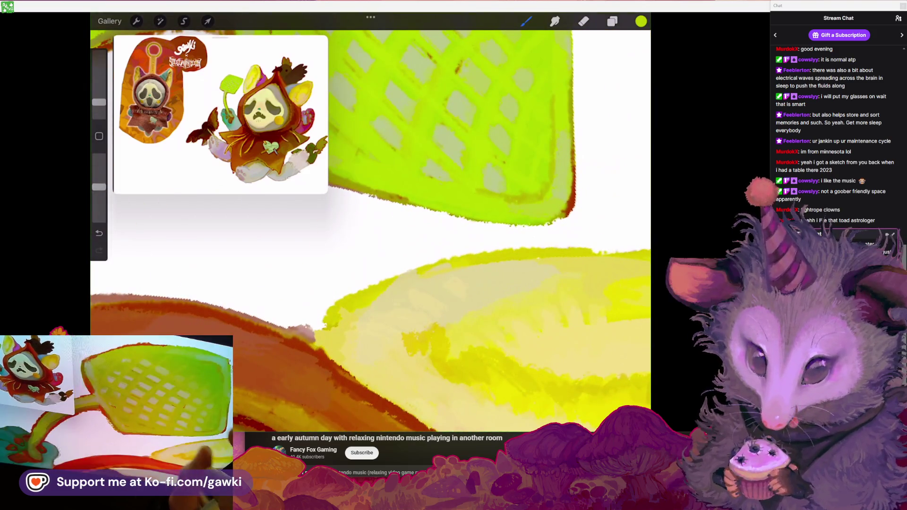
scroll(371, 227, down, 2)
scroll(371, 227, up, 2)
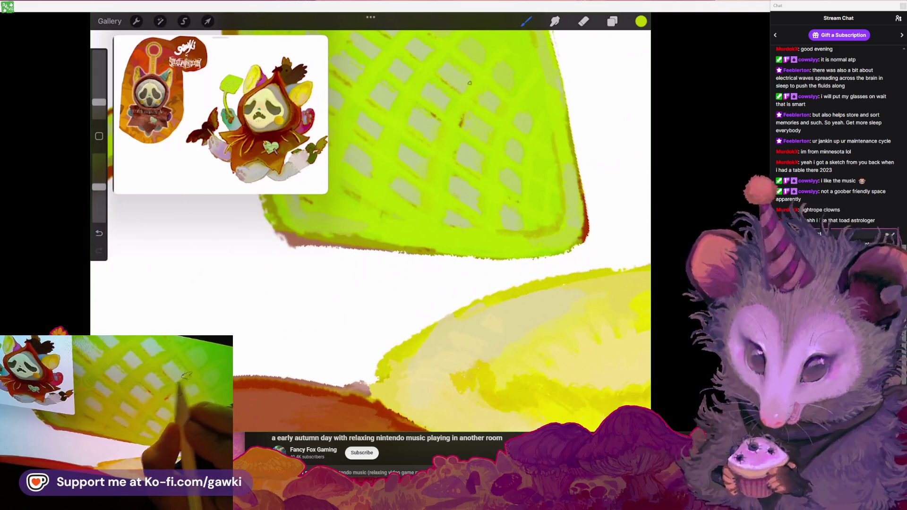
scroll(371, 227, down, 2)
scroll(371, 227, up, 1)
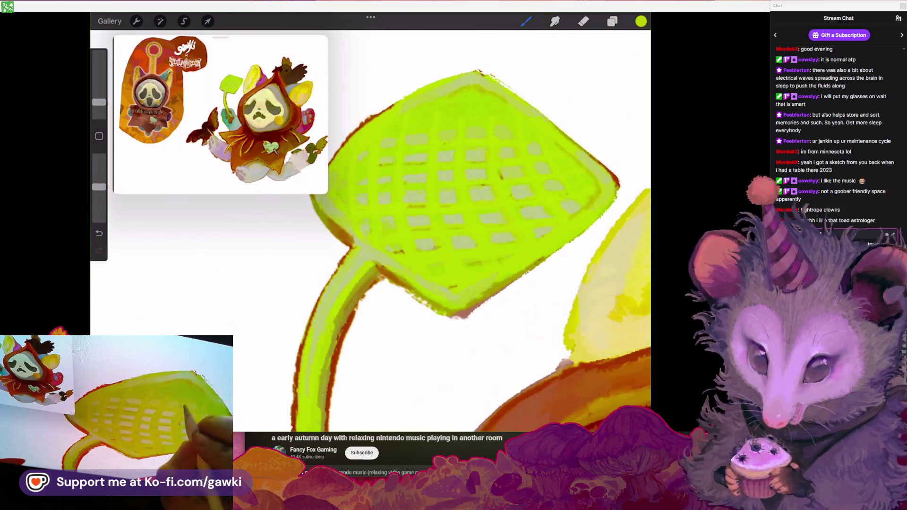
scroll(371, 227, down, 1)
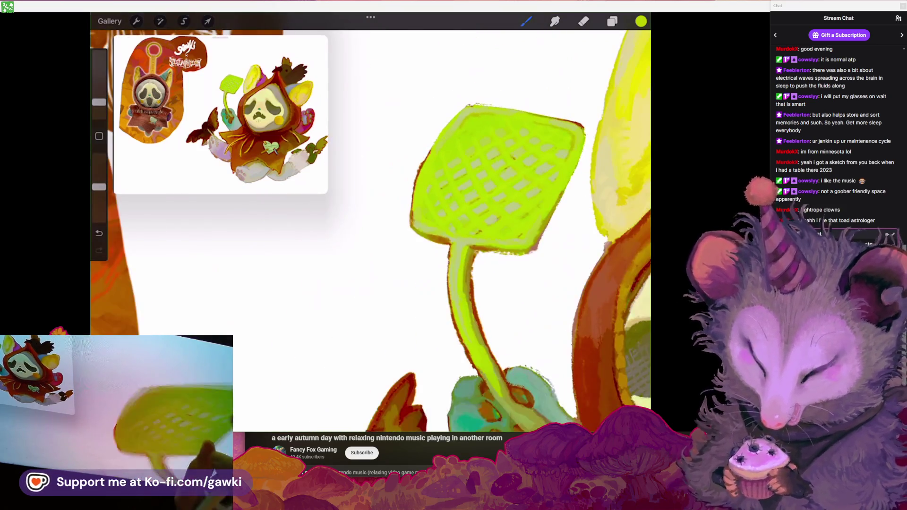
scroll(371, 227, up, 3)
scroll(371, 227, up, 2)
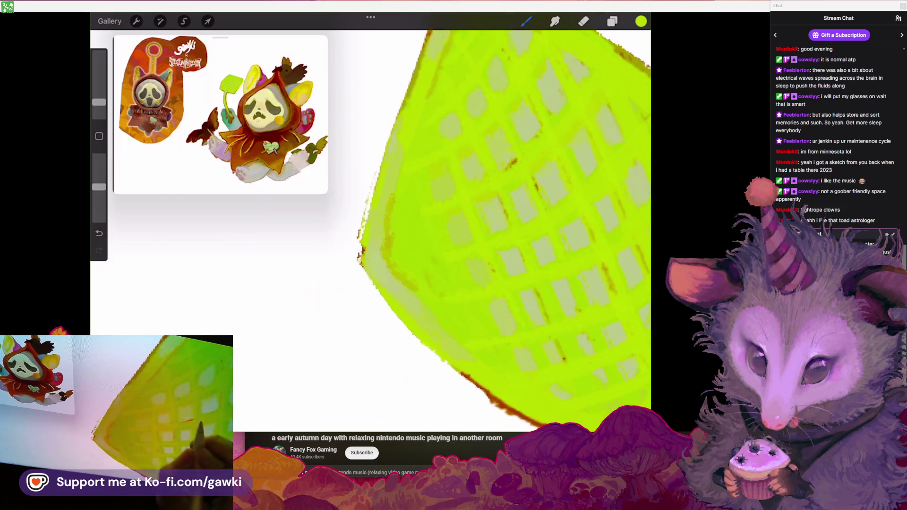
scroll(371, 226, down, 2)
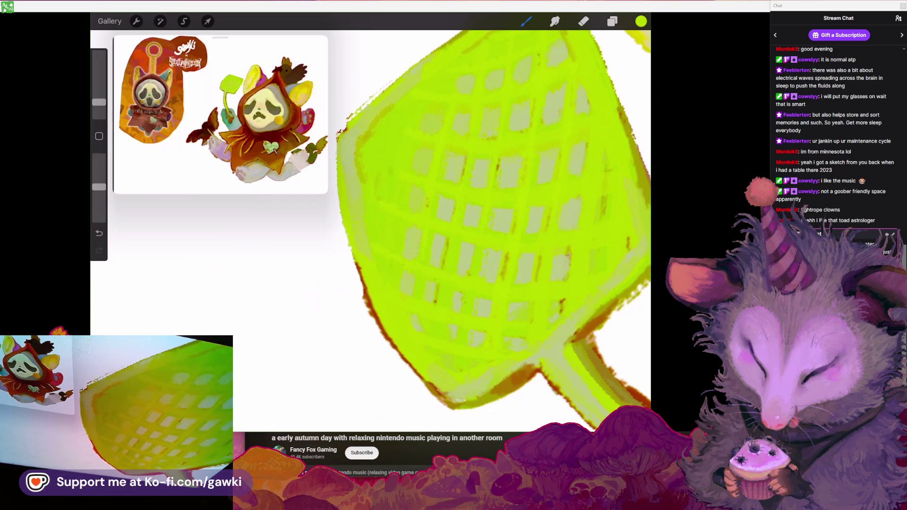
scroll(515, 232, down, 3)
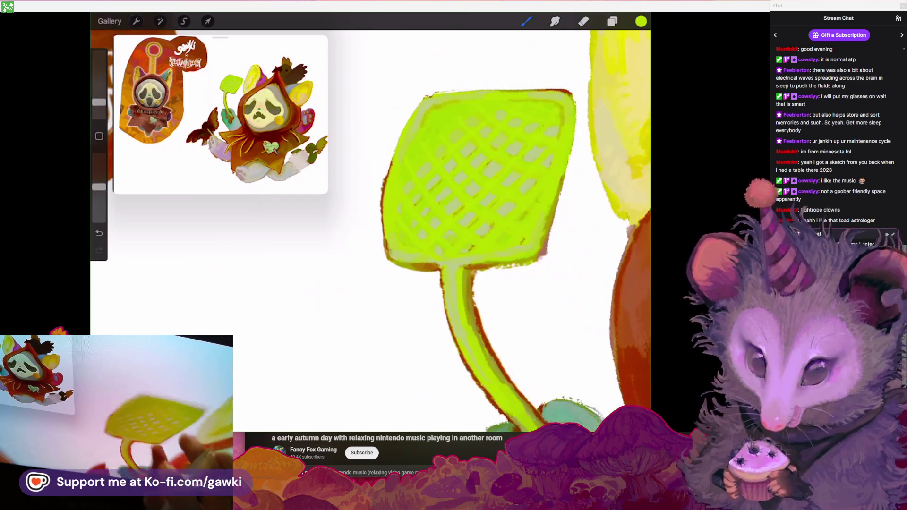
scroll(454, 212, up, 5)
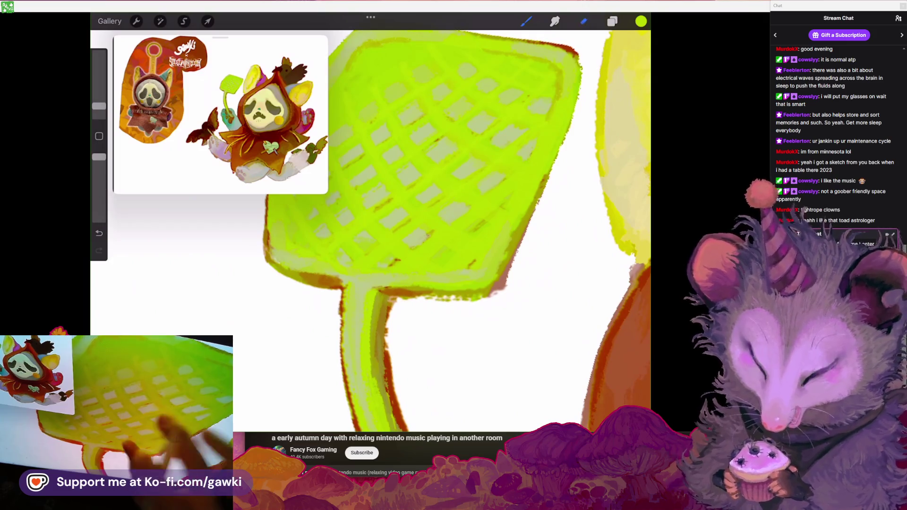
key(e)
drag(397, 227, 423, 215)
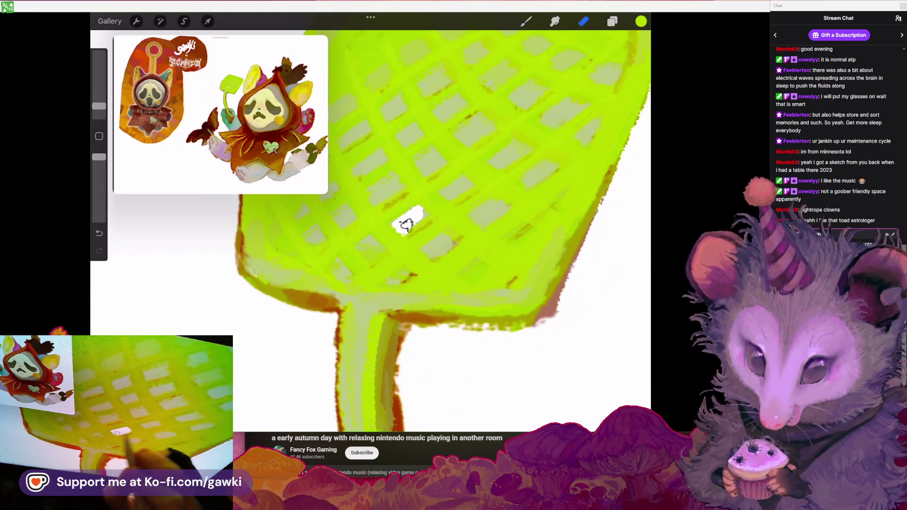
scroll(410, 223, down, 5)
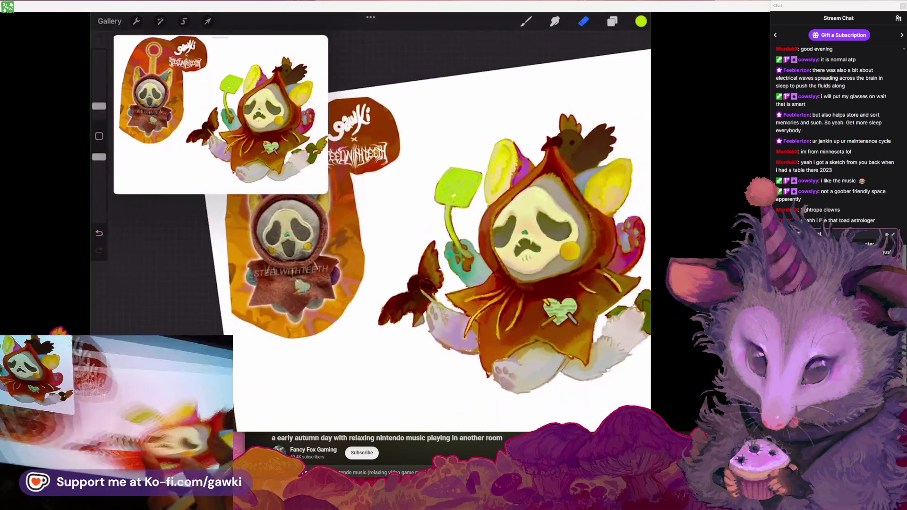
key(ctrl+z)
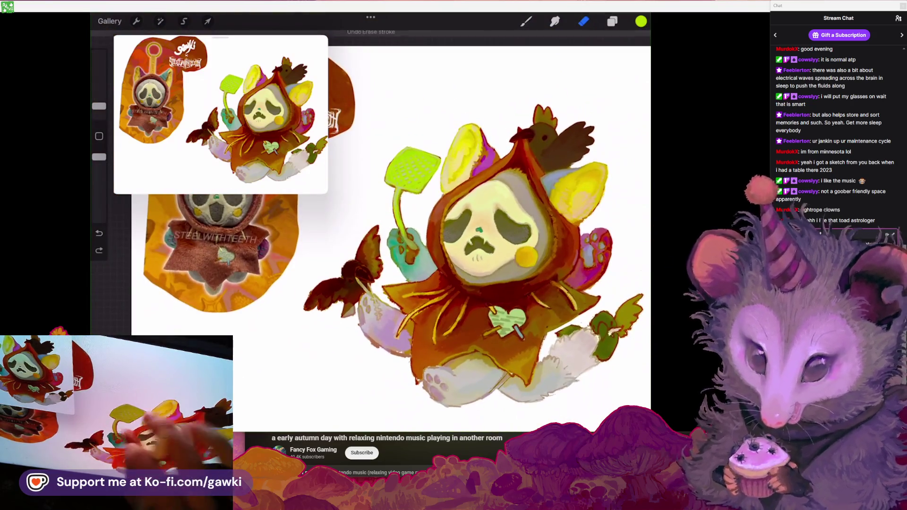
scroll(359, 156, up, 5)
scroll(435, 213, up, 3)
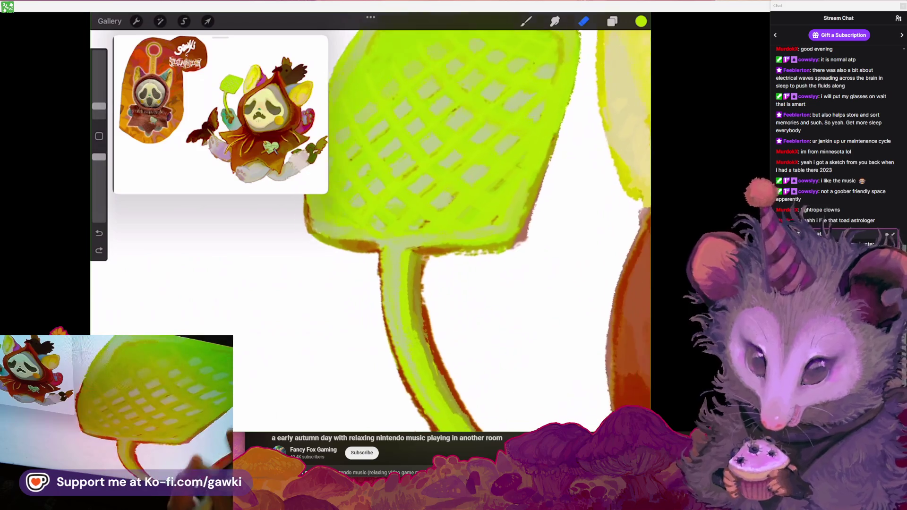
scroll(435, 212, down, 5)
scroll(416, 227, down, 5)
scroll(416, 227, up, 3)
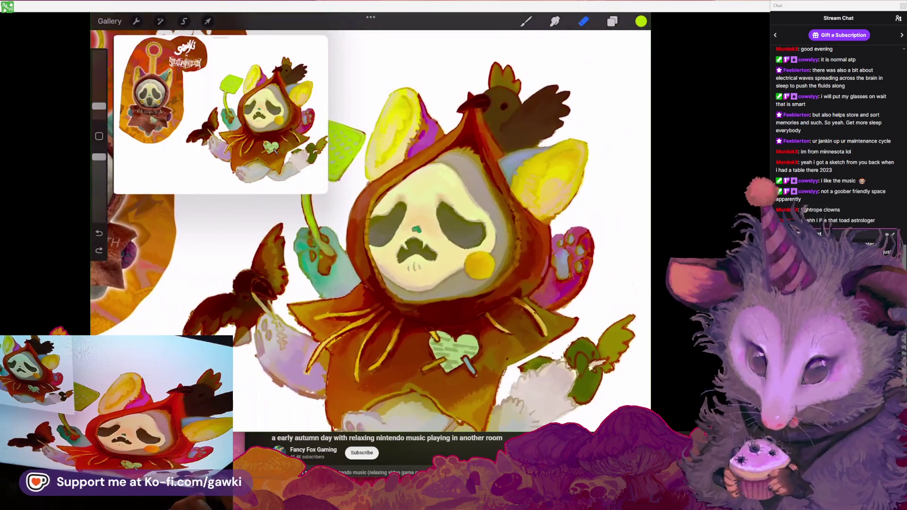
scroll(416, 227, down, 3)
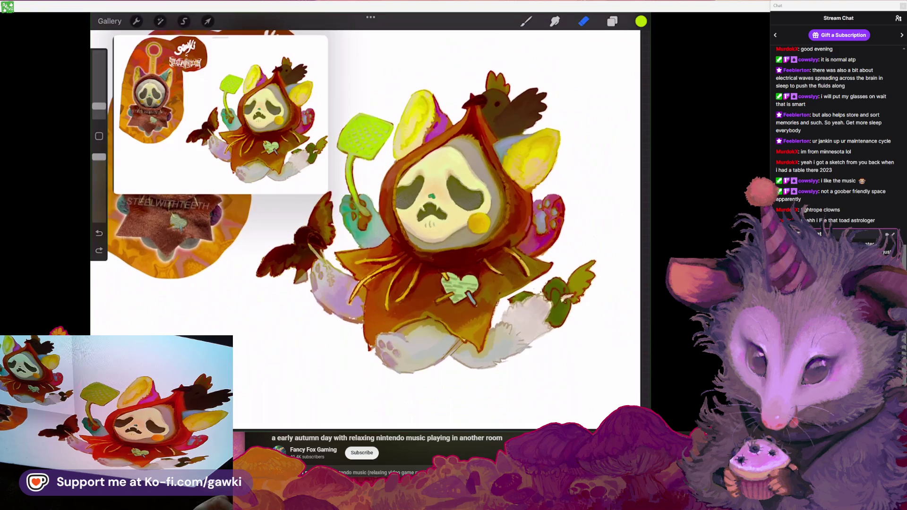
scroll(415, 212, up, 2)
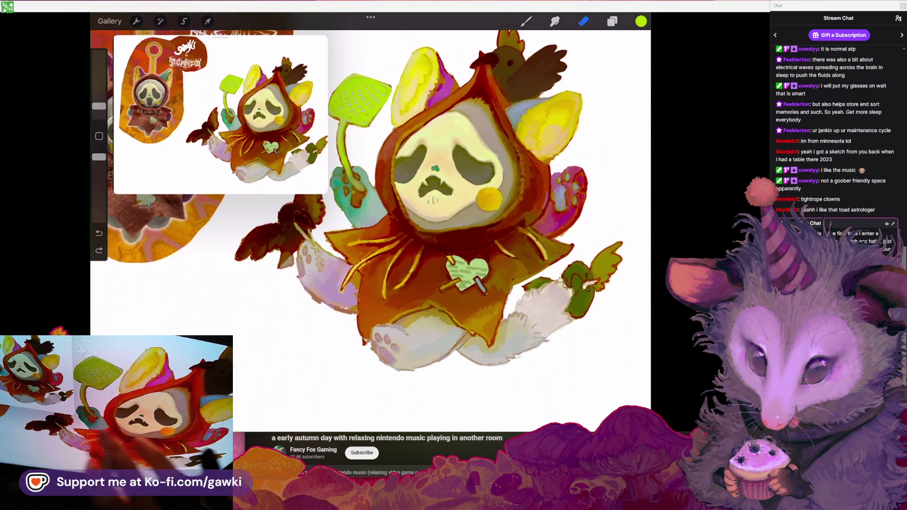
scroll(416, 212, up, 2)
scroll(369, 227, up, 3)
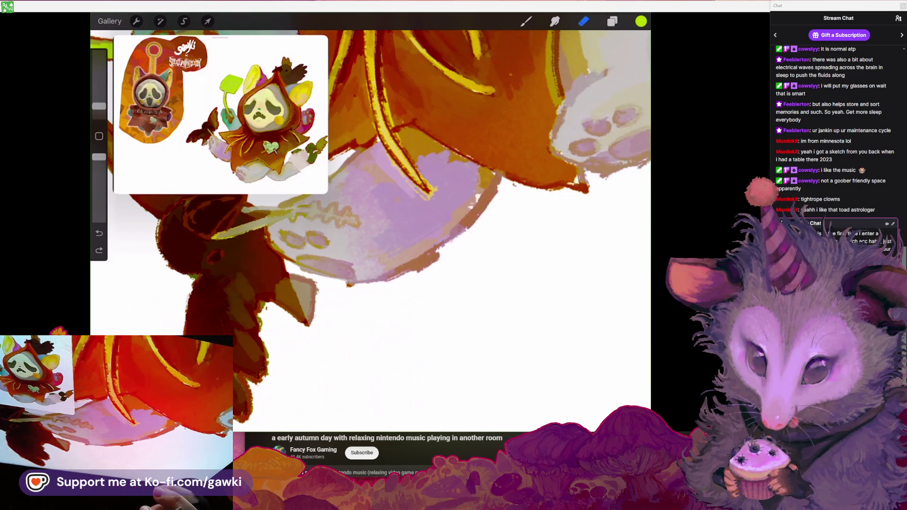
scroll(371, 222, left, 5)
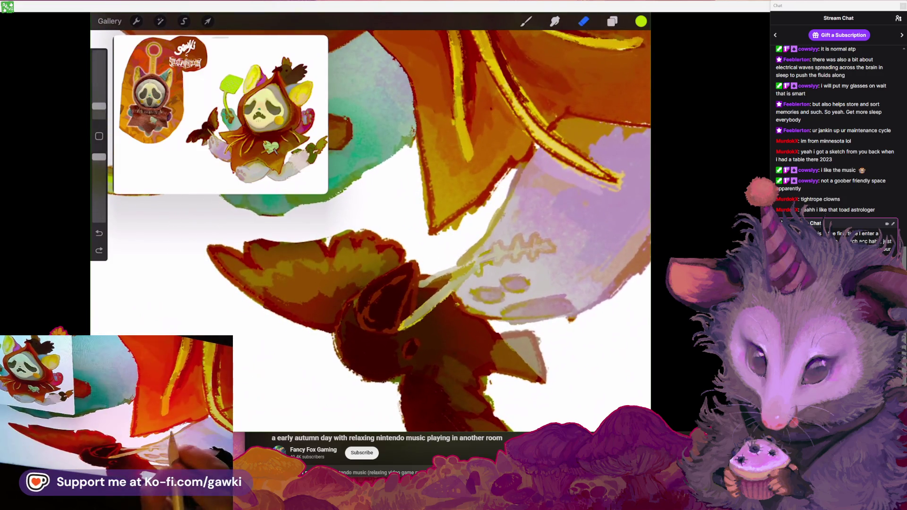
scroll(432, 237, up, 3)
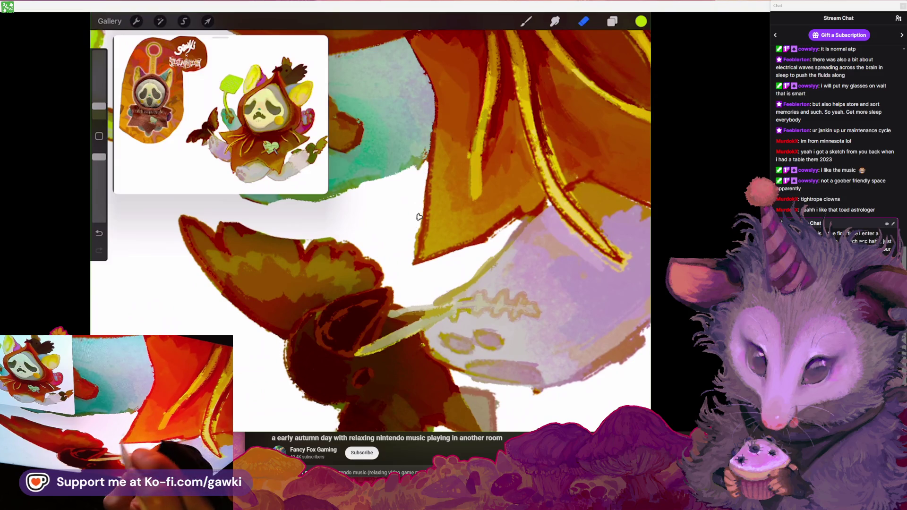
scroll(408, 270, up, 5)
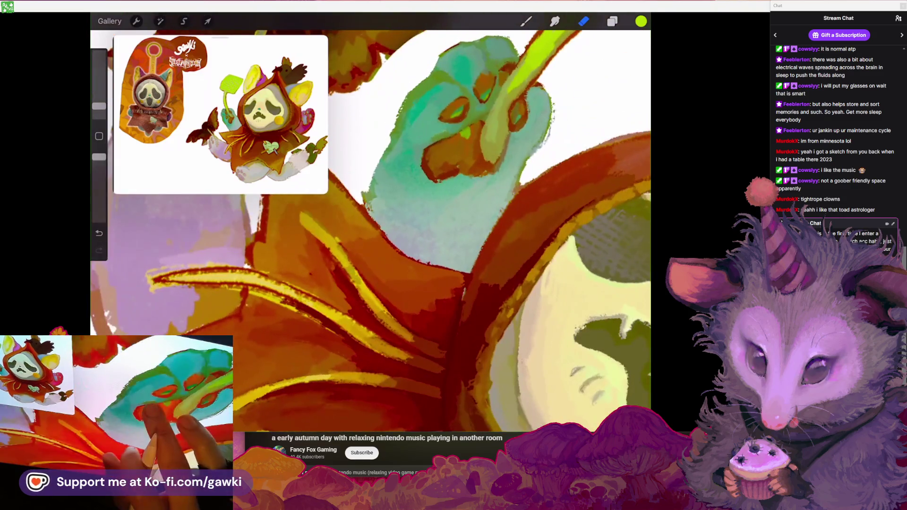
Sample the swatter's green and the white background to clean up the teal paw and handle
drag(458, 75, 458, 76)
click(526, 21)
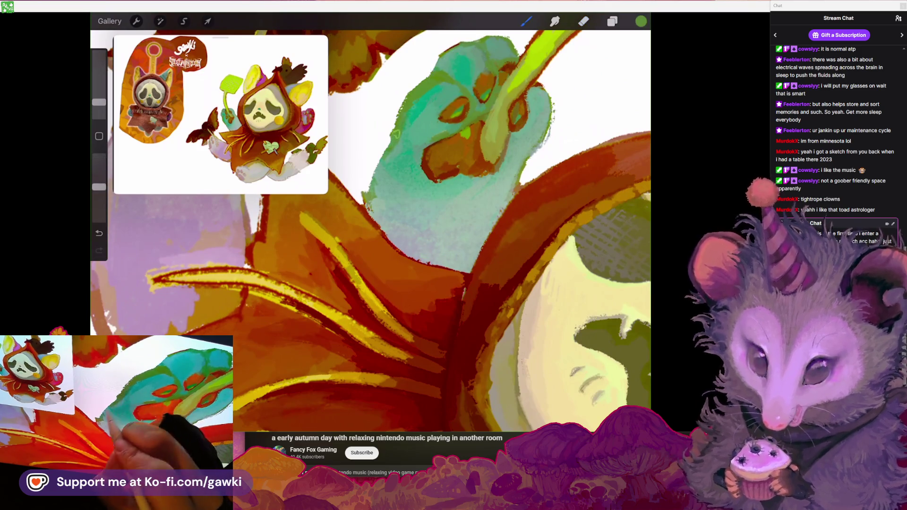
click(375, 139)
click(584, 21)
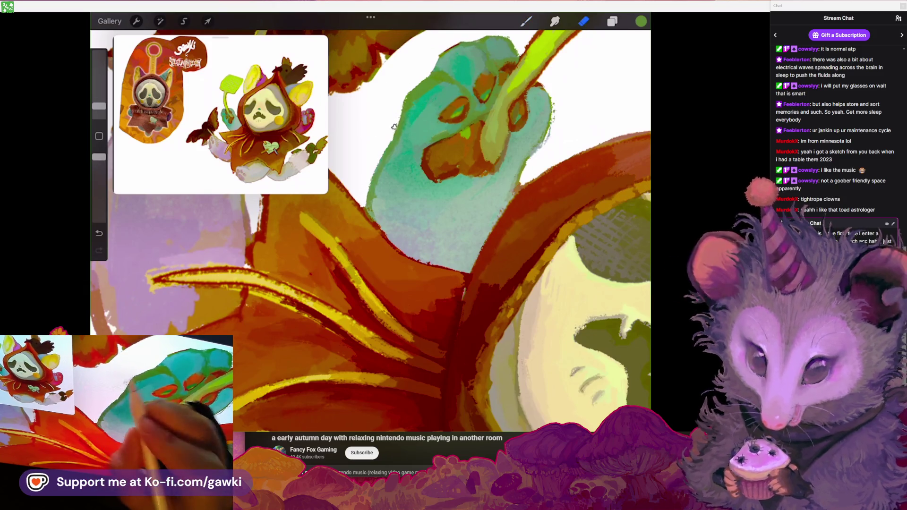
scroll(371, 227, down, 5)
scroll(454, 198, up, 3)
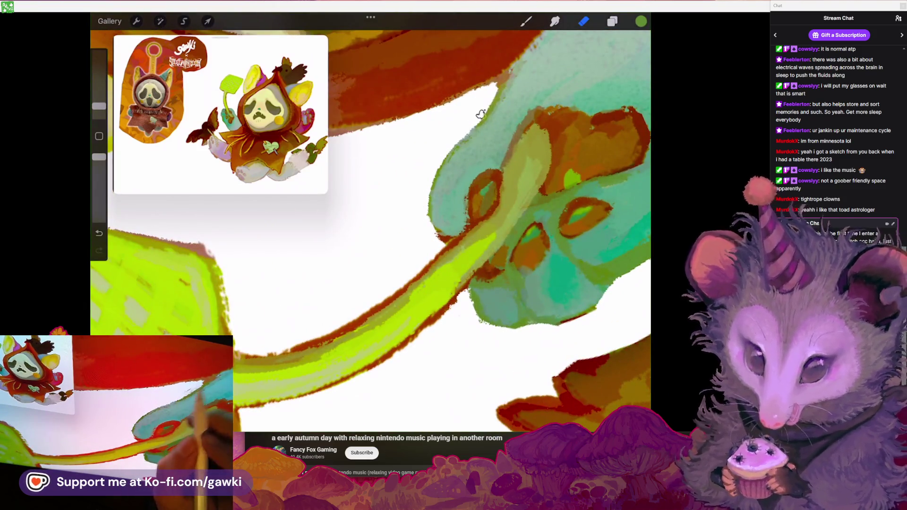
scroll(472, 119, down, 3)
scroll(432, 231, down, 2)
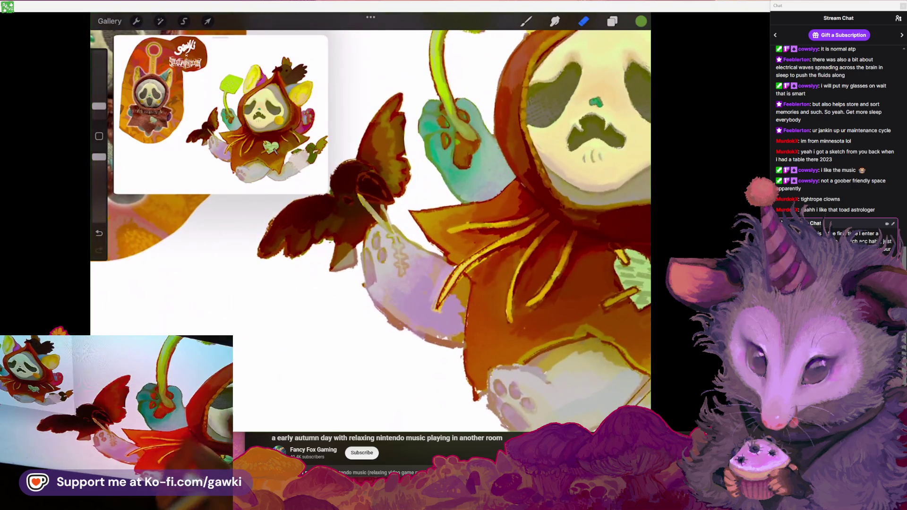
scroll(432, 232, down, 2)
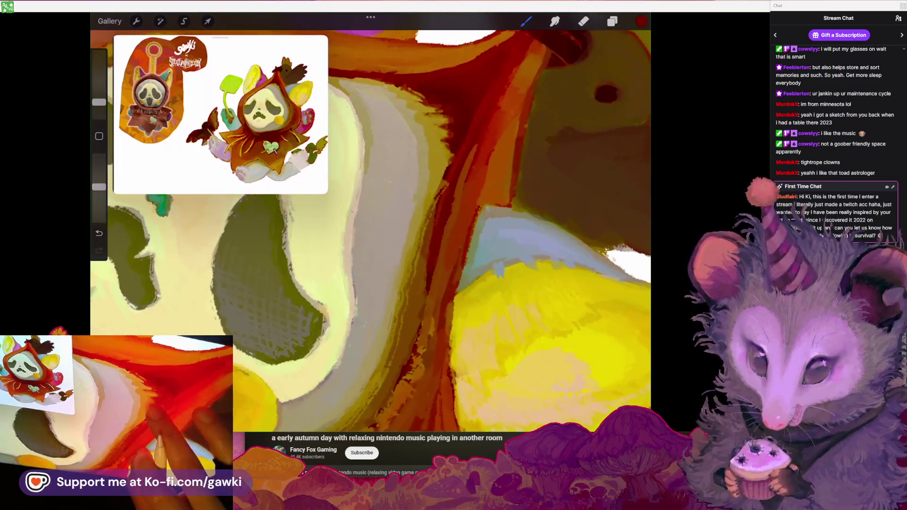
Sample the hood colour, zoom onto the butterfly, and pick up its dark brown
click(448, 125)
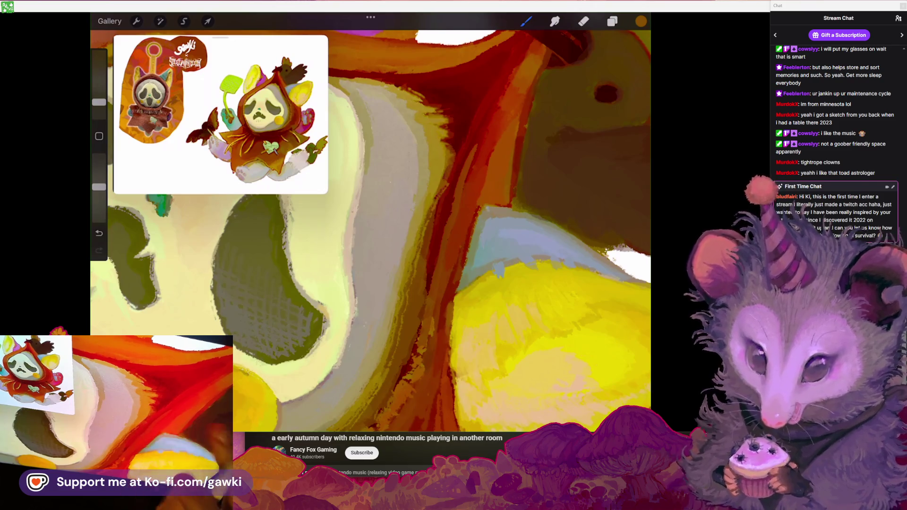
scroll(371, 222, down, 5)
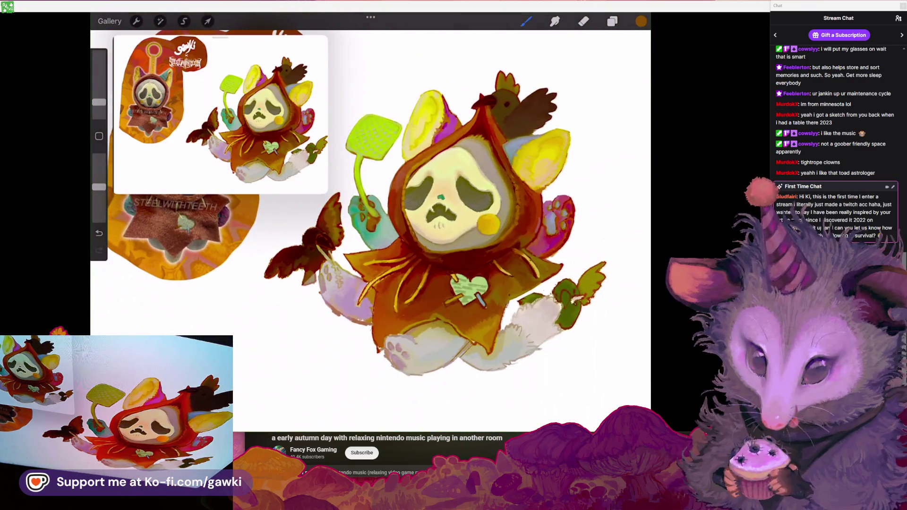
scroll(449, 239, up, 2)
scroll(448, 239, up, 2)
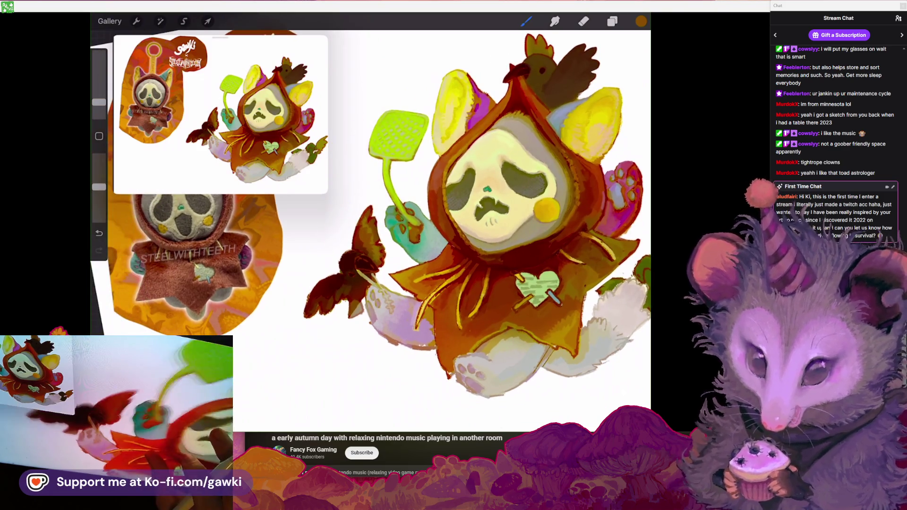
scroll(350, 245, up, 3)
scroll(350, 245, up, 2)
scroll(350, 246, up, 2)
scroll(371, 231, down, 1)
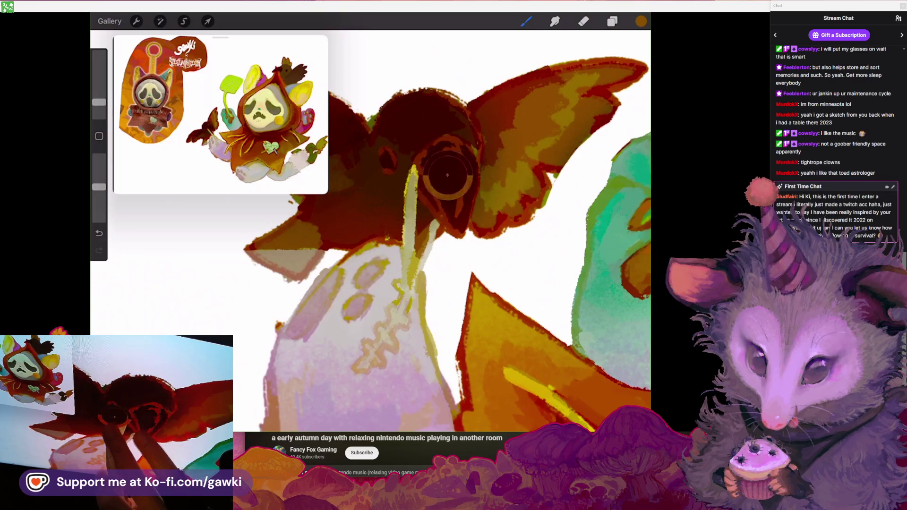
click(387, 196)
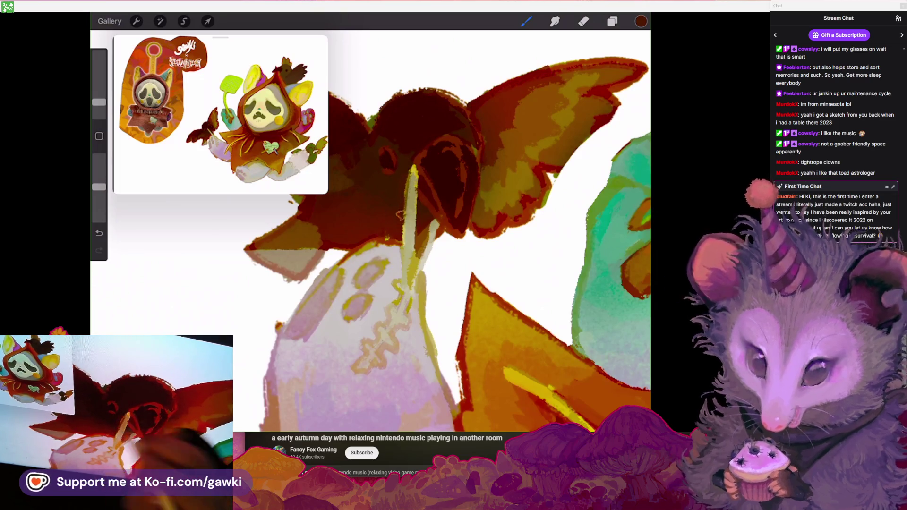
Undo two paint strokes on the butterfly and sample the wing tip colour
key(ctrl+z)
scroll(371, 231, down, 1)
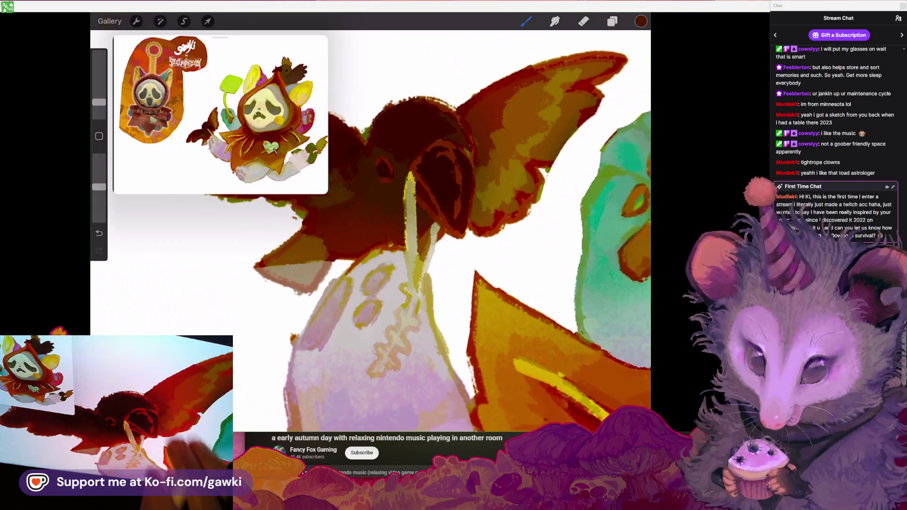
key(ctrl+z)
scroll(371, 231, up, 2)
scroll(371, 231, up, 1)
scroll(371, 231, up, 1)
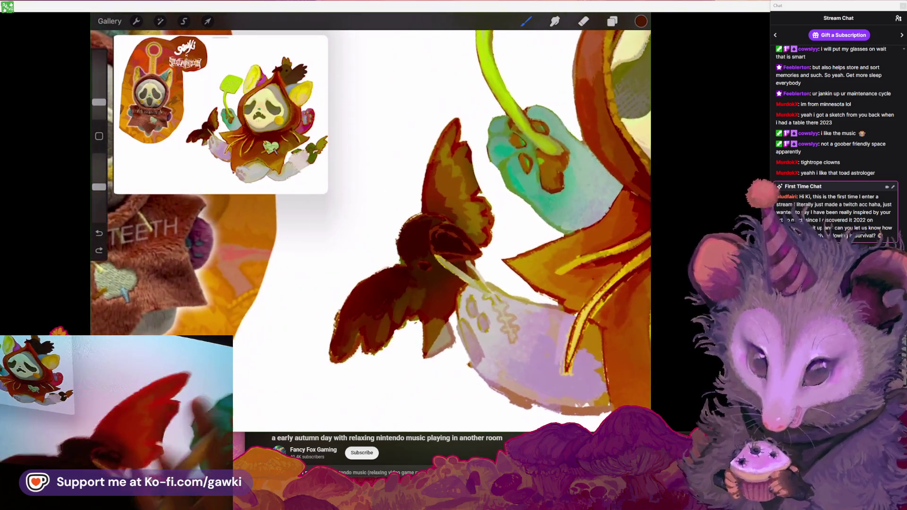
scroll(371, 232, up, 1)
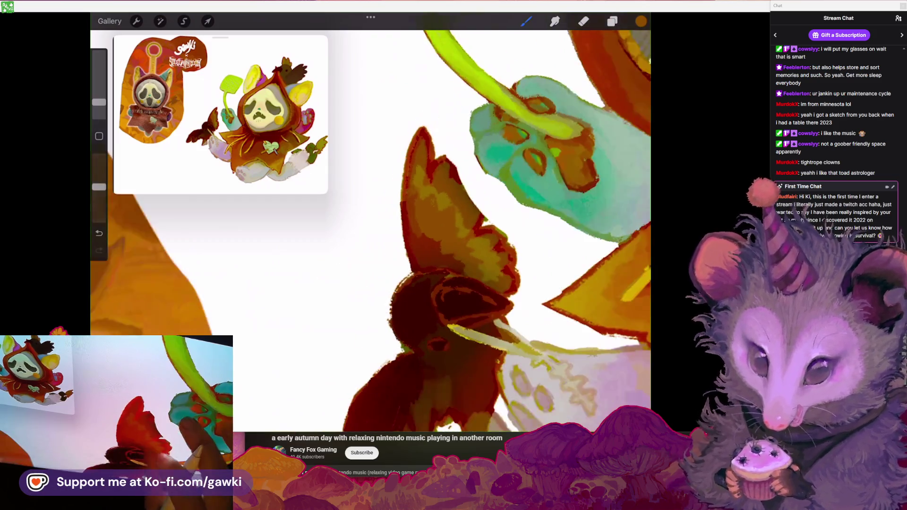
scroll(371, 232, down, 1)
click(418, 134)
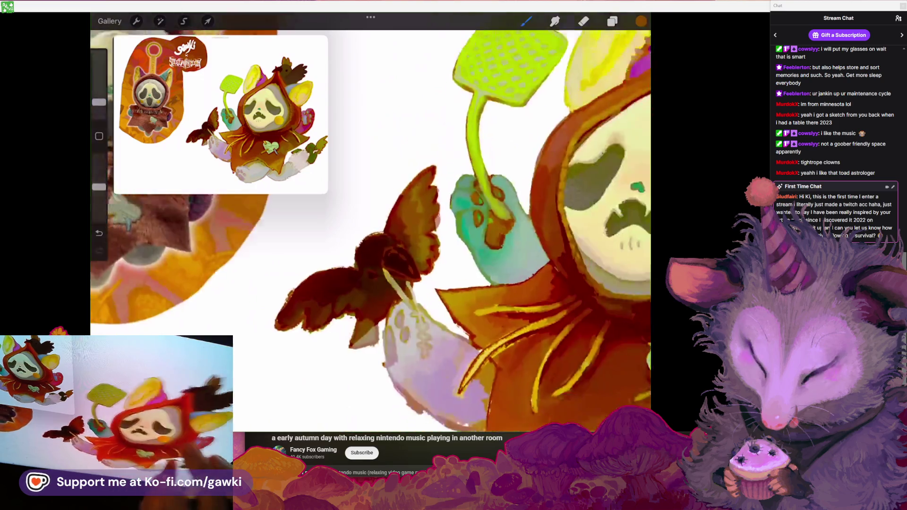
Erase along the right edge of the butterfly's wing
key(e)
scroll(425, 213, up, 3)
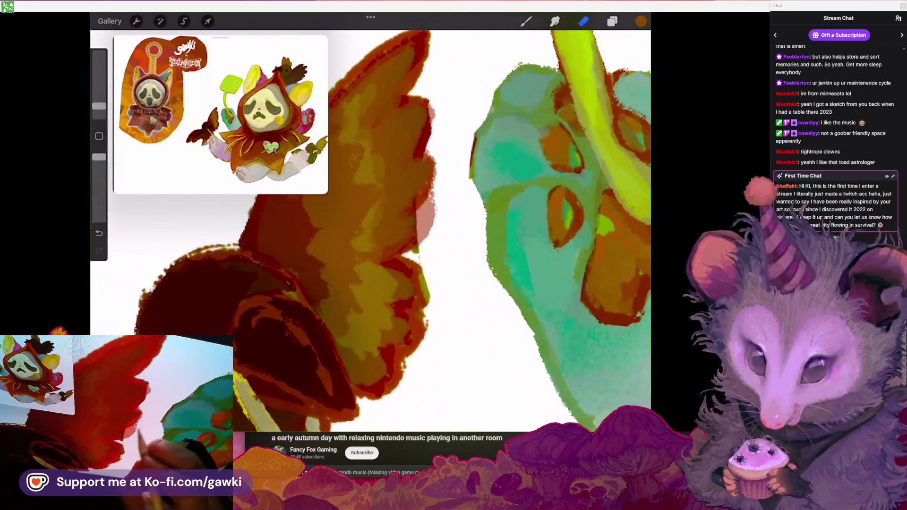
drag(441, 193, 433, 231)
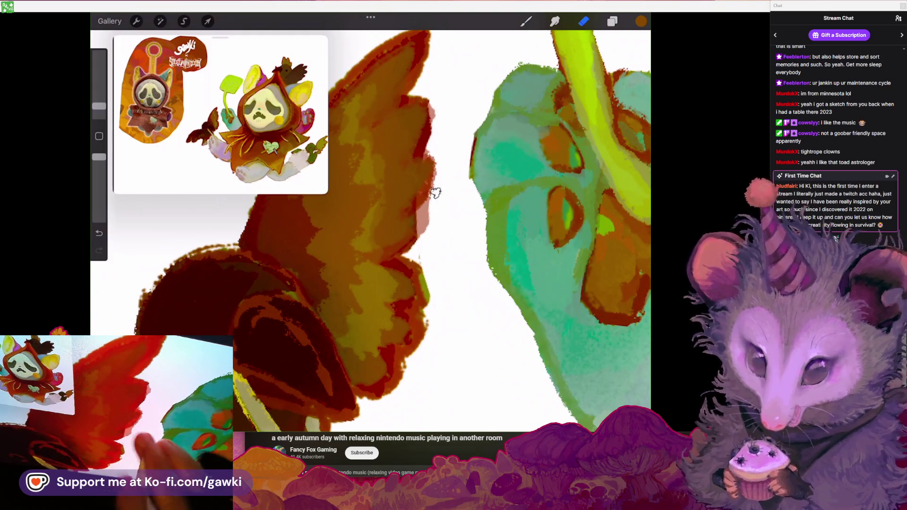
key(b)
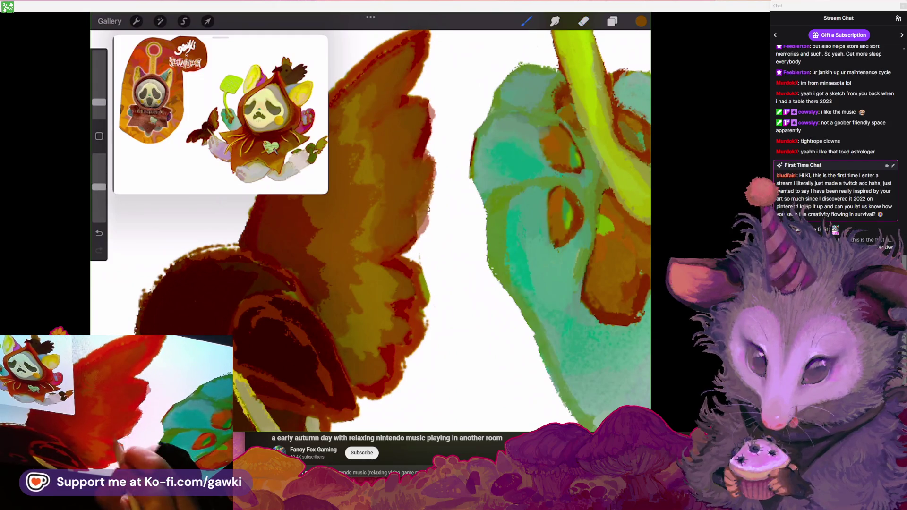
scroll(425, 227, down, 5)
scroll(371, 232, up, 5)
Trim the wing edge further, then sample the dark red to deepen the body
key(e)
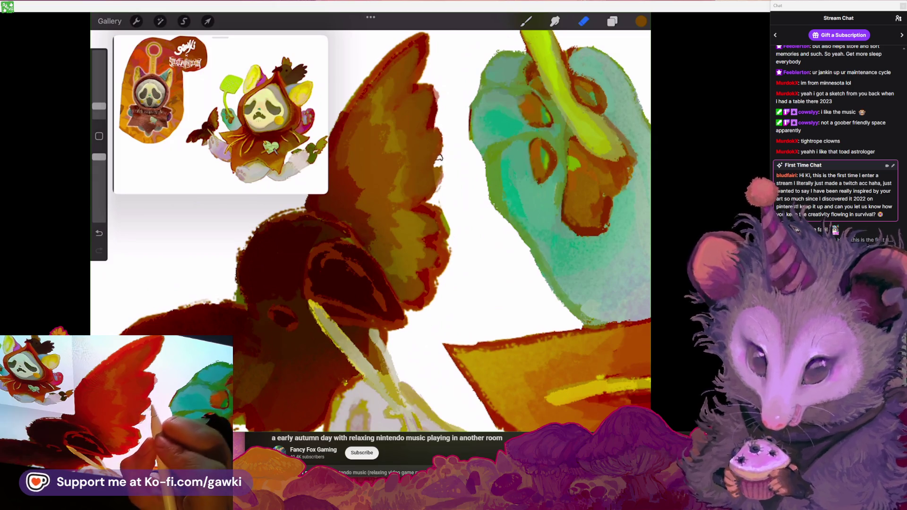
scroll(371, 232, down, 3)
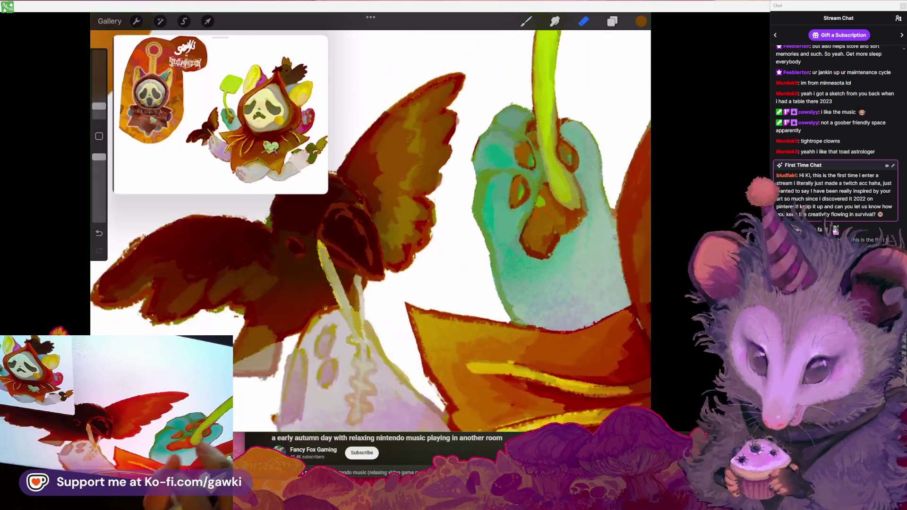
scroll(371, 231, up, 2)
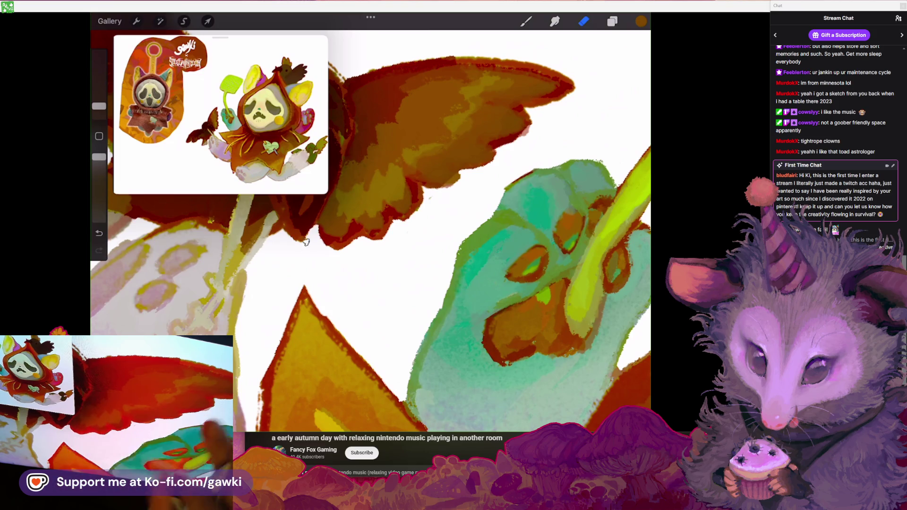
scroll(371, 231, down, 3)
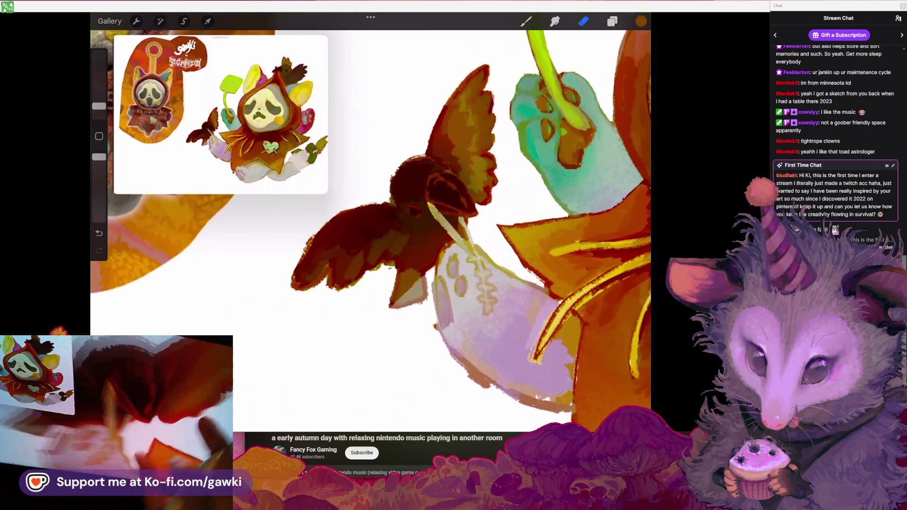
scroll(371, 232, up, 3)
key(b)
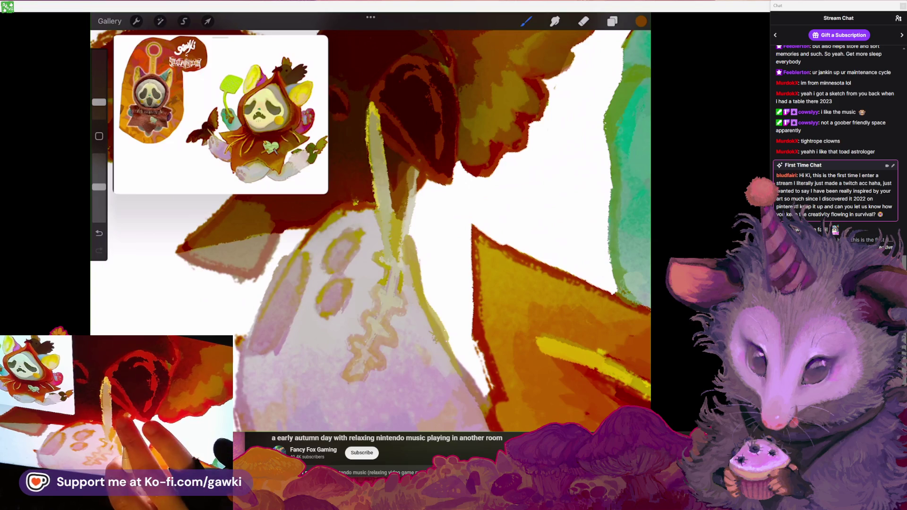
click(397, 150)
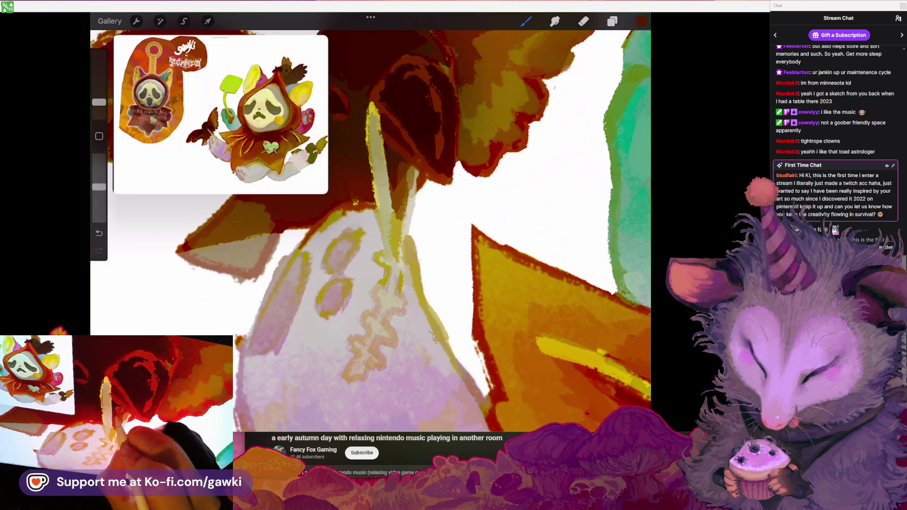
scroll(371, 232, down, 3)
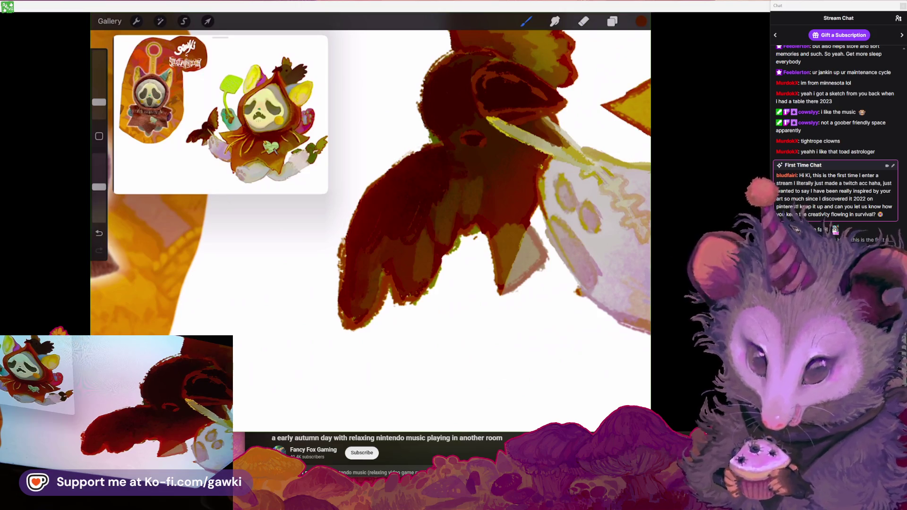
scroll(496, 226, up, 5)
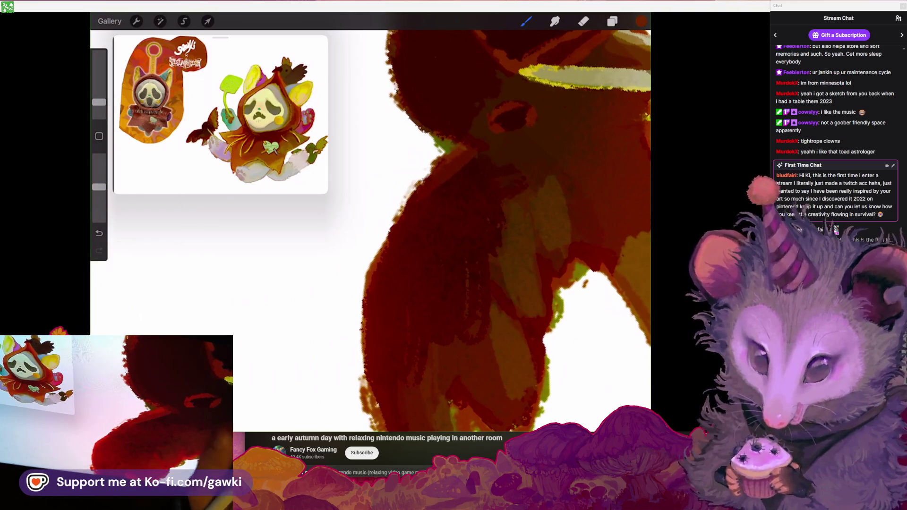
Erase along the left edge of the bird's dark red body
drag(450, 154, 371, 267)
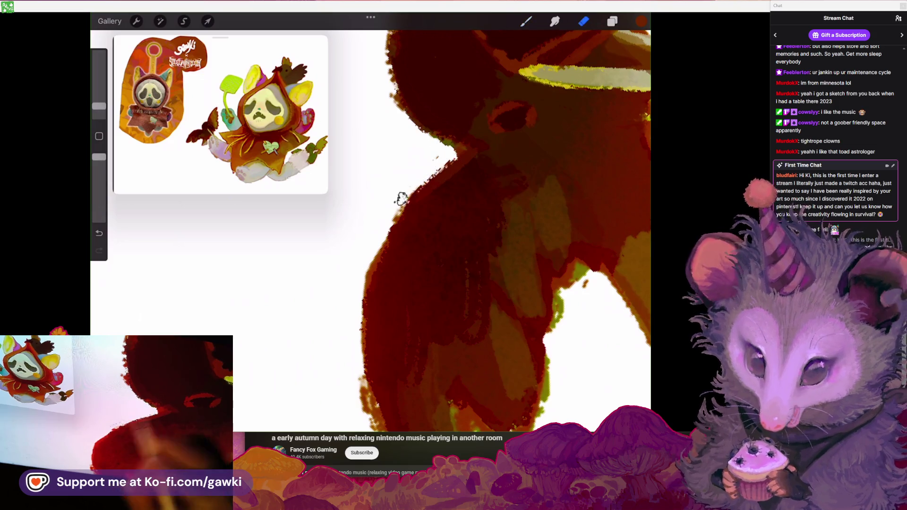
scroll(472, 227, down, 5)
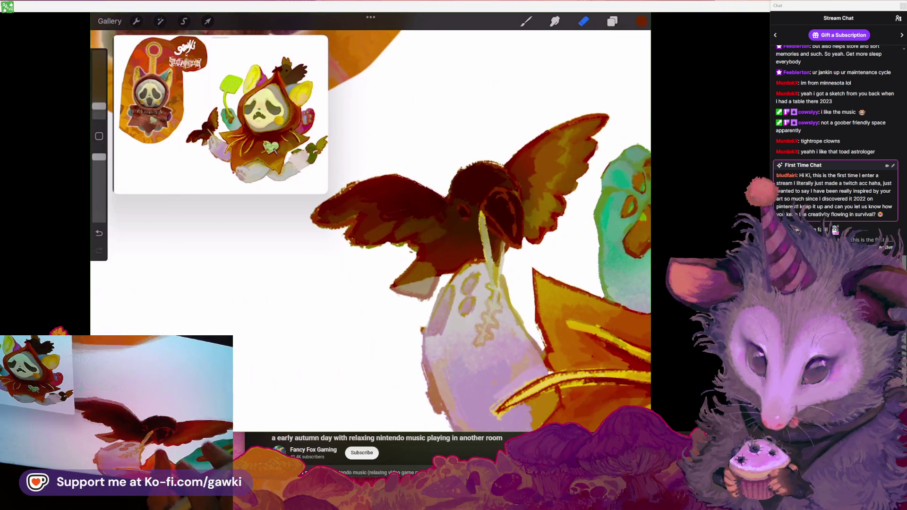
scroll(473, 227, right, 3)
scroll(371, 227, up, 5)
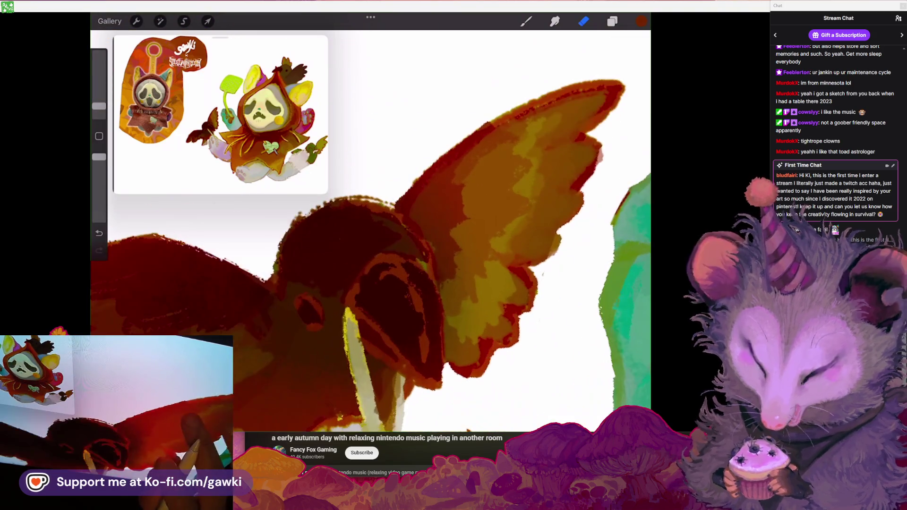
Paint at lower brush opacity using orange-brown sampled from the bird's head
click(526, 21)
drag(99, 157, 99, 187)
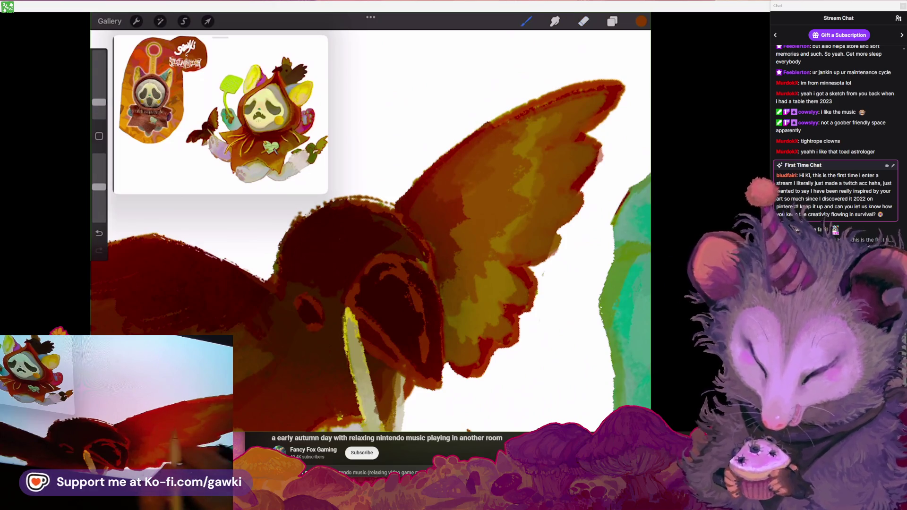
scroll(371, 227, up, 3)
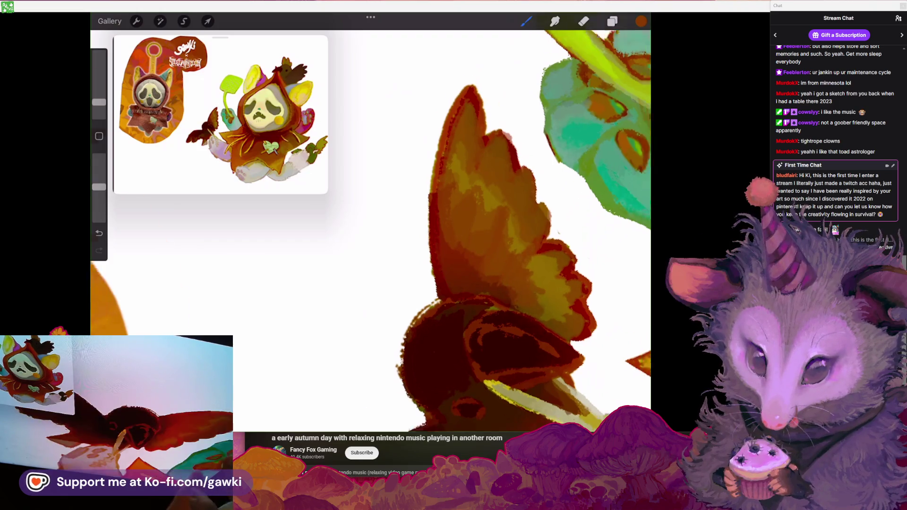
scroll(371, 227, up, 3)
scroll(371, 226, up, 2)
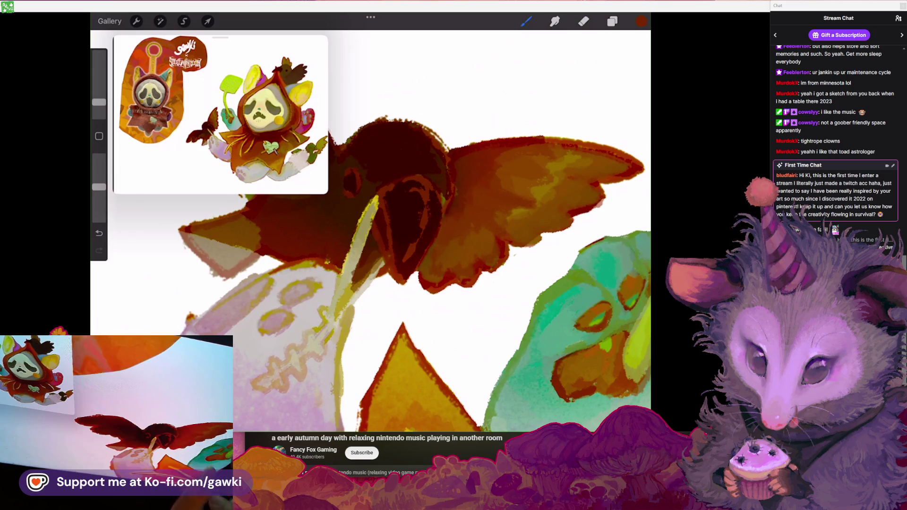
scroll(371, 227, up, 2)
scroll(371, 227, up, 2)
drag(539, 180, 542, 176)
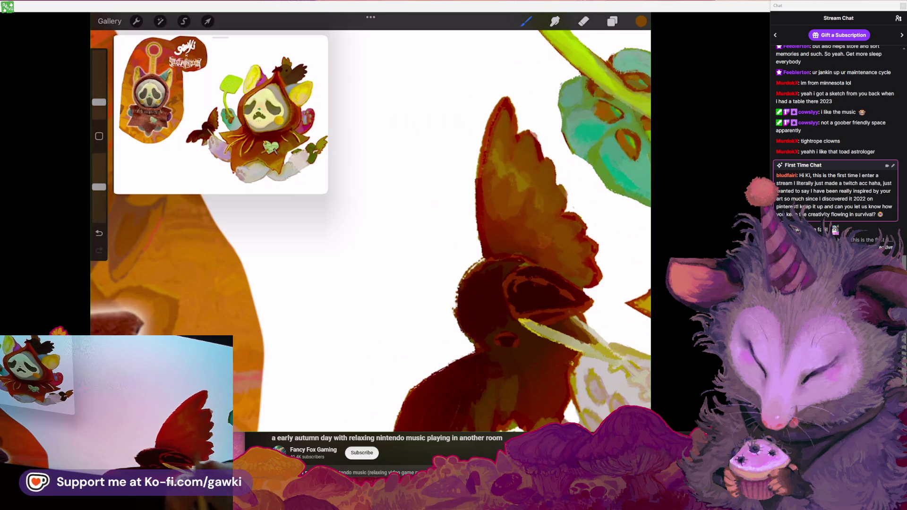
scroll(371, 227, down, 3)
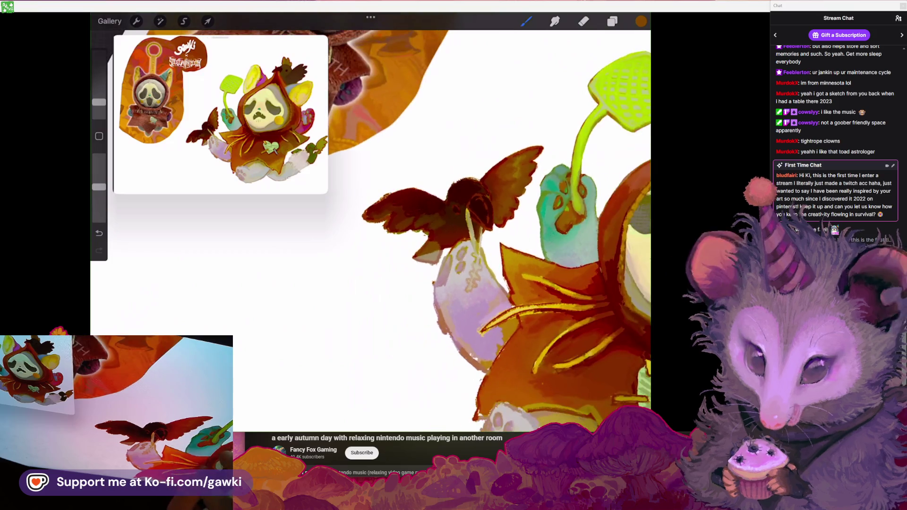
Tidy the bird's wing edges with the eraser and sample a new colour
key(e)
scroll(371, 227, up, 3)
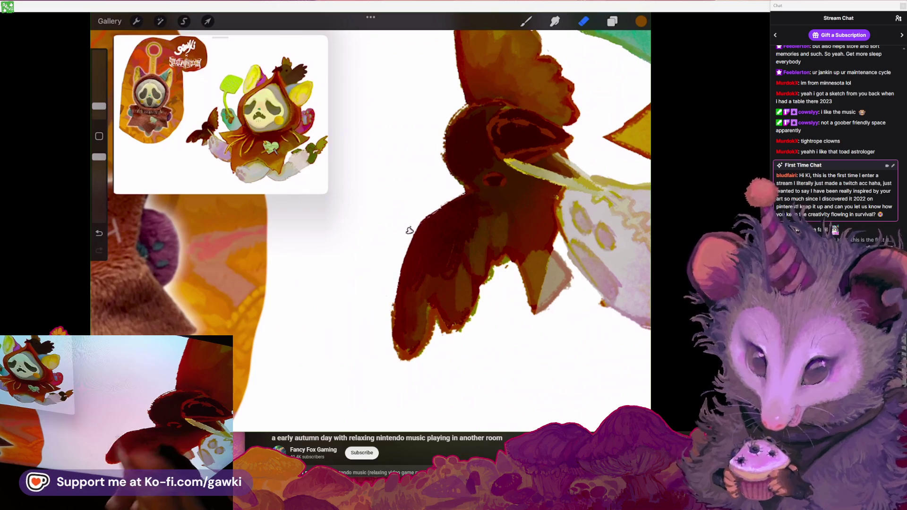
scroll(410, 231, down, 3)
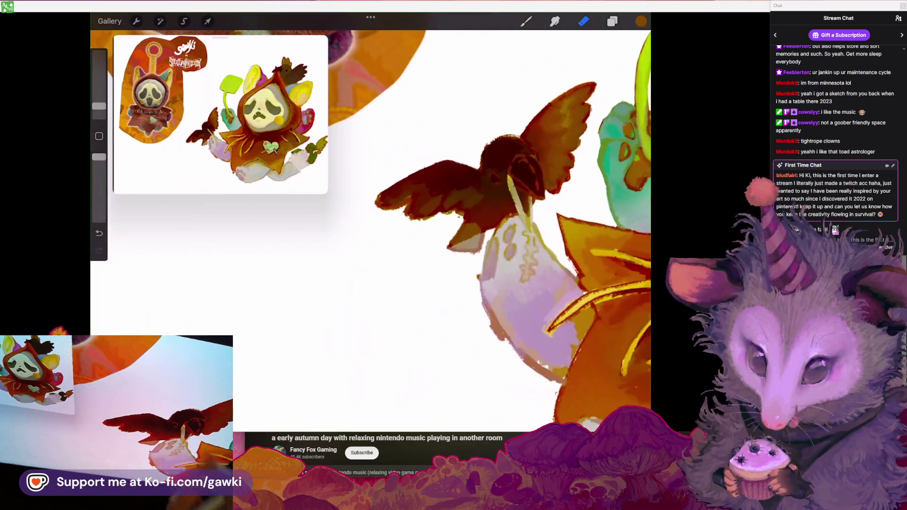
scroll(496, 232, right, 2)
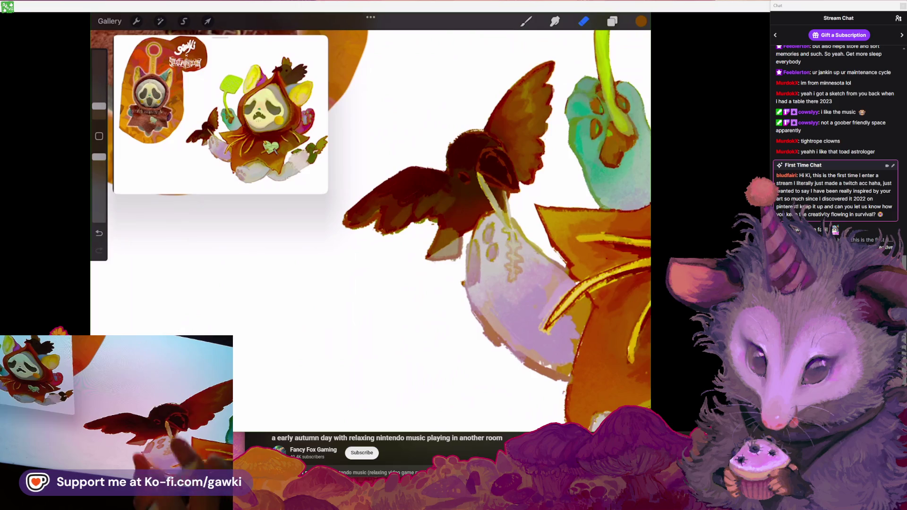
scroll(454, 232, up, 3)
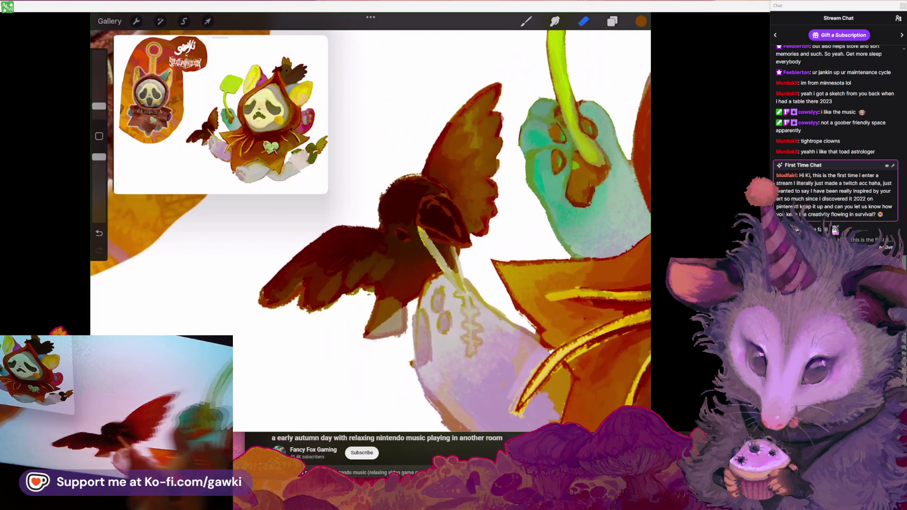
scroll(454, 232, down, 3)
click(556, 110)
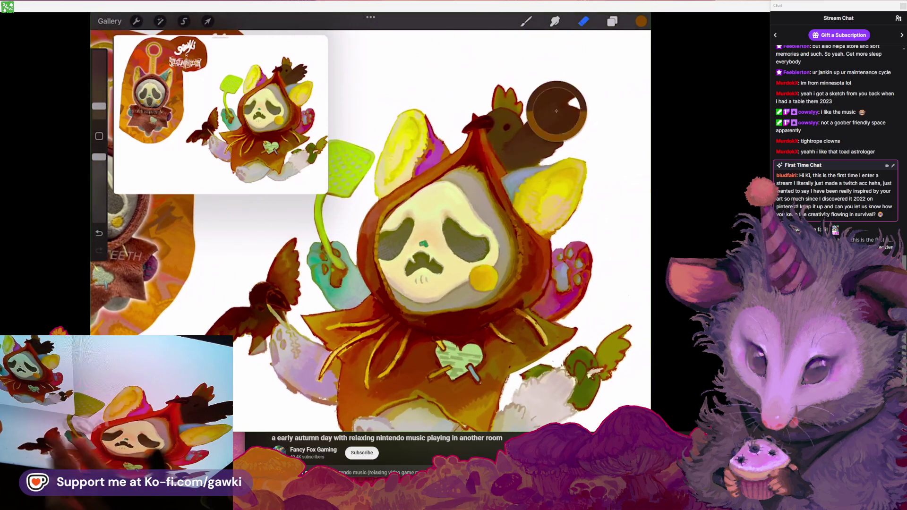
Undo the last red stroke, lower brush opacity, and bring the YouTube music video forward
key(b)
scroll(371, 232, up, 3)
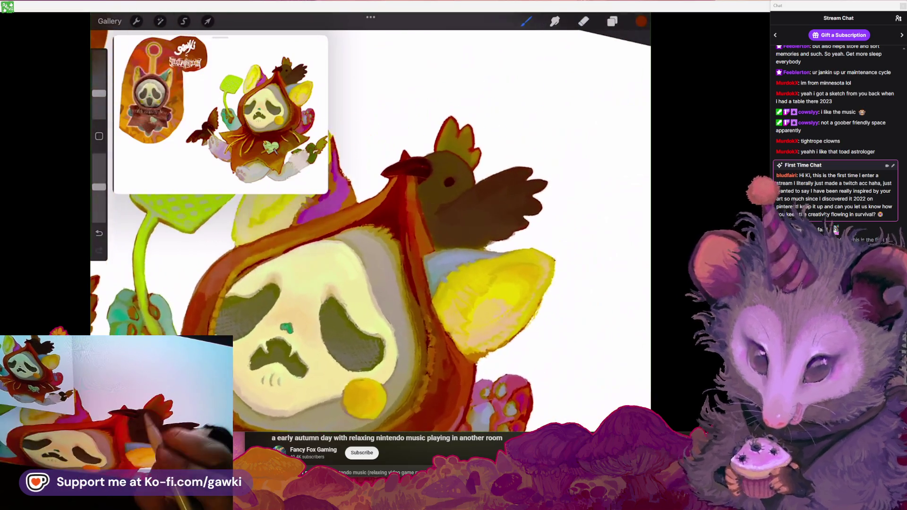
key(ctrl+z)
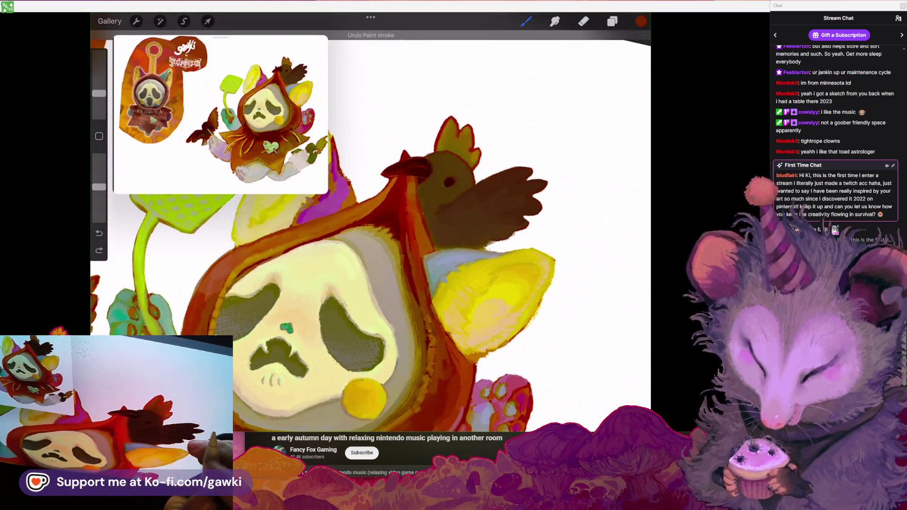
drag(98, 186, 98, 208)
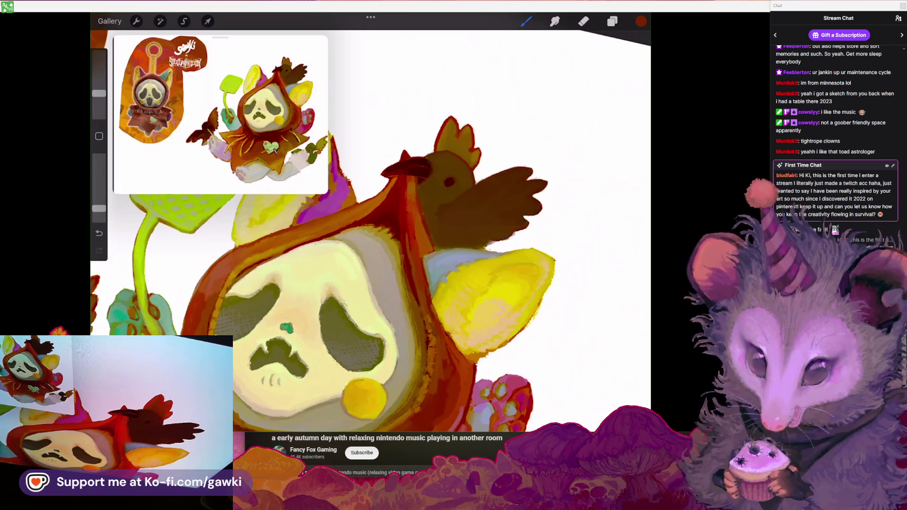
key(alt+Tab)
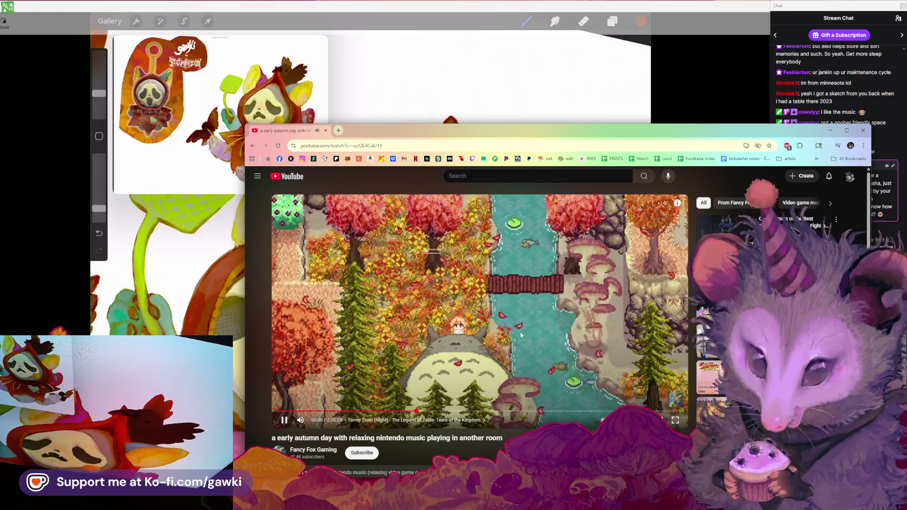
Bring Procreate back in front of the YouTube and chat windows and widen it to the screen edge
click(557, 12)
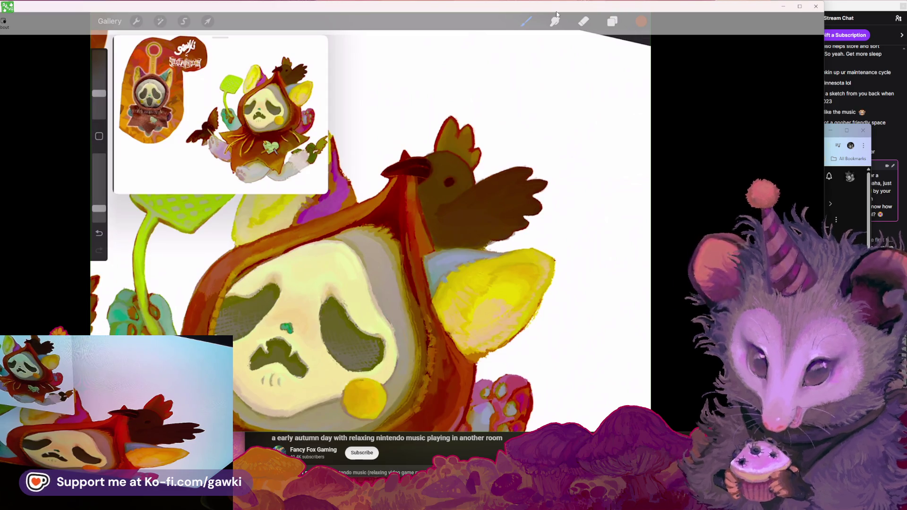
click(847, 9)
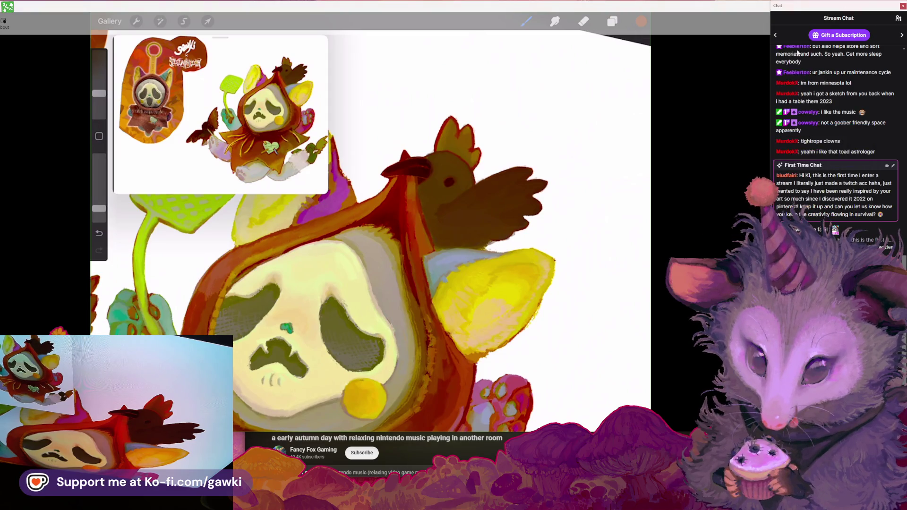
click(757, 74)
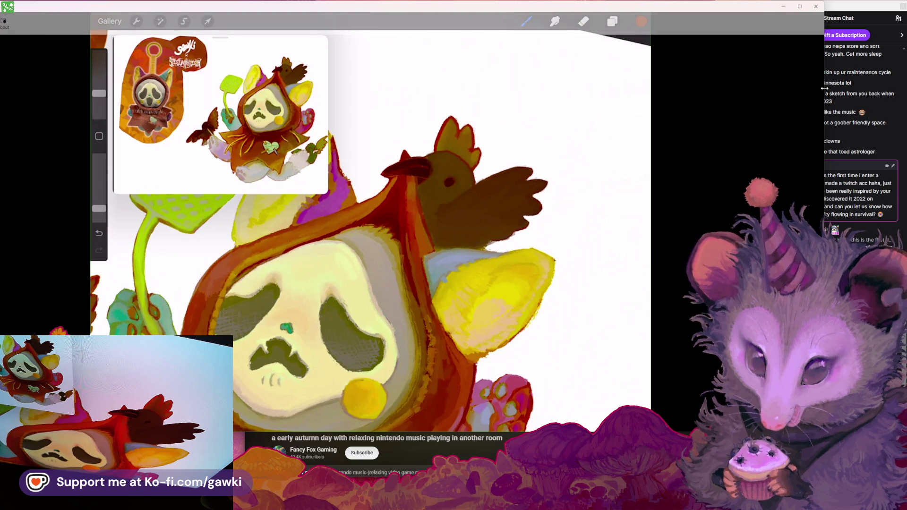
drag(824, 89, 906, 90)
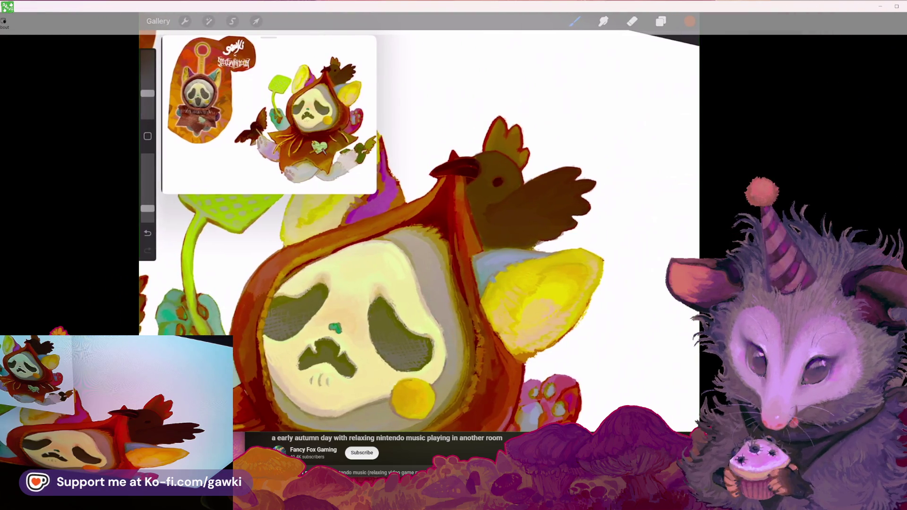
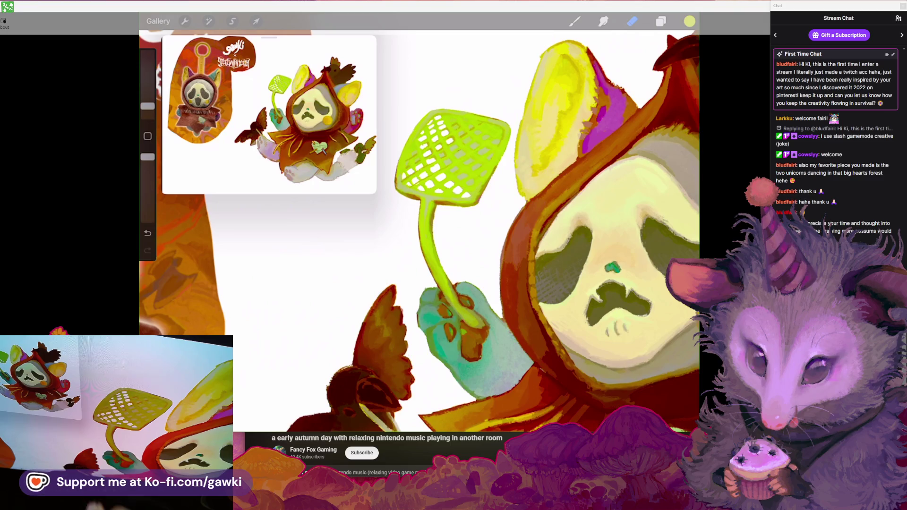
Zoom into the fly swatter and undo a stray mark on its mesh
scroll(453, 155, up, 5)
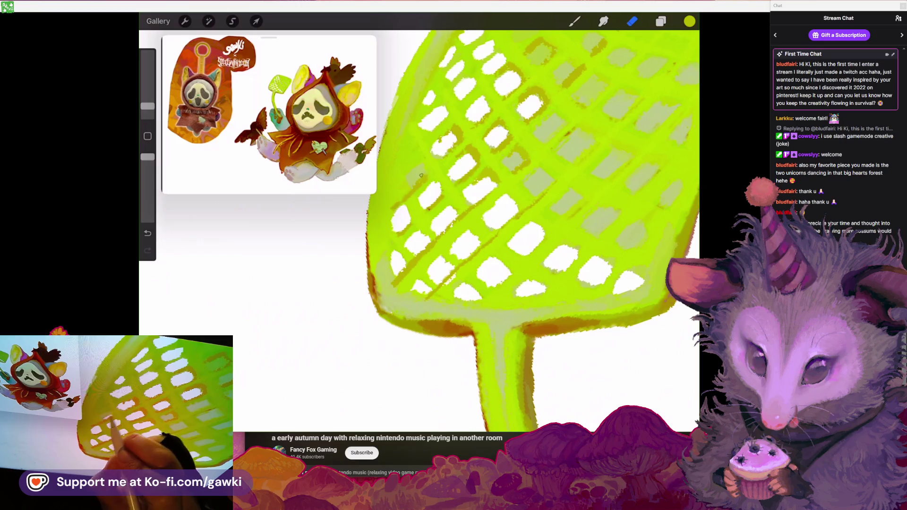
scroll(520, 213, up, 2)
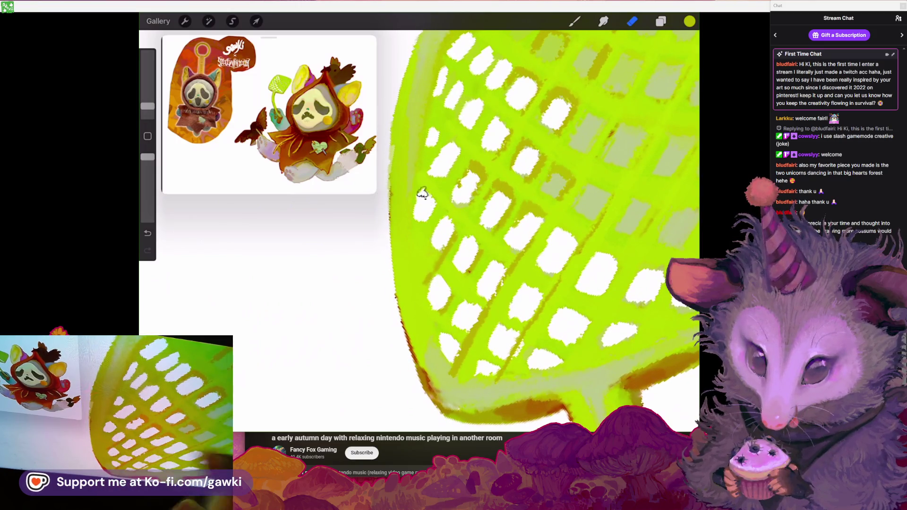
scroll(431, 206, up, 1)
click(397, 203)
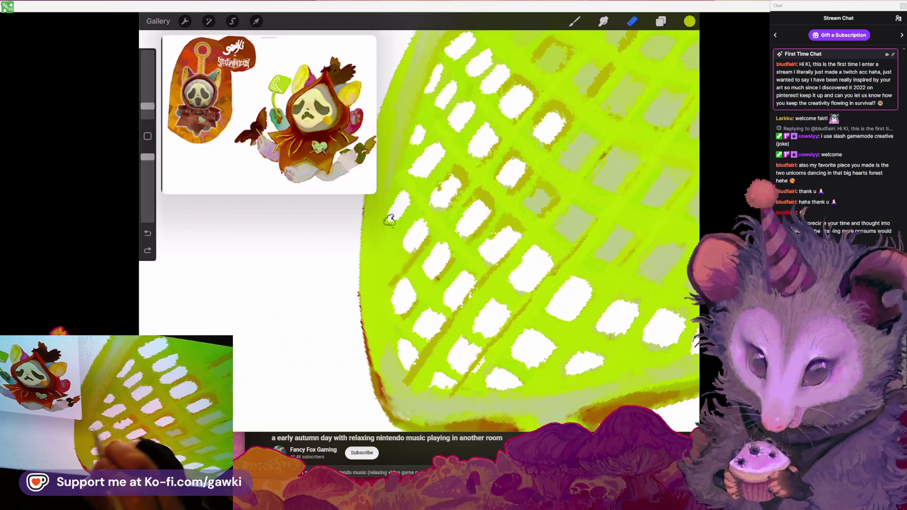
key(ctrl+z)
scroll(472, 212, down, 3)
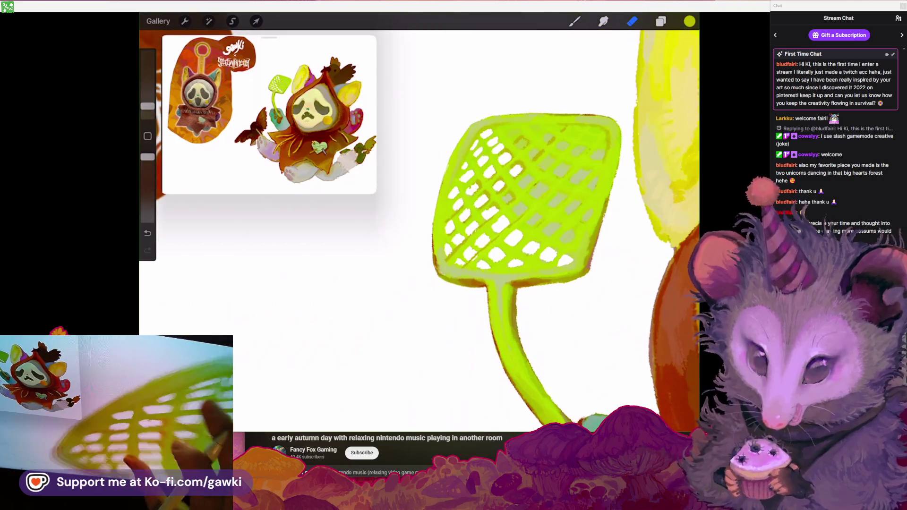
scroll(472, 212, up, 3)
Eyedrop the mesh's olive, white and yellow-green shades, keeping the yellow-green for painting
click(487, 155)
click(435, 208)
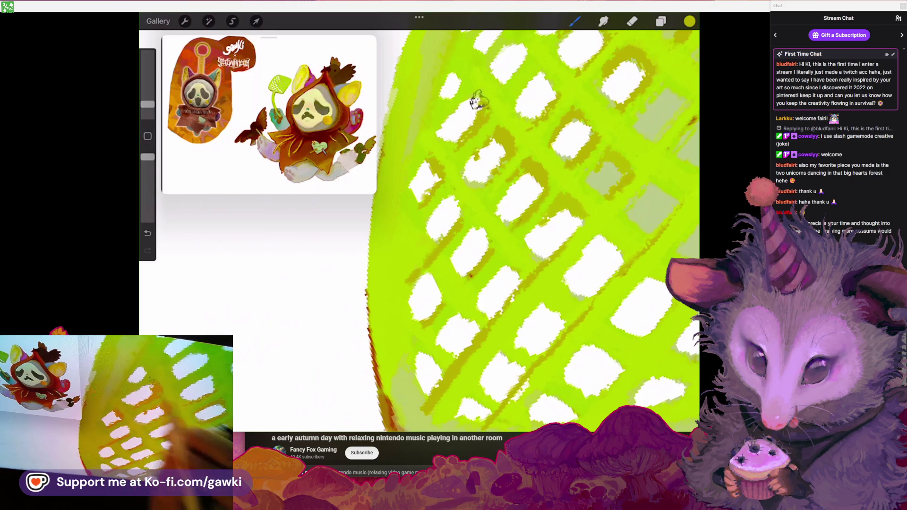
scroll(519, 227, down, 3)
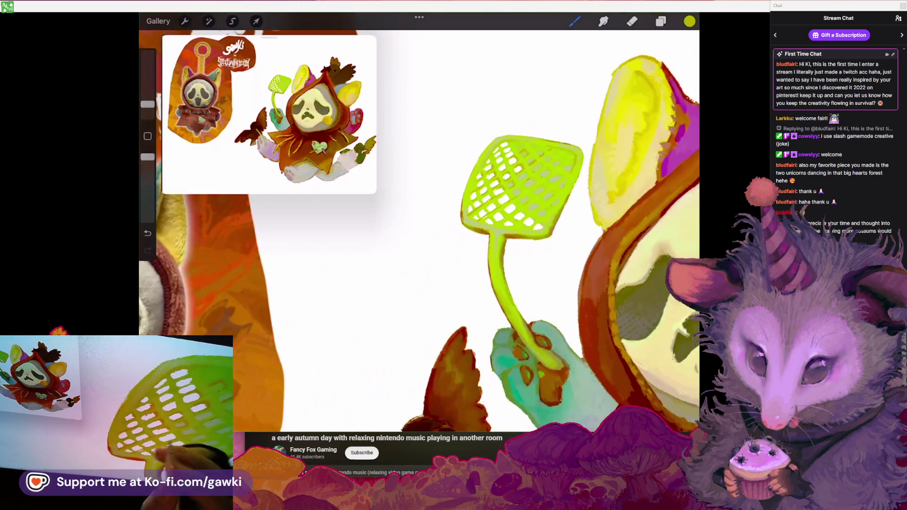
scroll(519, 227, up, 3)
click(485, 150)
scroll(520, 227, up, 2)
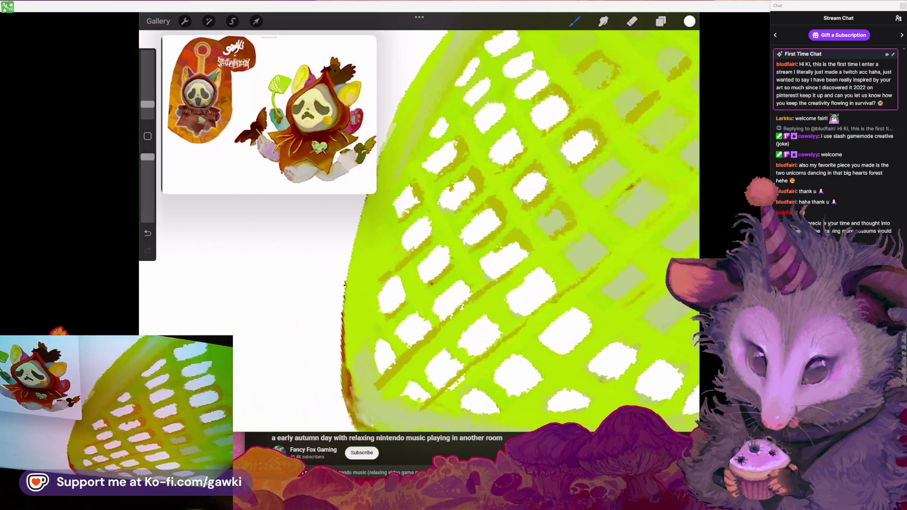
scroll(462, 185, down, 3)
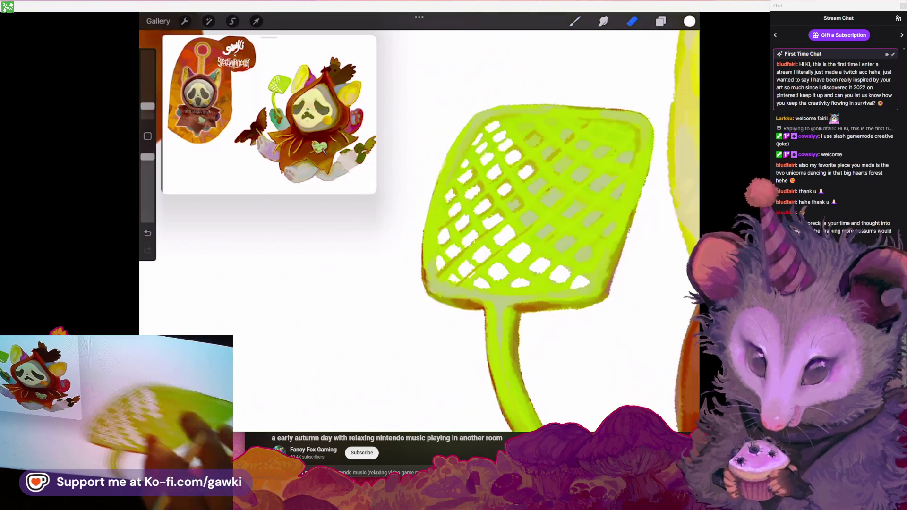
scroll(462, 186, up, 3)
click(486, 142)
click(575, 20)
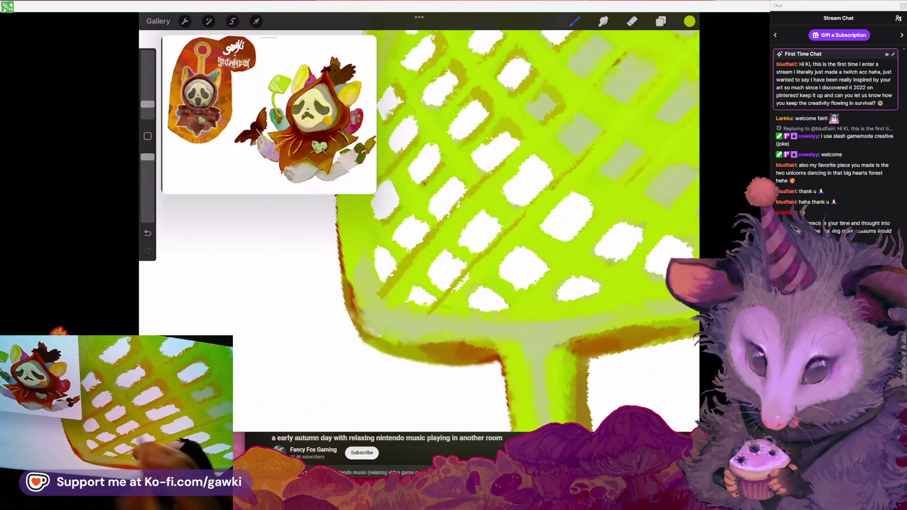
Paint the sampled green over a white gap in a mesh cell
scroll(473, 212, up, 2)
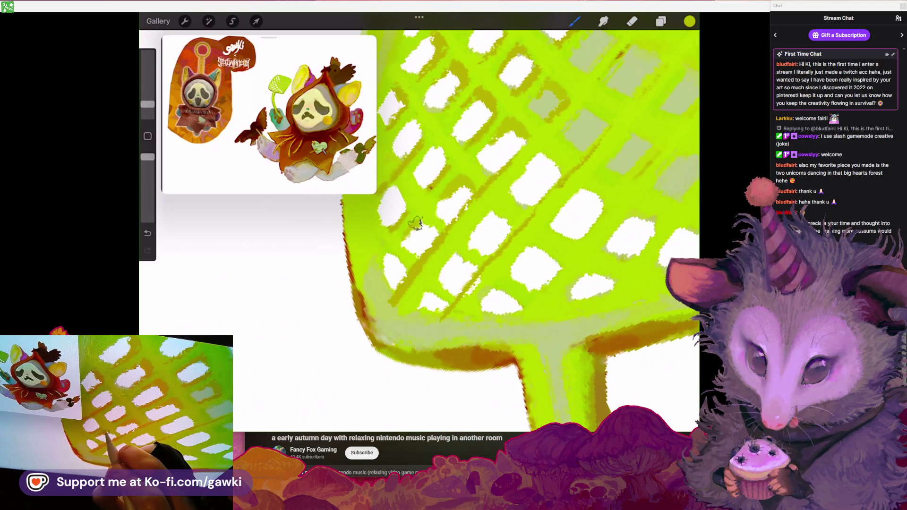
drag(377, 246, 396, 272)
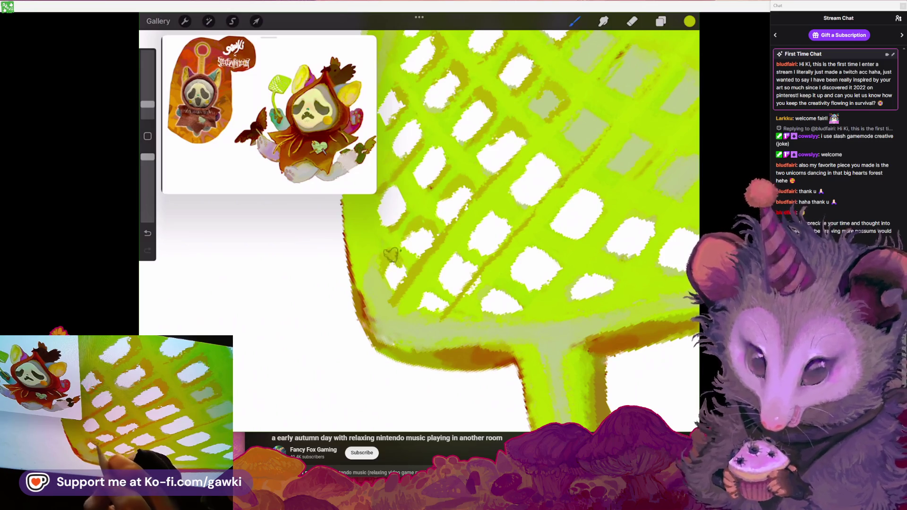
scroll(402, 278, down, 3)
scroll(402, 277, up, 3)
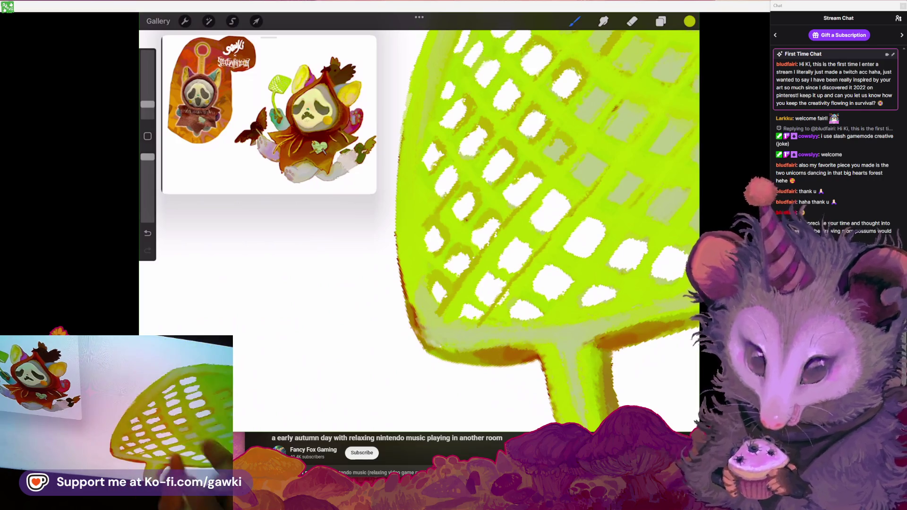
scroll(477, 199, down, 3)
scroll(477, 198, up, 4)
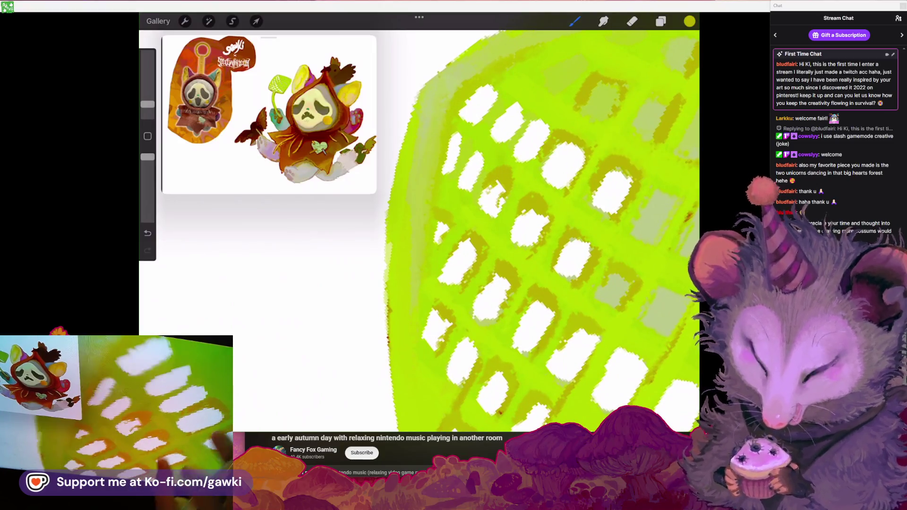
key(e)
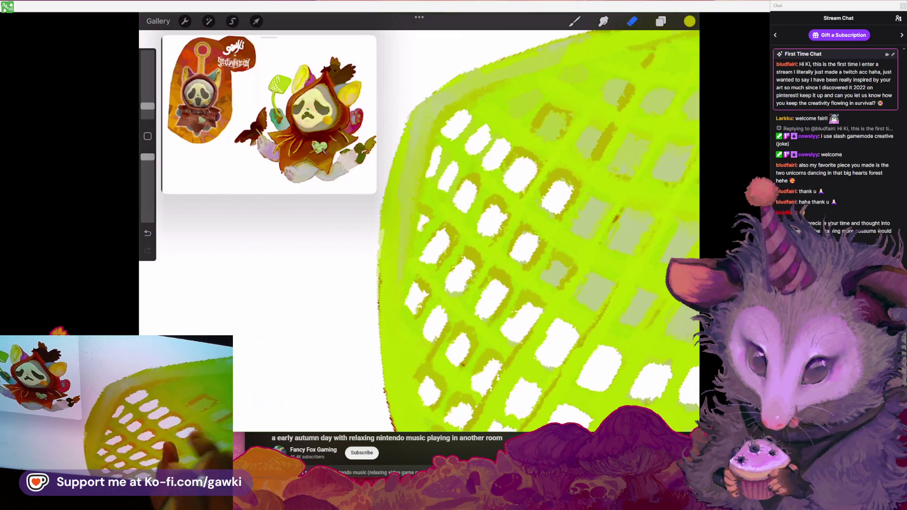
key(b)
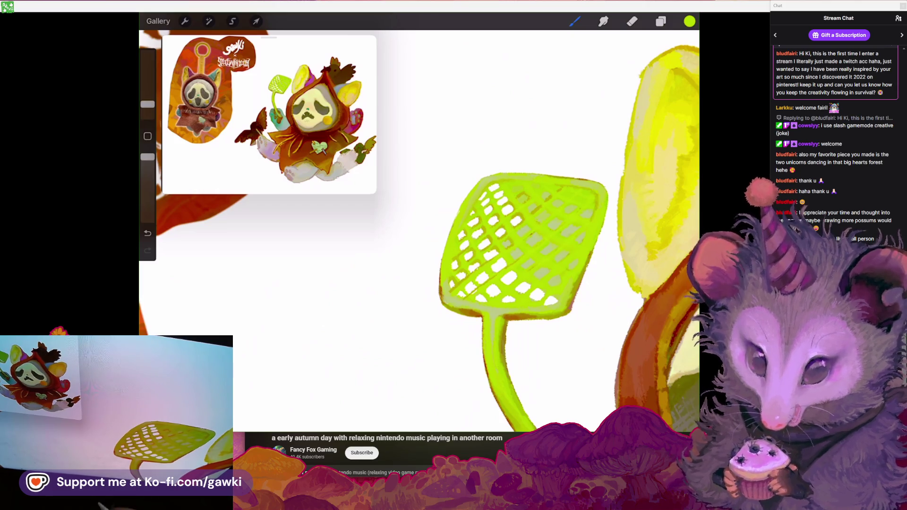
Sample the darker olive and paint shading across the upper swatter mesh
scroll(520, 237, up, 5)
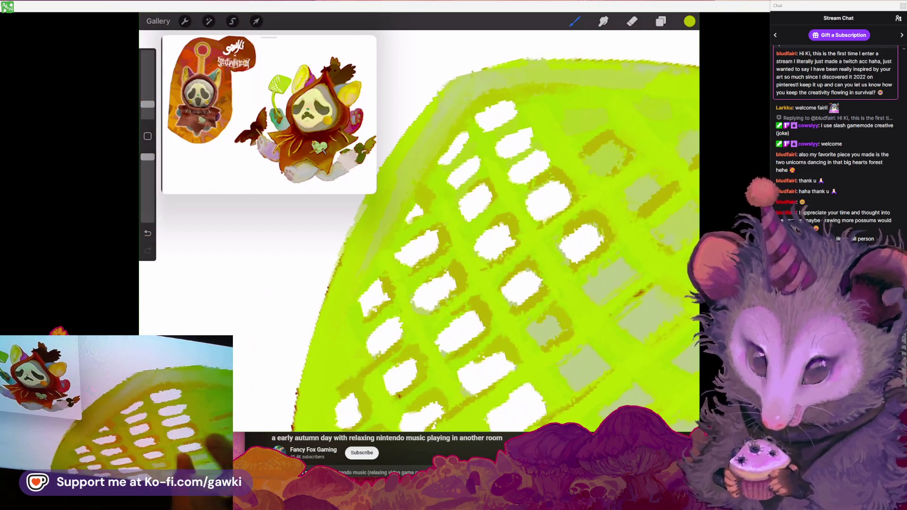
scroll(473, 236, down, 5)
scroll(473, 236, up, 5)
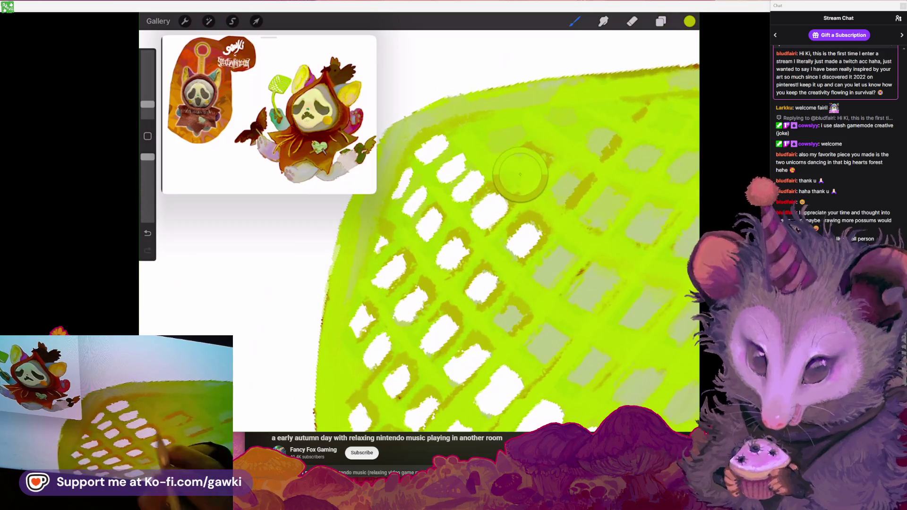
scroll(506, 232, down, 5)
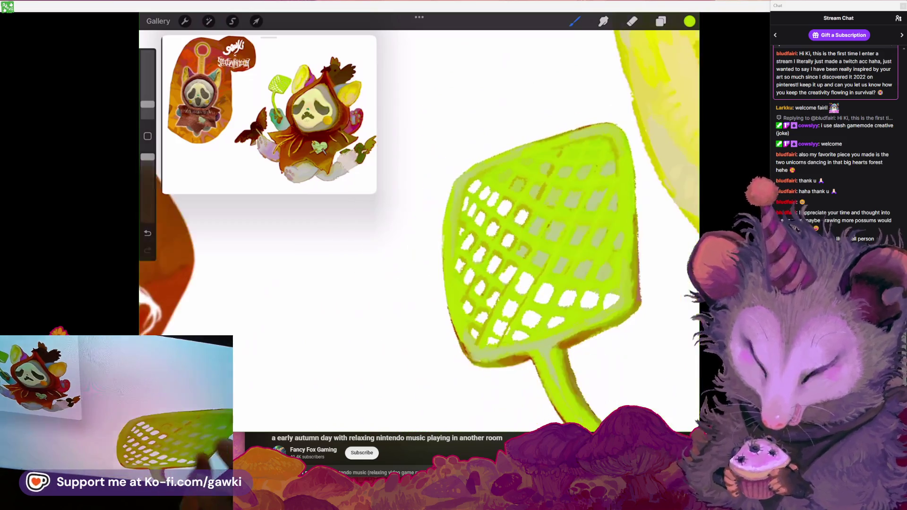
scroll(544, 236, up, 5)
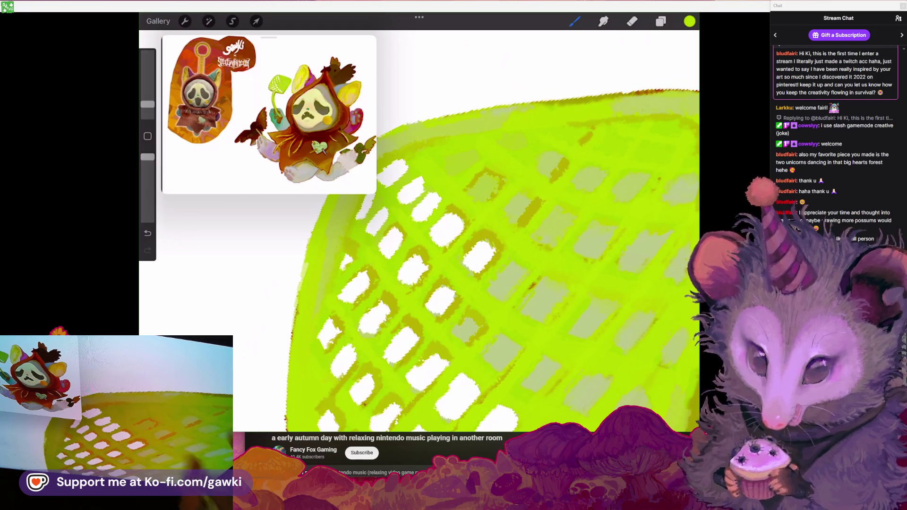
click(494, 204)
scroll(472, 236, up, 3)
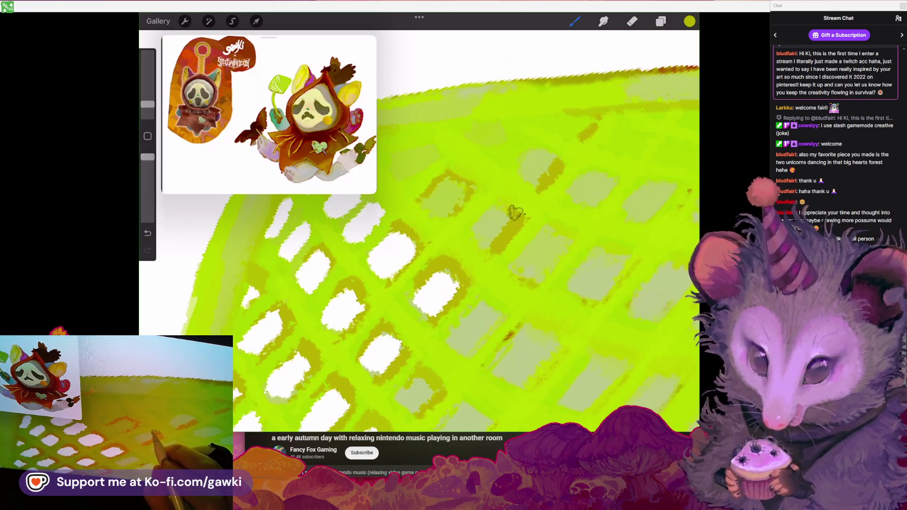
drag(562, 151, 515, 170)
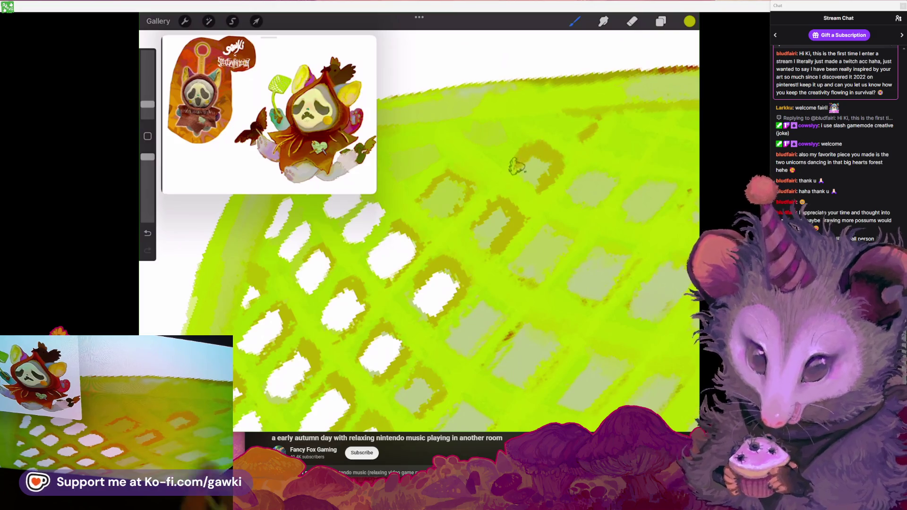
scroll(473, 236, down, 3)
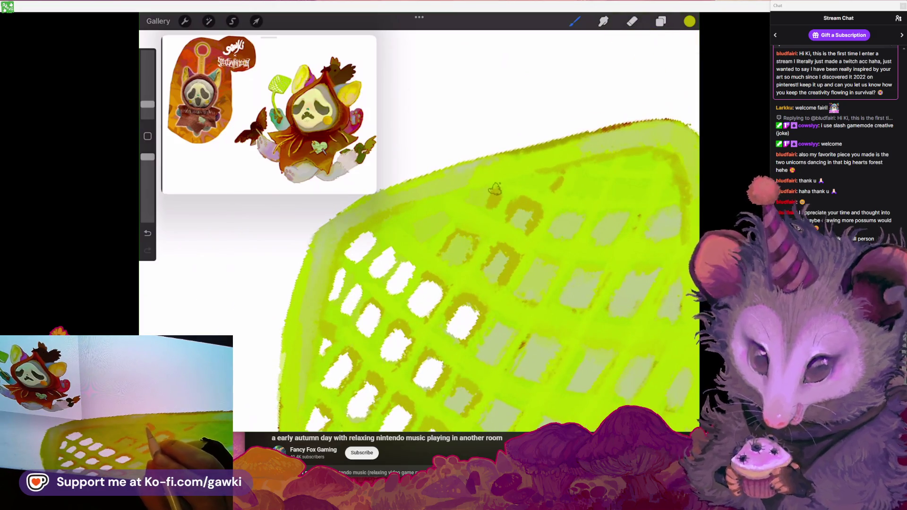
scroll(472, 236, down, 3)
scroll(473, 236, up, 3)
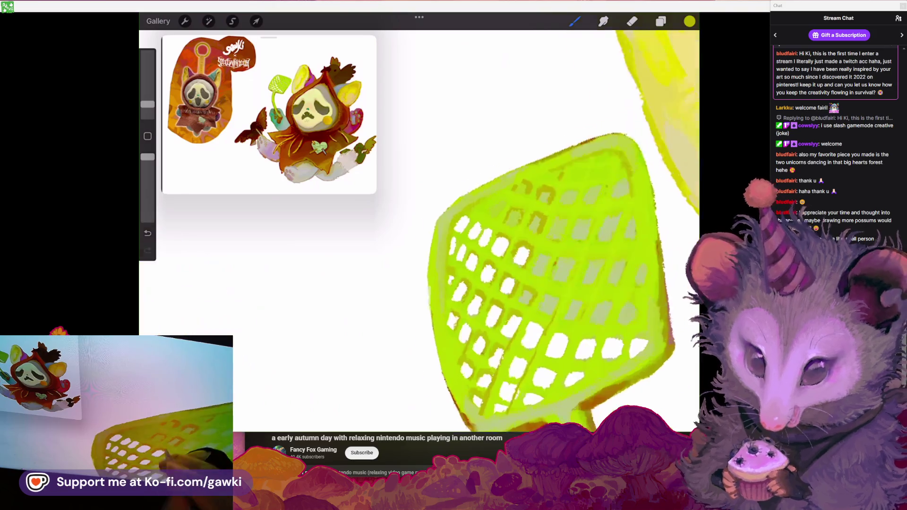
scroll(473, 236, up, 3)
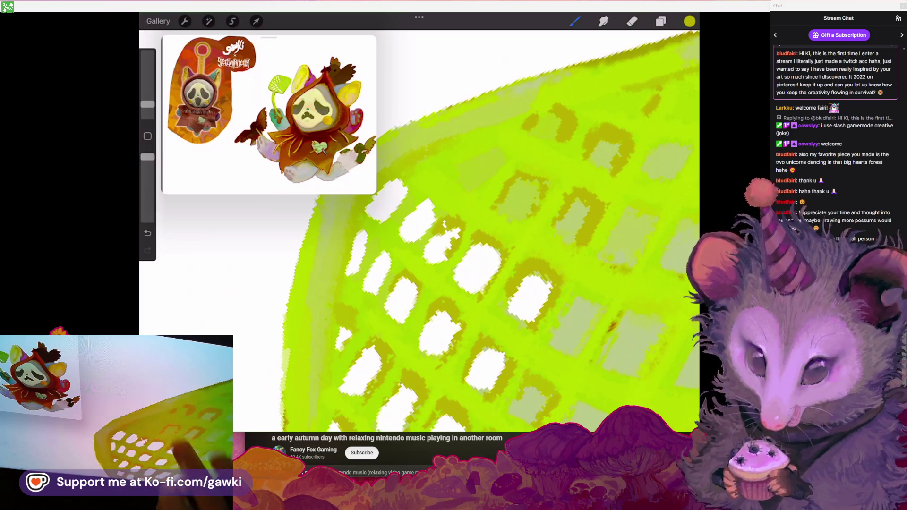
scroll(472, 236, down, 3)
Switch between eraser and brush on the mesh and undo the last stroke
key(e)
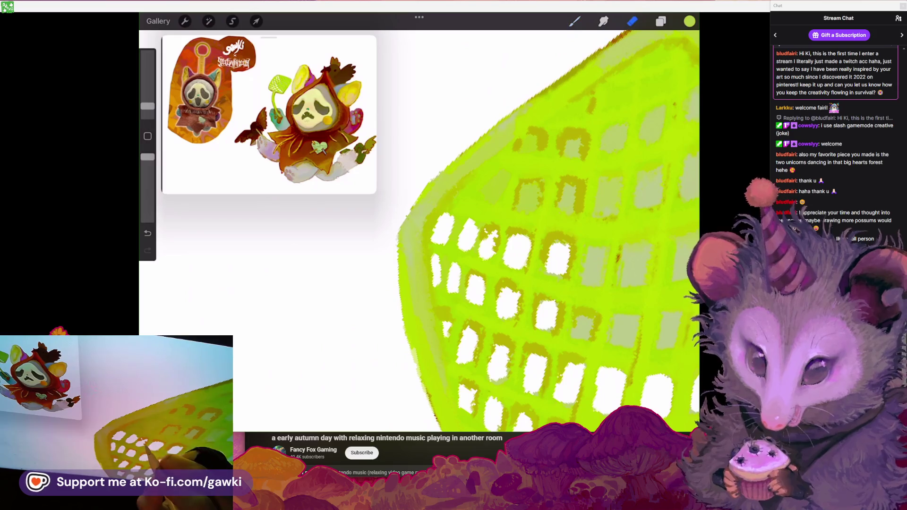
scroll(473, 236, up, 3)
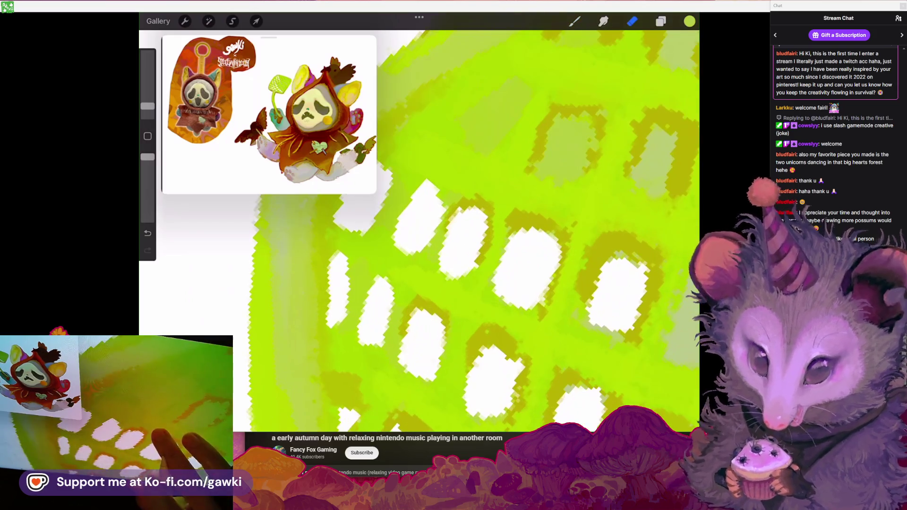
key(b)
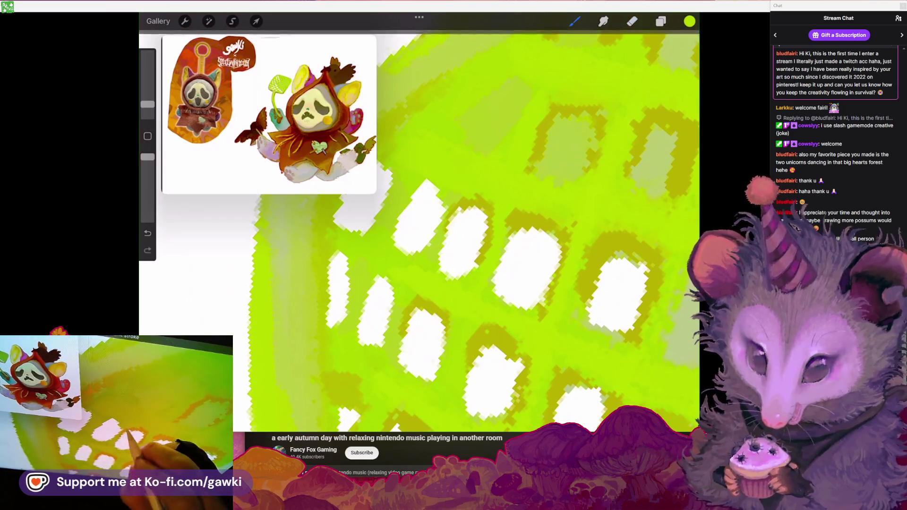
scroll(472, 237, down, 2)
scroll(473, 236, down, 2)
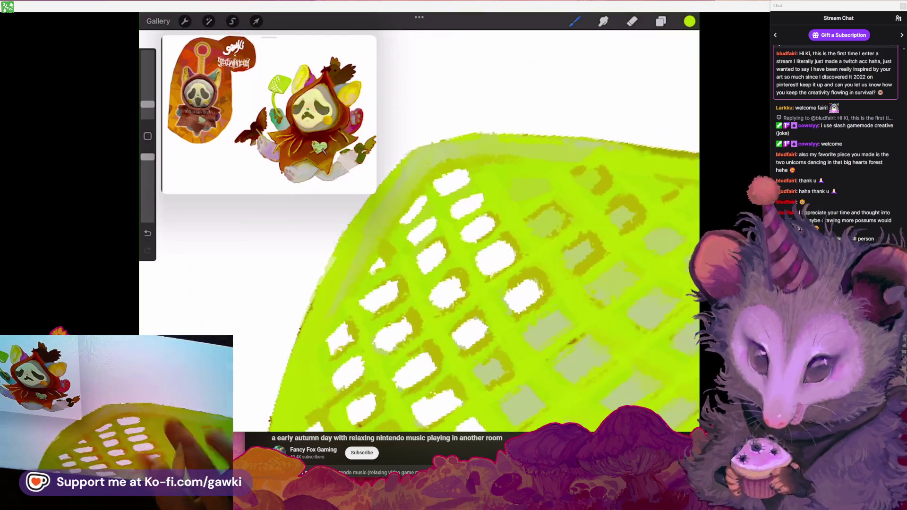
scroll(520, 236, up, 2)
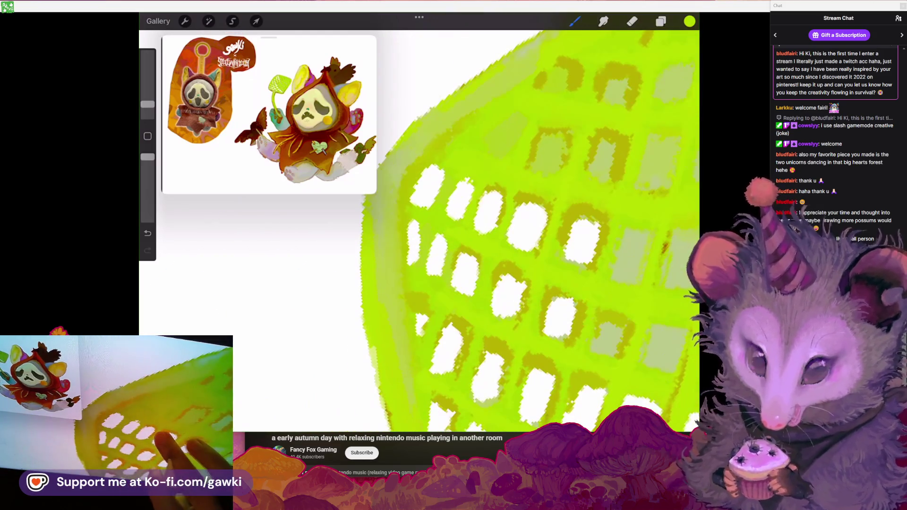
scroll(520, 237, up, 2)
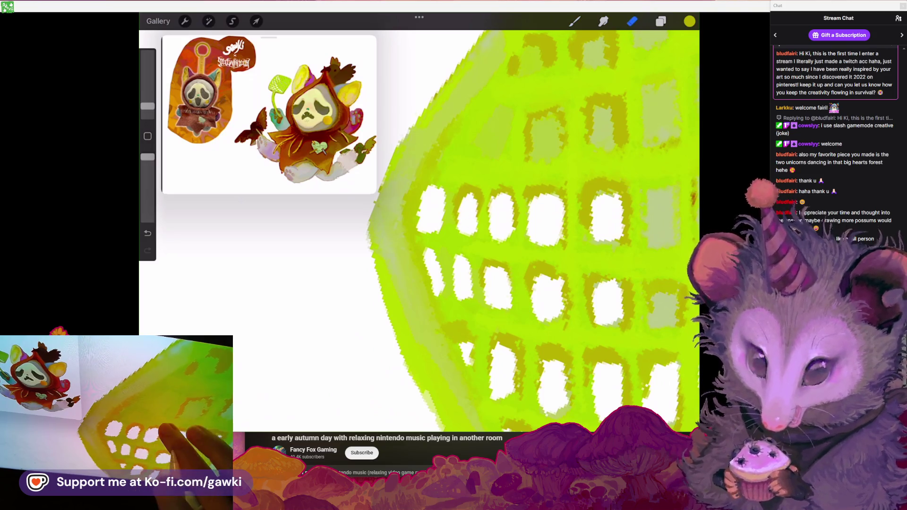
key(b)
scroll(515, 232, up, 2)
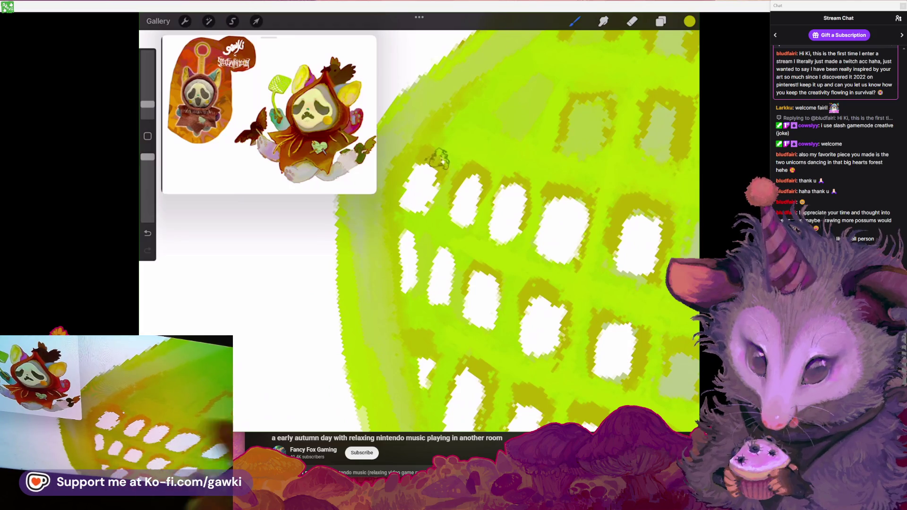
scroll(515, 232, down, 5)
scroll(515, 232, up, 2)
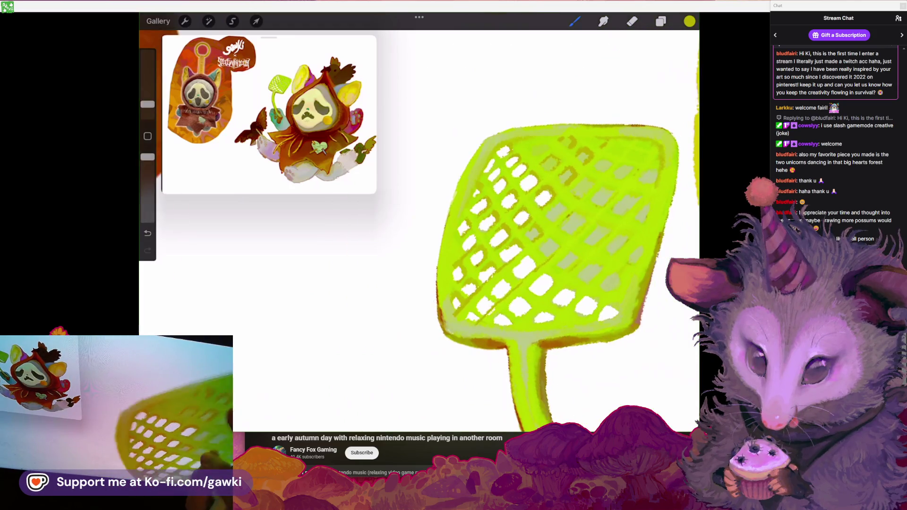
scroll(515, 232, up, 2)
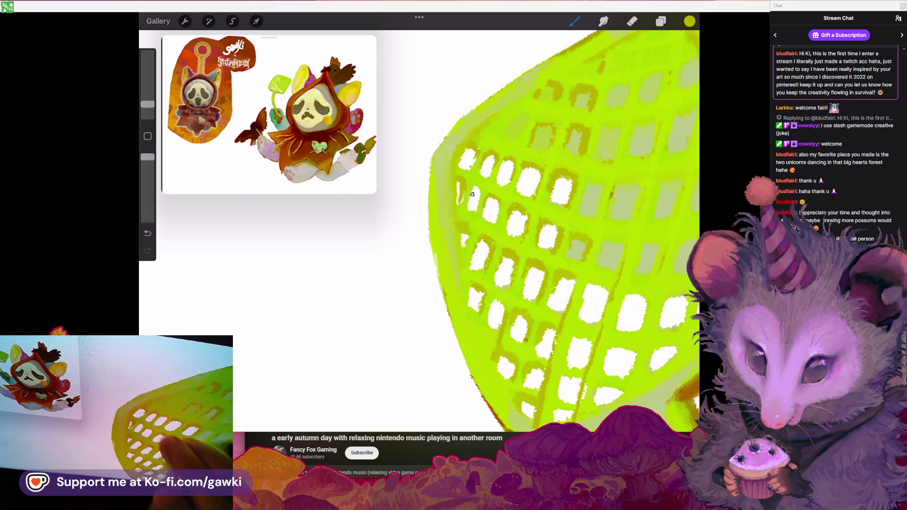
key(ctrl+z)
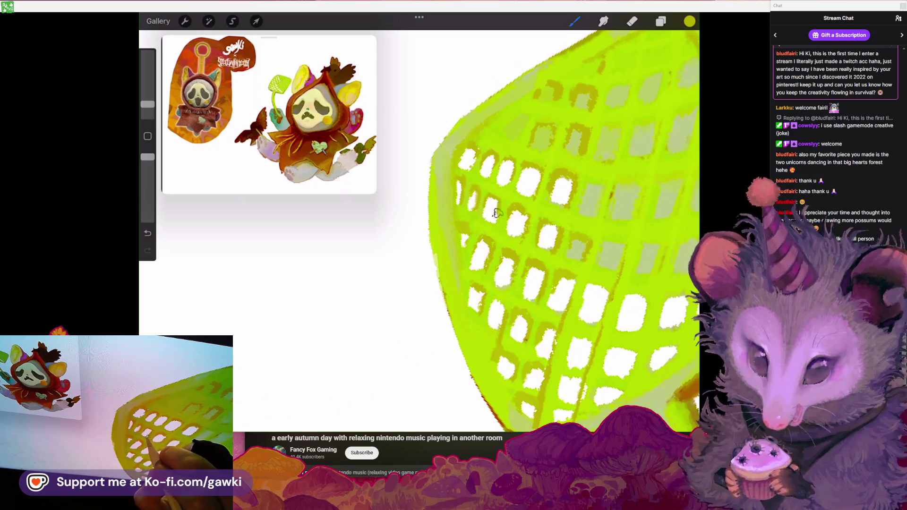
scroll(515, 232, up, 2)
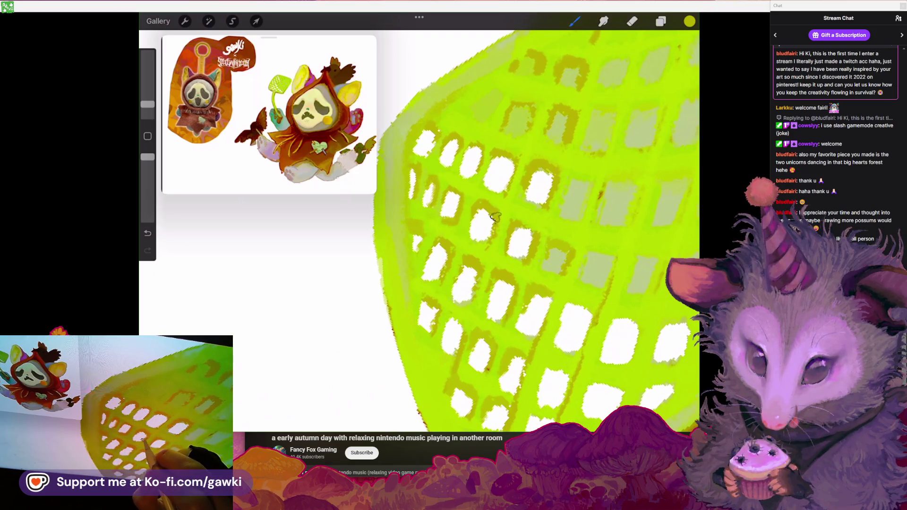
scroll(484, 238, down, 5)
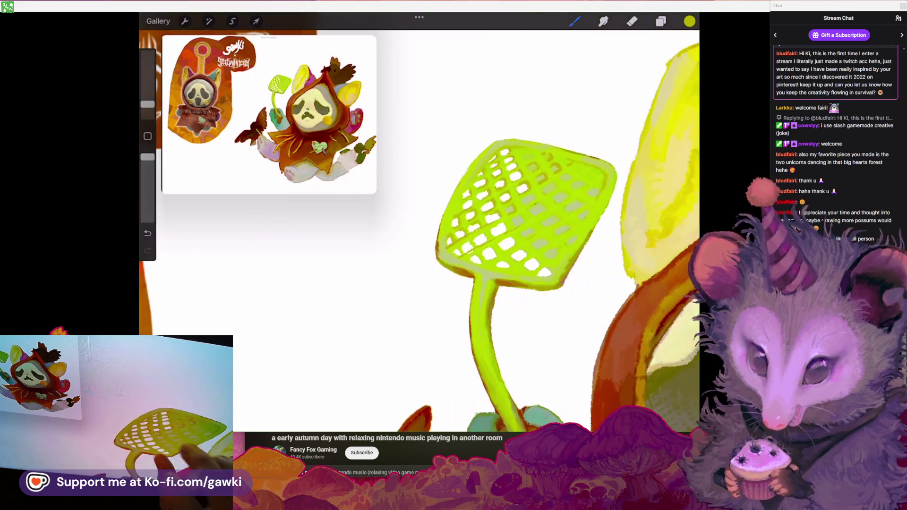
scroll(484, 238, up, 2)
scroll(539, 232, up, 3)
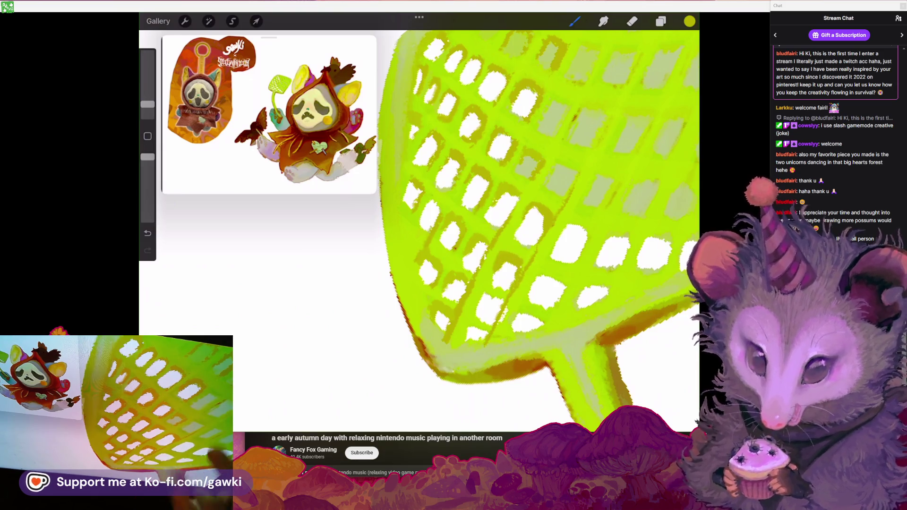
scroll(500, 257, down, 4)
scroll(500, 257, up, 4)
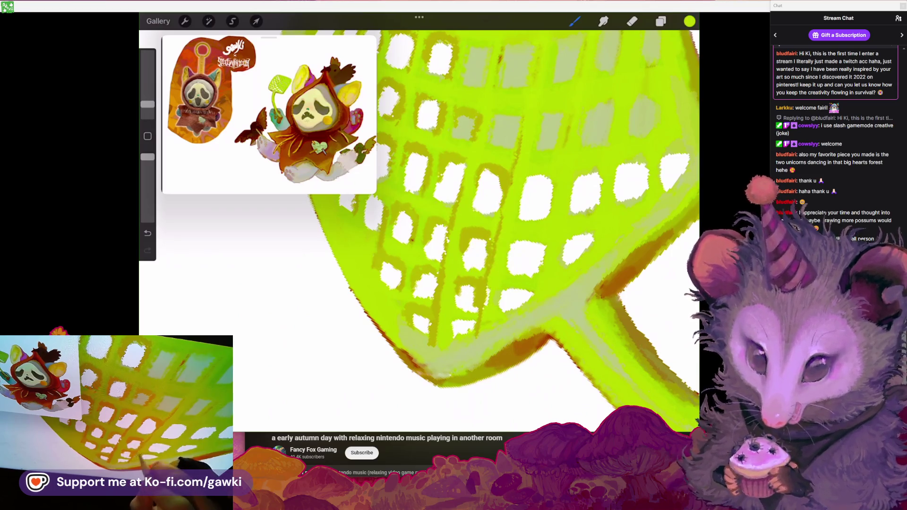
scroll(425, 227, up, 3)
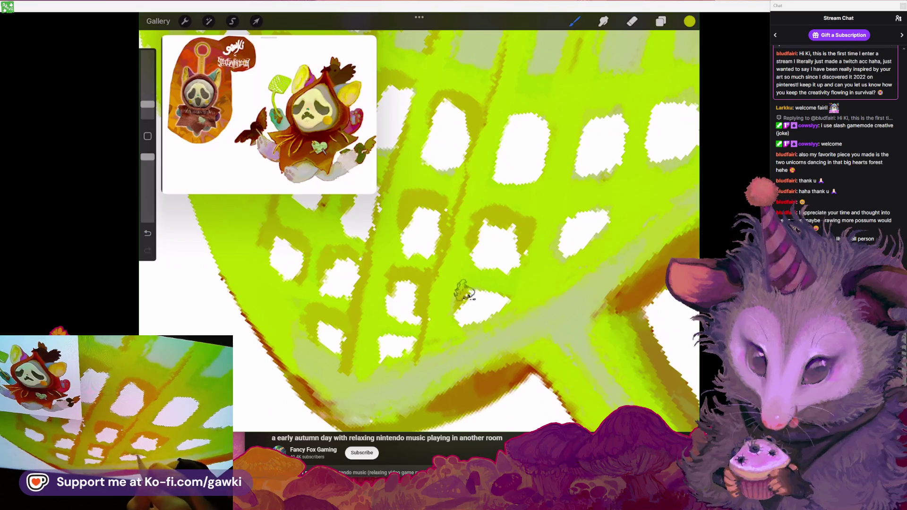
scroll(425, 226, down, 3)
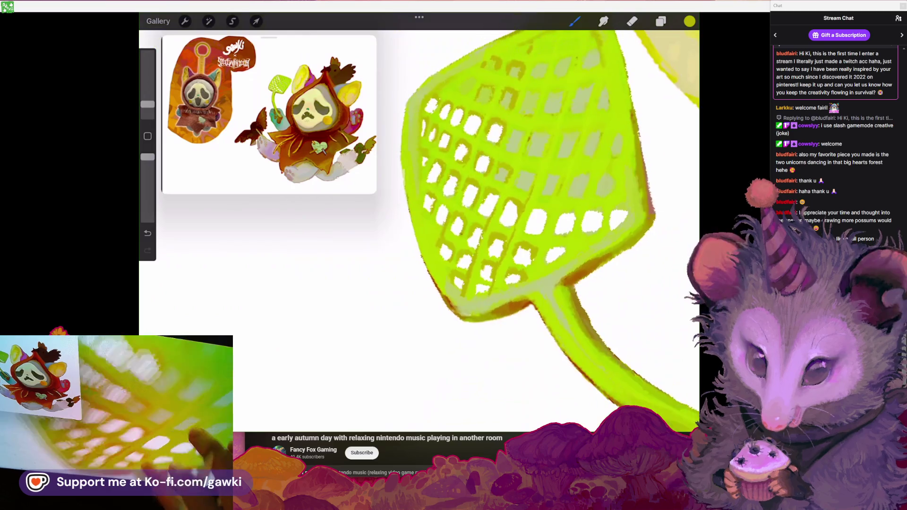
scroll(425, 227, up, 3)
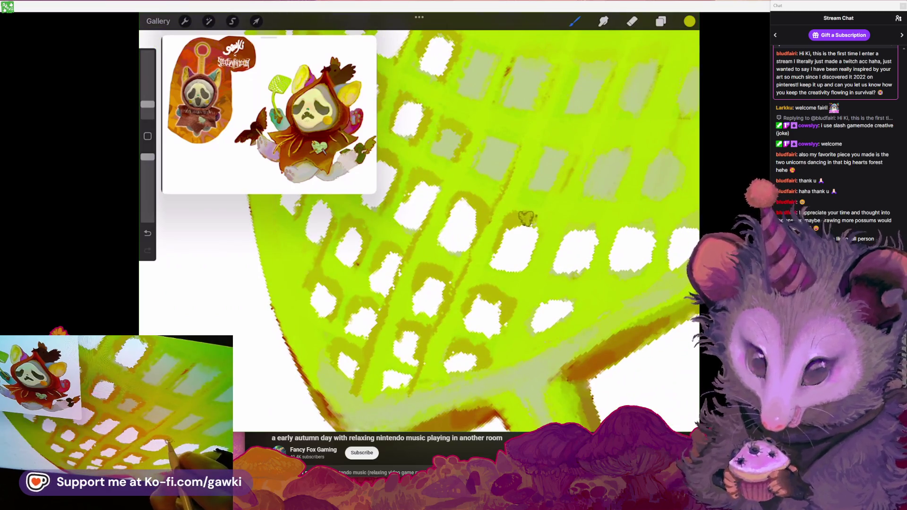
scroll(425, 226, down, 2)
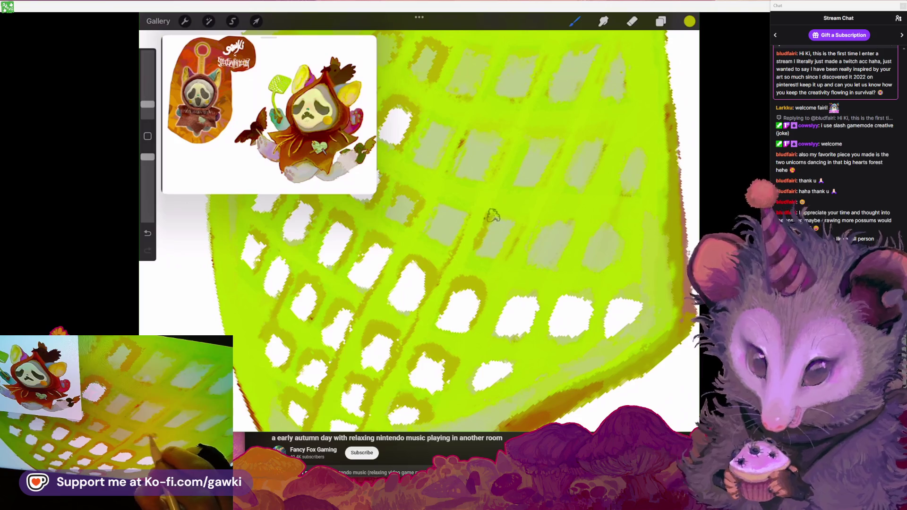
Erase to enlarge one white mesh hole and clear a grey patch inside the mesh
drag(491, 248, 398, 119)
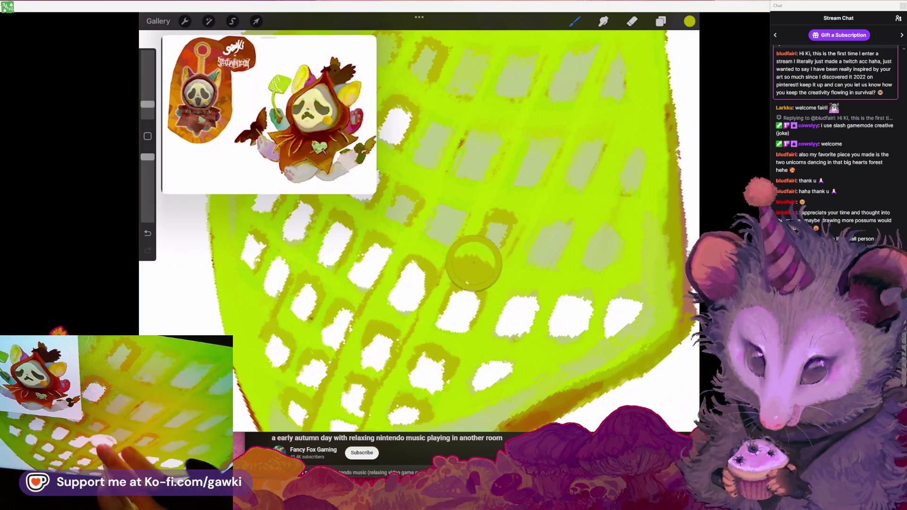
scroll(426, 227, left, 3)
key(e)
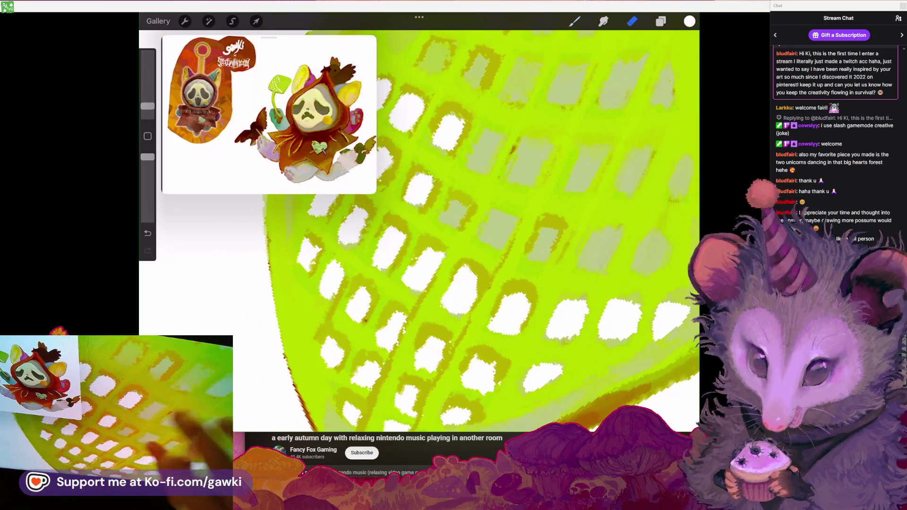
scroll(438, 313, up, 2)
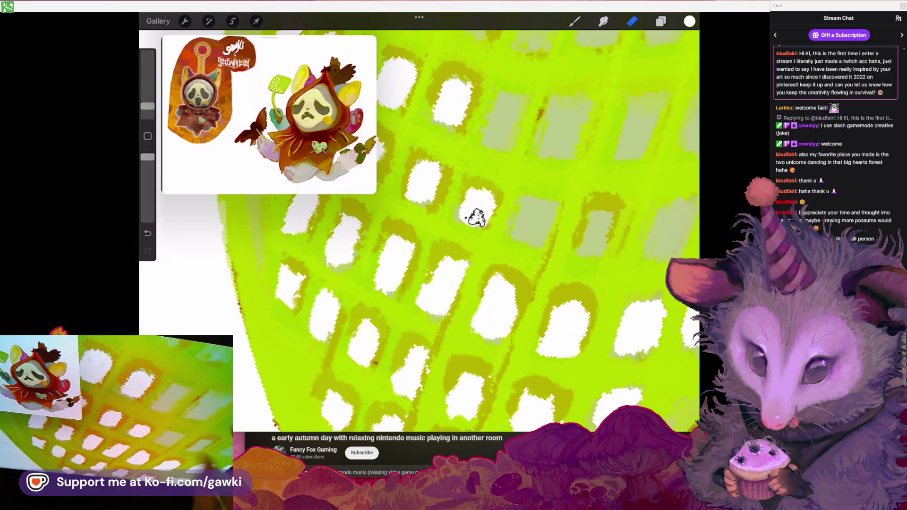
scroll(476, 218, down, 2)
key(ctrl+z)
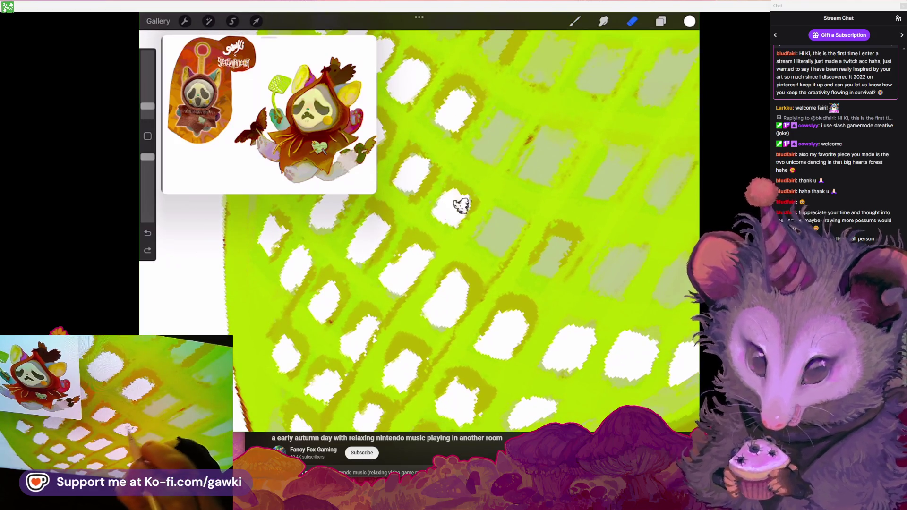
drag(460, 205, 439, 213)
drag(481, 241, 502, 217)
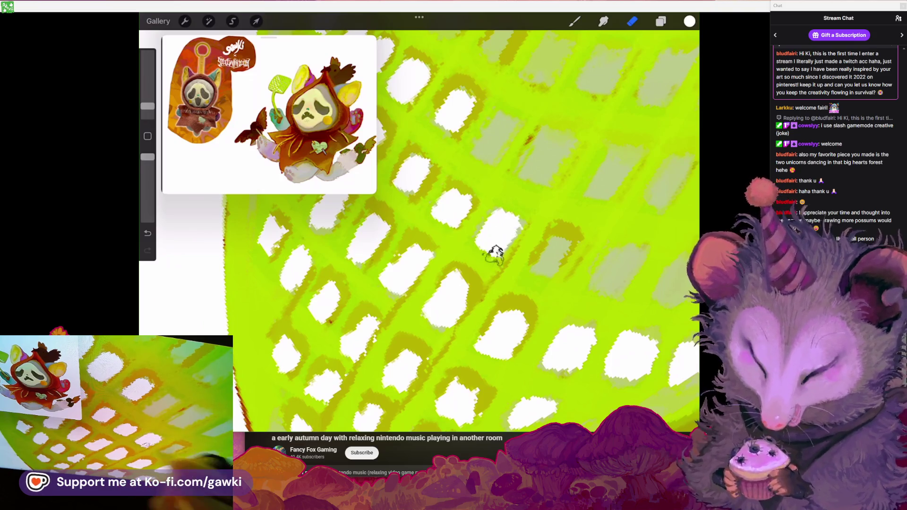
scroll(495, 254, down, 3)
click(556, 220)
key(b)
scroll(472, 237, up, 3)
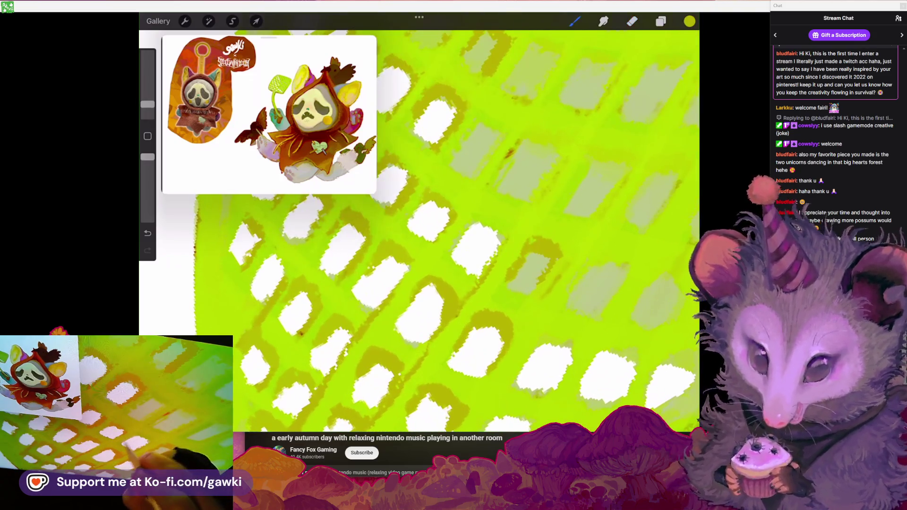
scroll(487, 253, down, 3)
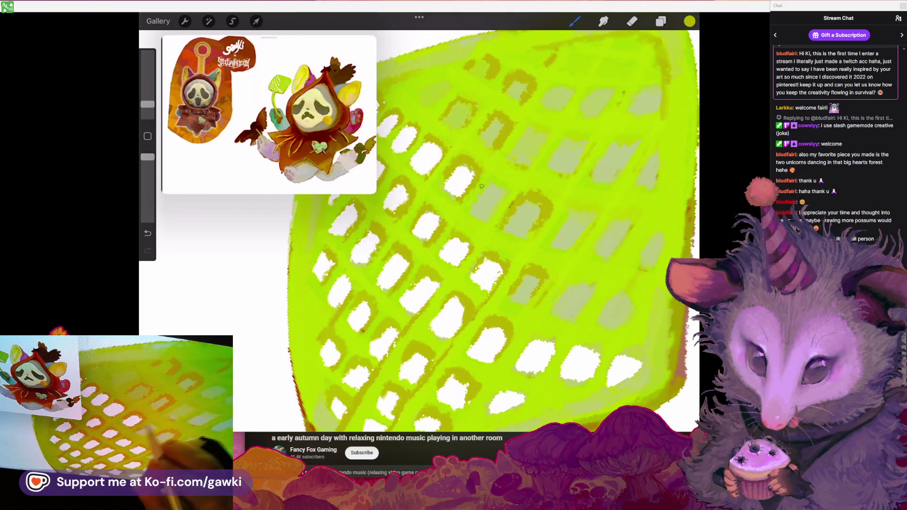
scroll(472, 236, up, 2)
Erase two new holes into the green mesh, then resample the swatter's green
click(529, 203)
key(e)
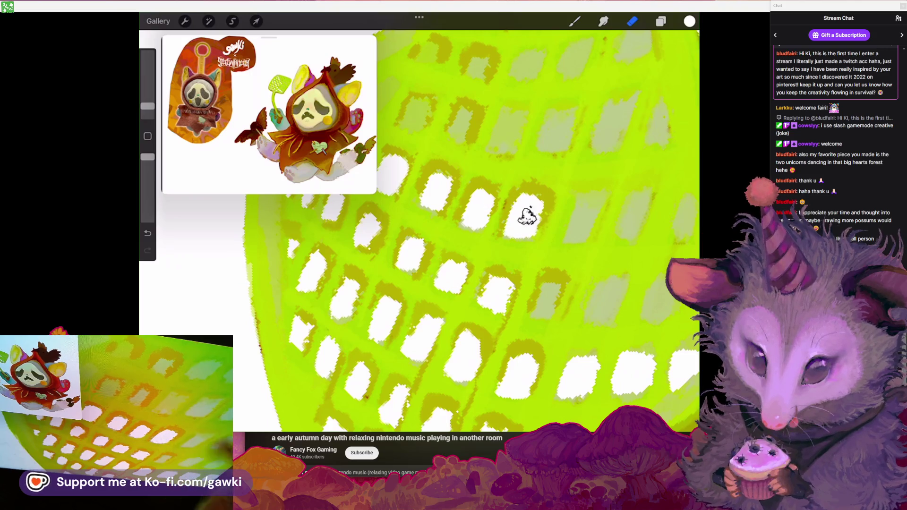
scroll(522, 203, up, 2)
drag(480, 208, 478, 226)
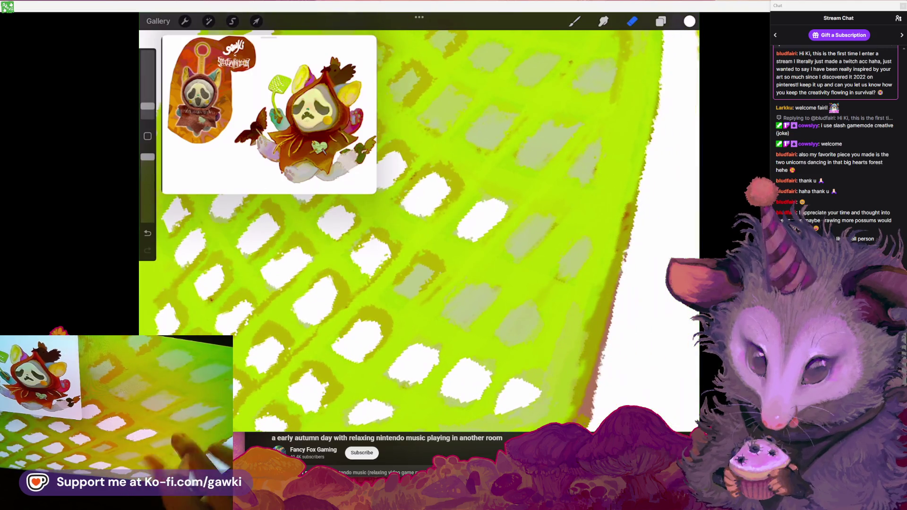
scroll(419, 232, down, 2)
scroll(477, 262, down, 3)
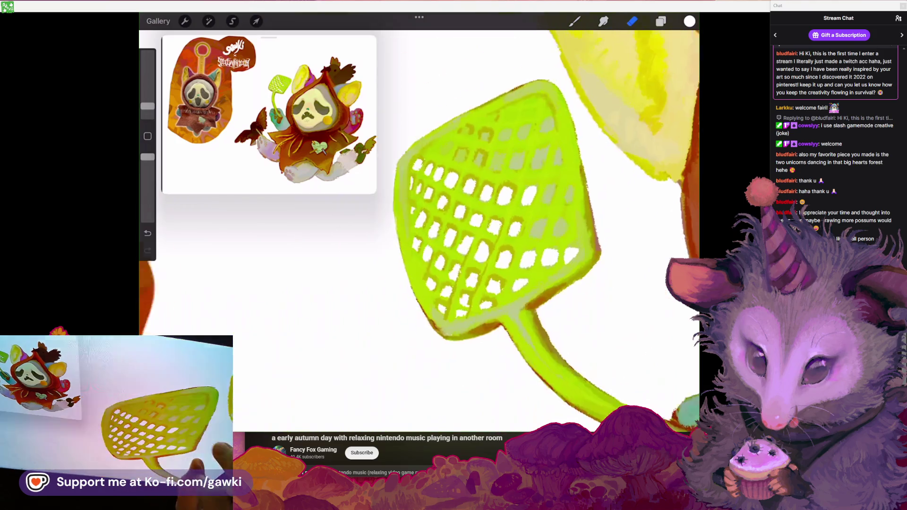
scroll(459, 199, up, 2)
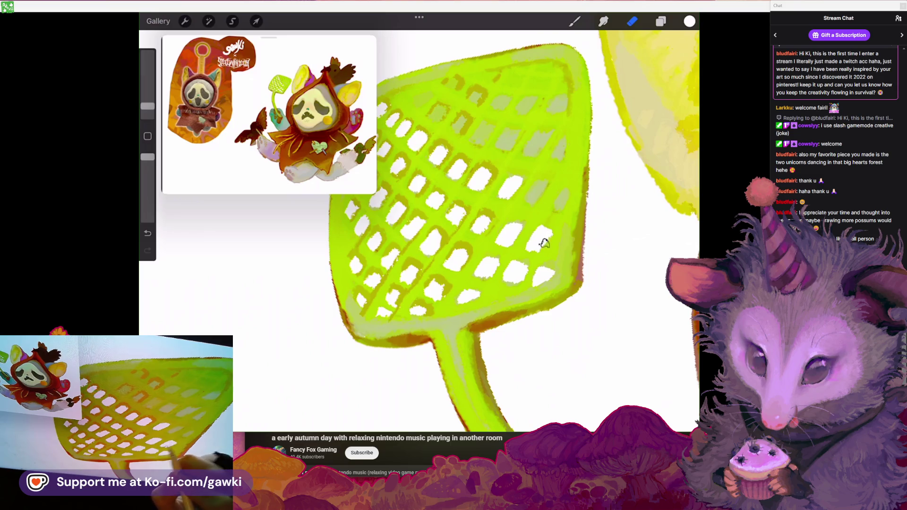
scroll(425, 231, up, 2)
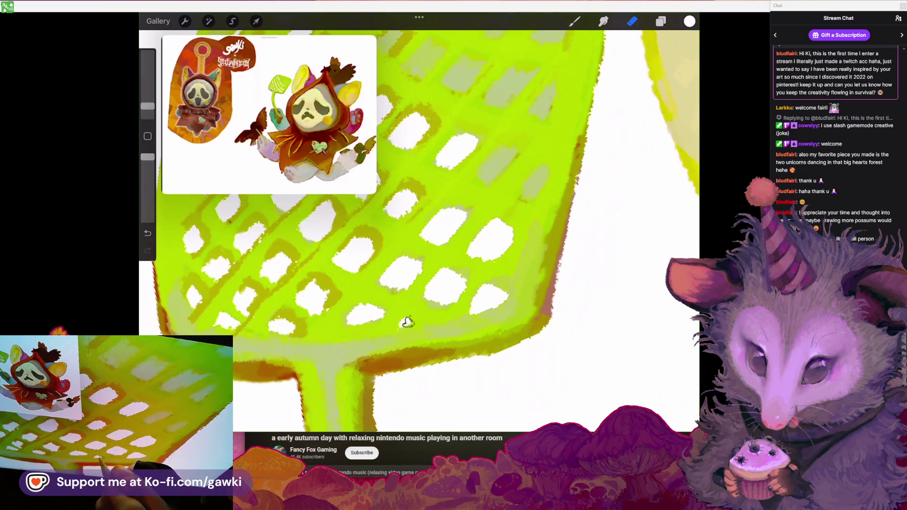
drag(407, 322, 398, 326)
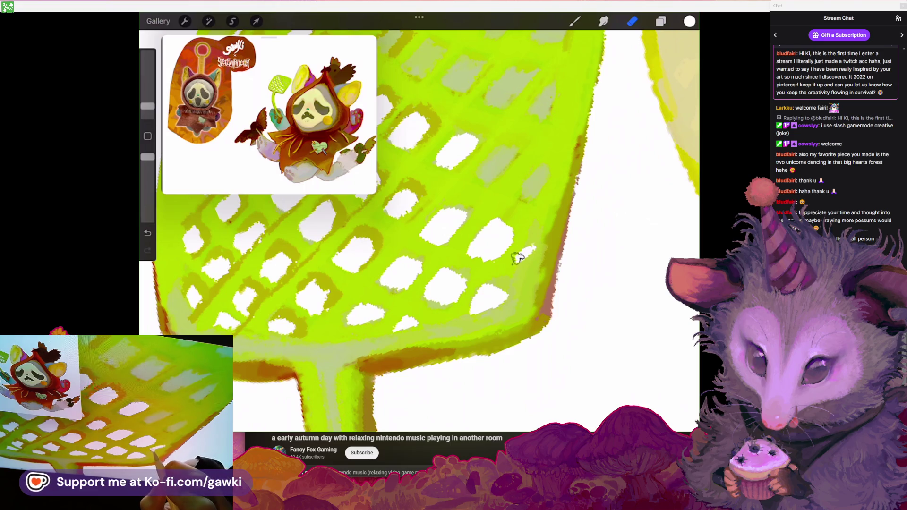
scroll(521, 265, up, 2)
key(b)
click(535, 217)
scroll(522, 241, down, 5)
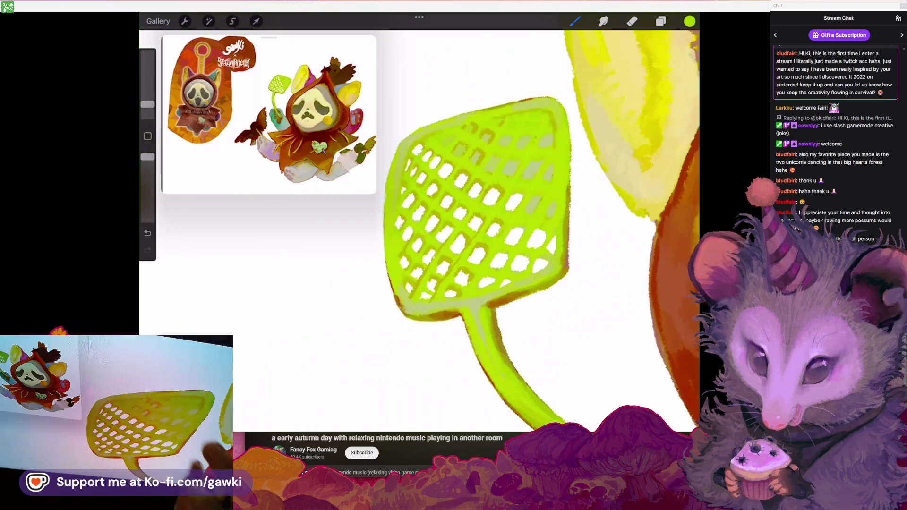
Zoom out to review the whole character, then move the view toward the ear and hood
scroll(426, 227, down, 5)
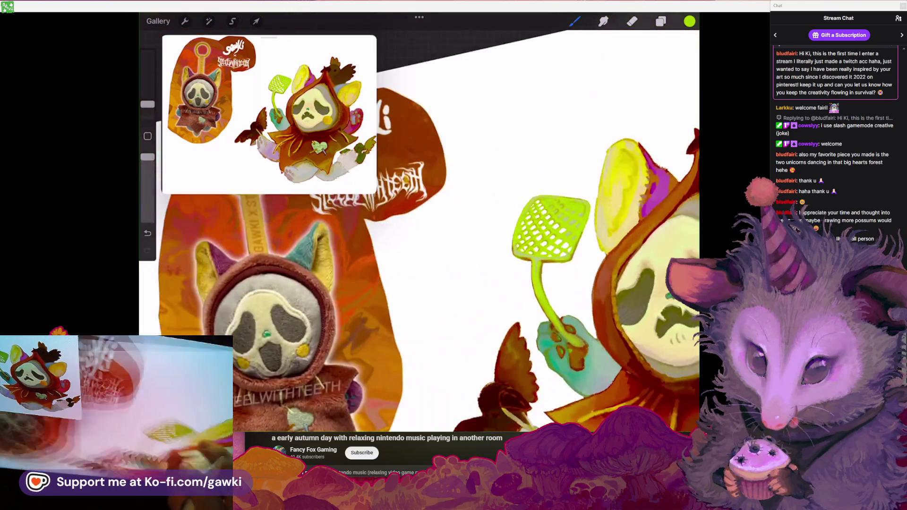
scroll(473, 255, down, 5)
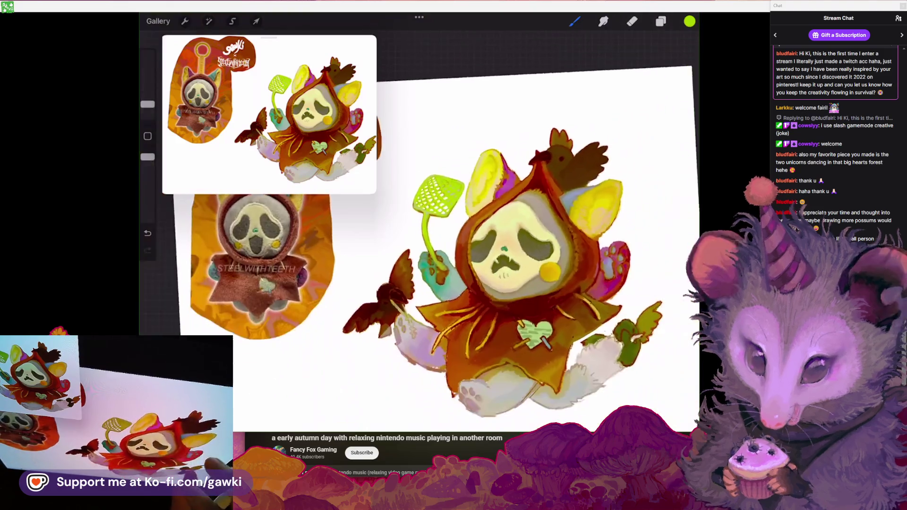
scroll(472, 236, up, 3)
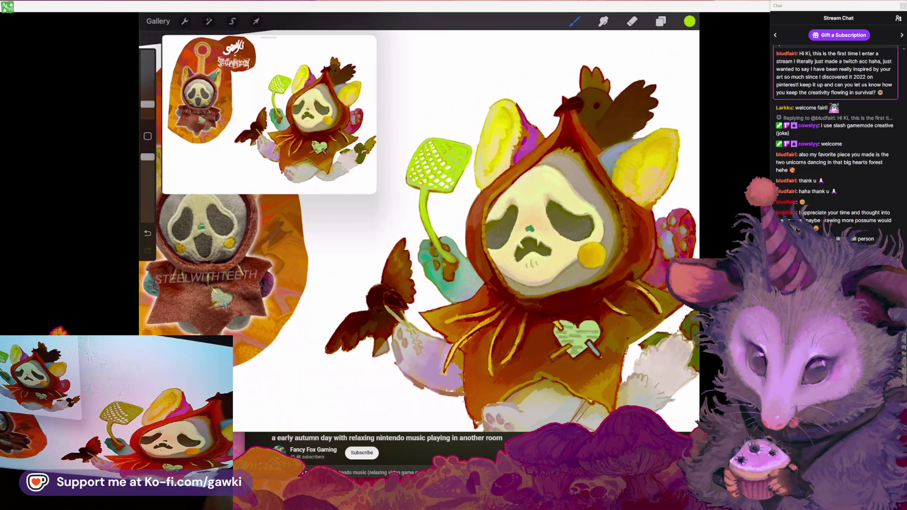
scroll(473, 189, up, 5)
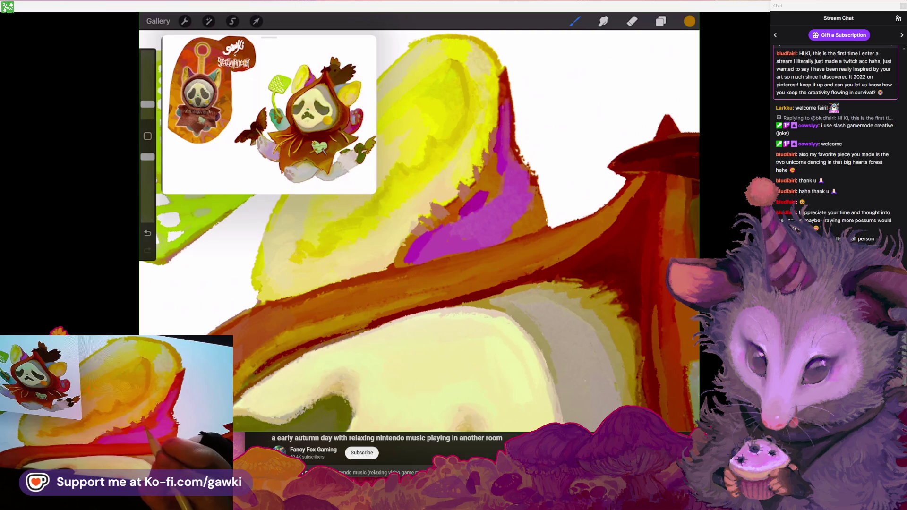
scroll(425, 236, down, 3)
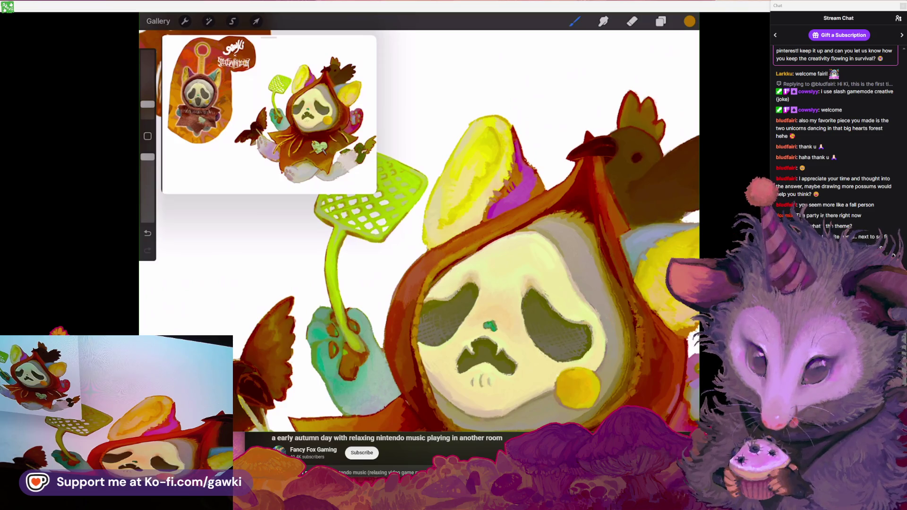
scroll(420, 232, right, 3)
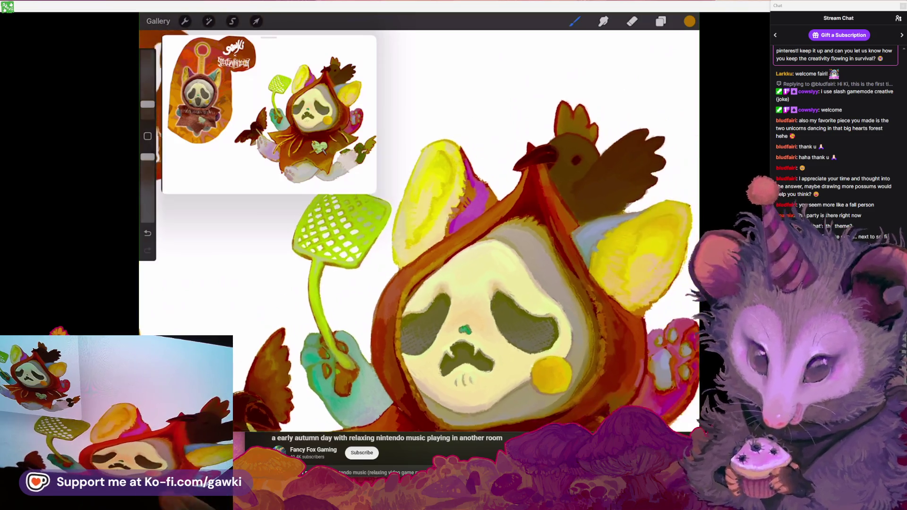
Sample the hood-edge red and the ear's yellow, undoing a trial stroke
scroll(419, 232, up, 5)
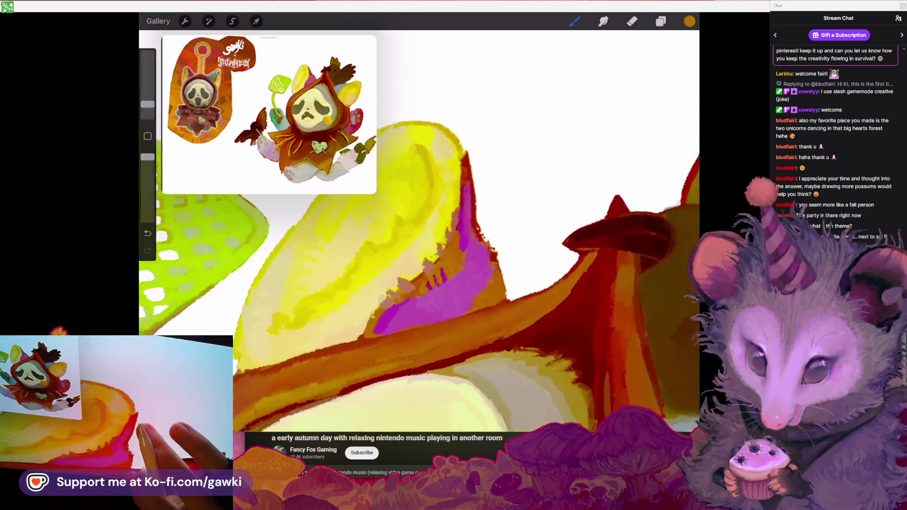
click(456, 168)
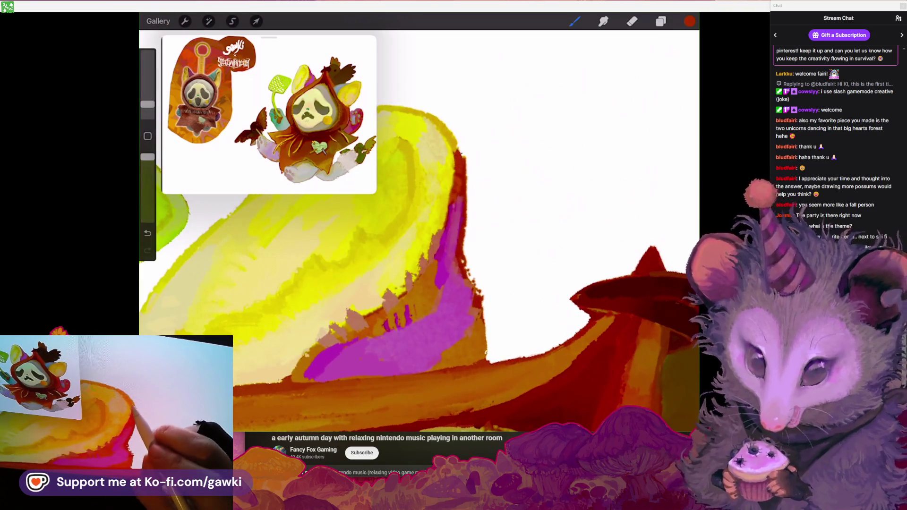
scroll(419, 232, down, 3)
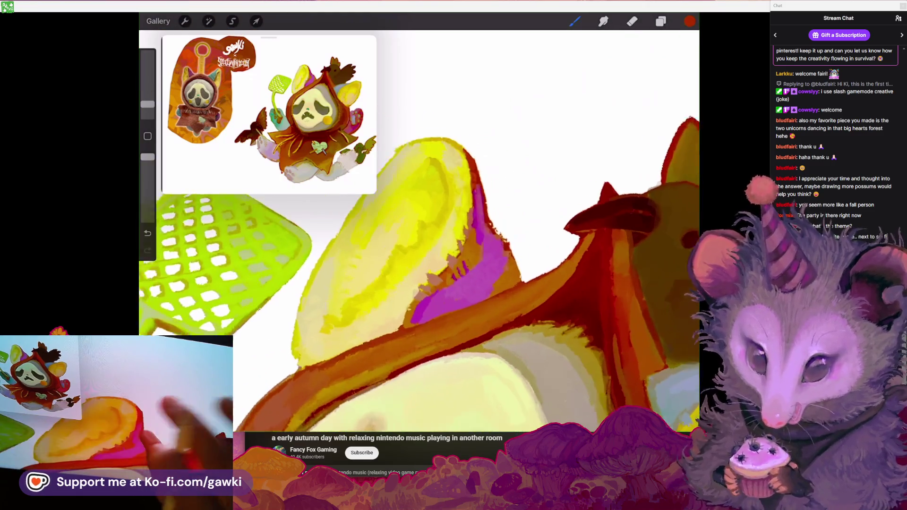
scroll(419, 232, up, 2)
click(470, 105)
scroll(419, 232, up, 2)
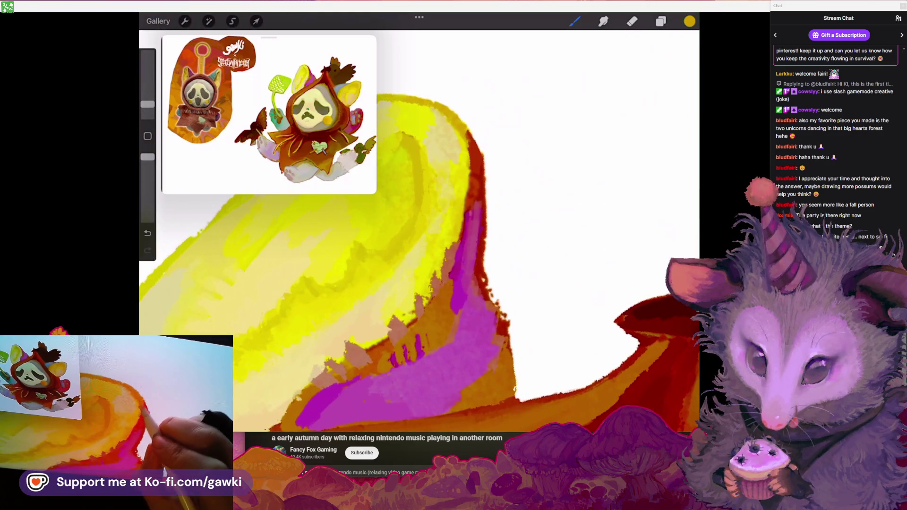
scroll(419, 231, down, 3)
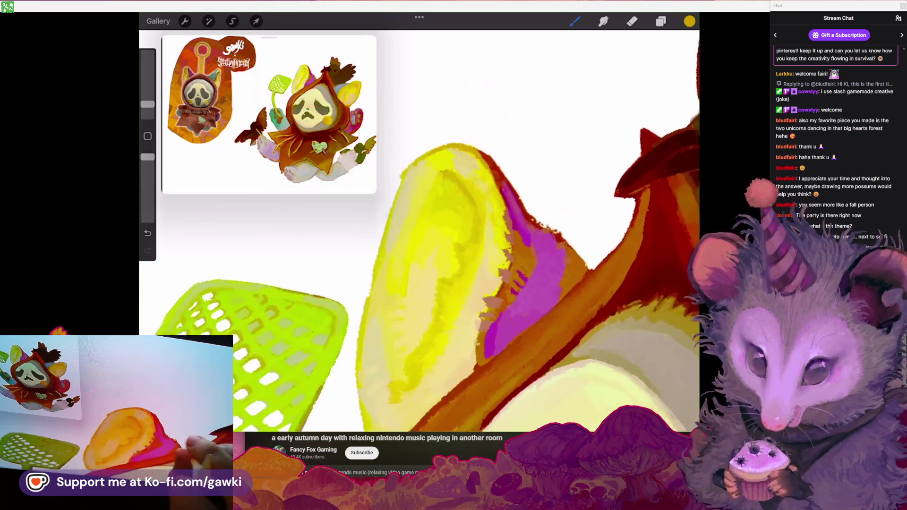
key(ctrl+z)
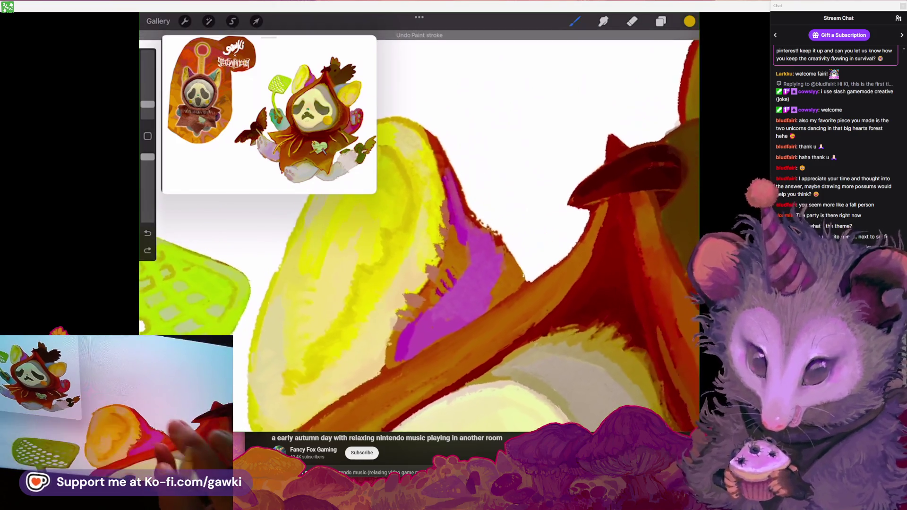
Pick the inner-ear magenta and paint a stroke along the left ear's inner edge
scroll(419, 232, down, 2)
scroll(419, 231, up, 2)
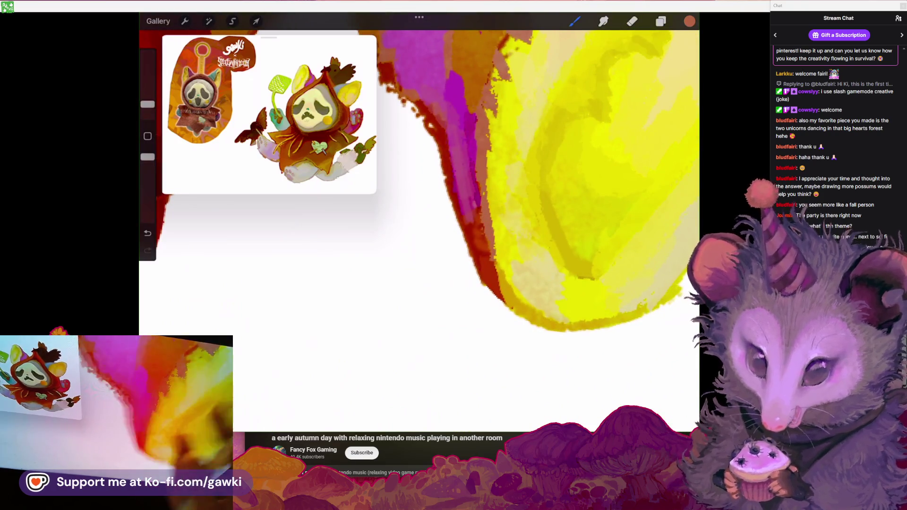
scroll(419, 232, down, 3)
scroll(419, 231, down, 2)
scroll(419, 231, down, 2)
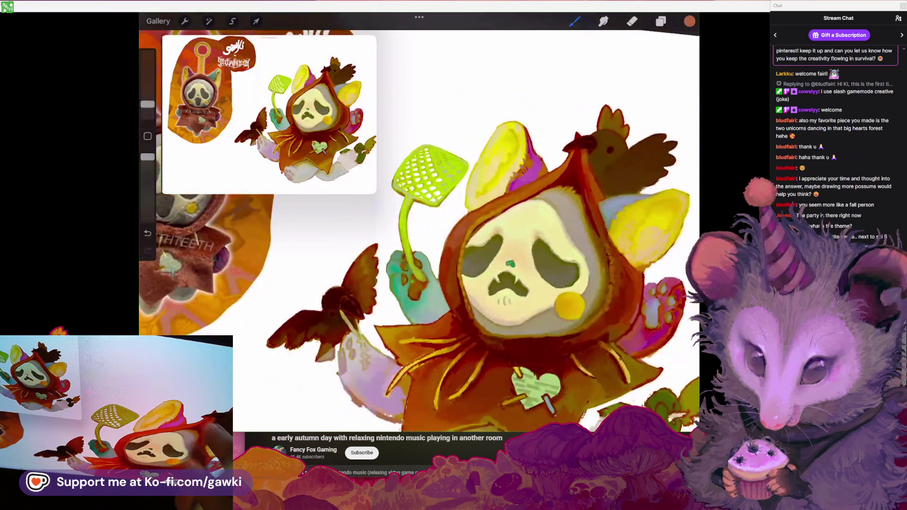
scroll(419, 232, down, 2)
scroll(419, 232, down, 1)
scroll(419, 232, up, 2)
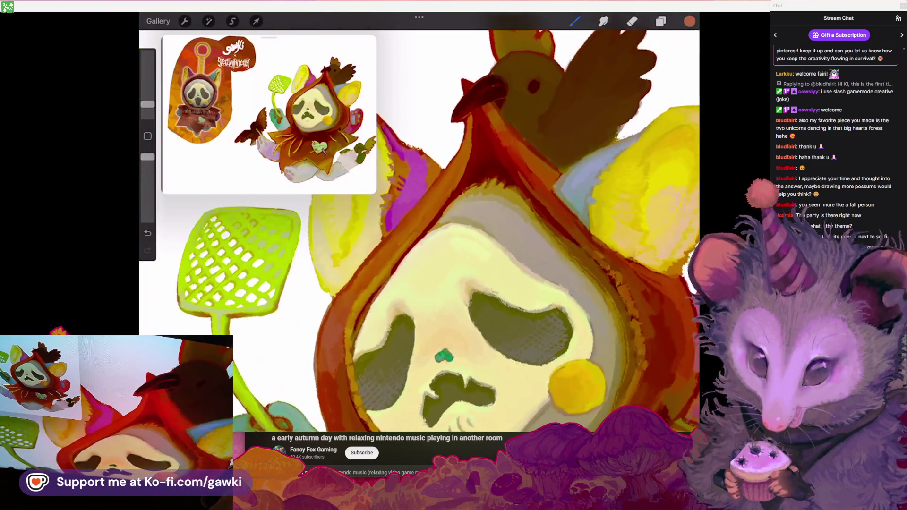
scroll(420, 232, up, 3)
scroll(419, 231, up, 2)
scroll(419, 231, up, 2)
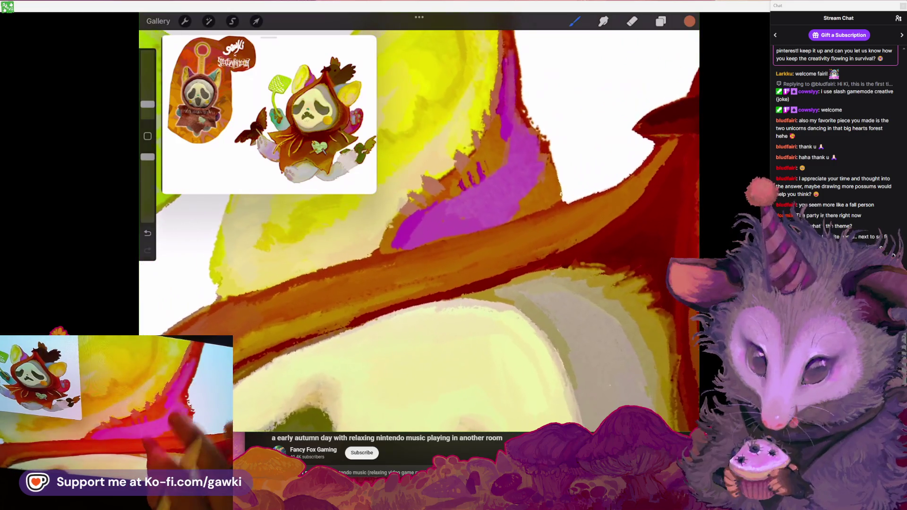
scroll(419, 232, up, 2)
click(527, 105)
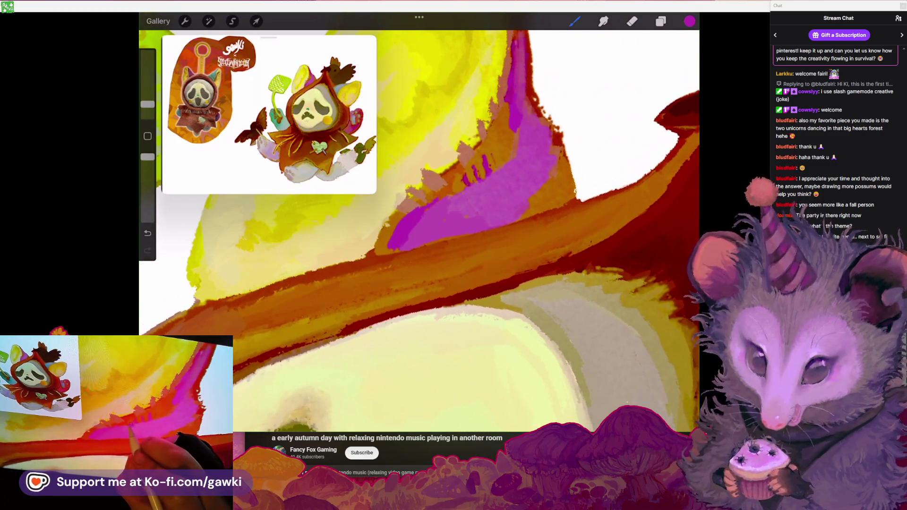
drag(505, 159, 515, 127)
scroll(419, 232, down, 3)
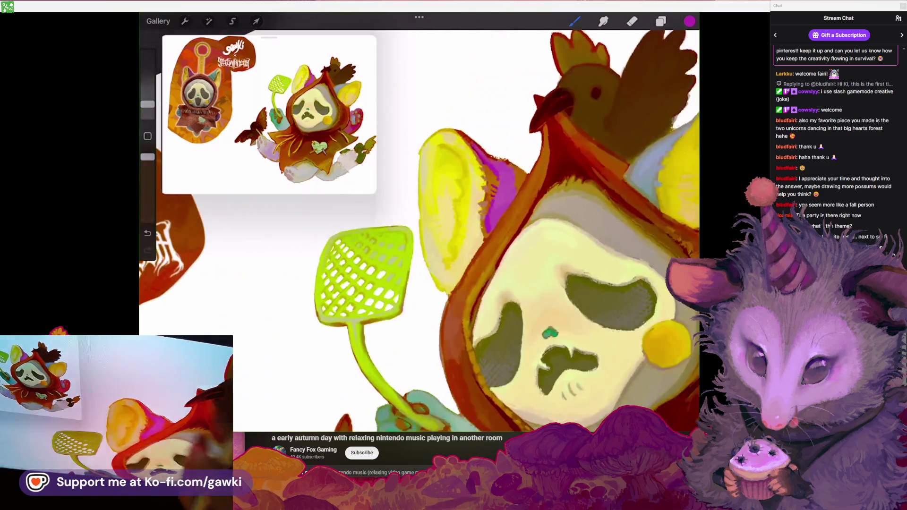
scroll(419, 232, down, 2)
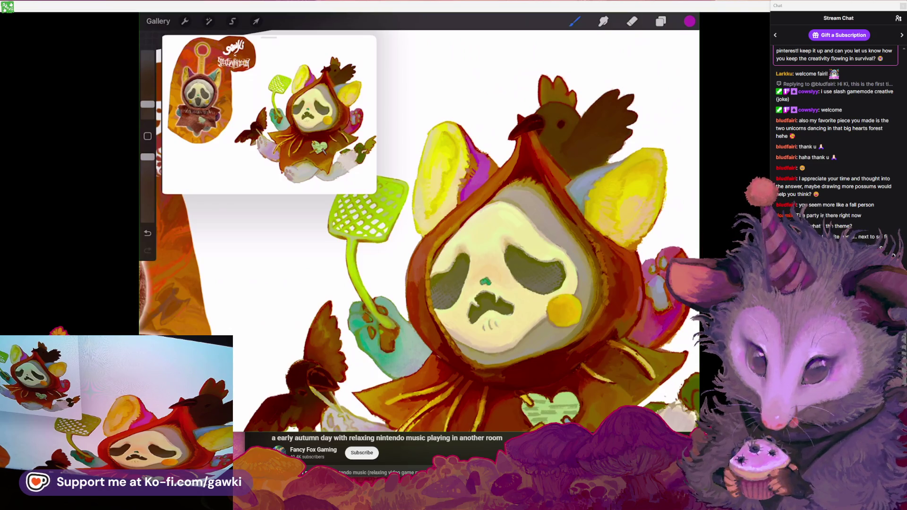
Replace that stroke with magenta along the ear base where it meets the hood
scroll(458, 189, up, 10)
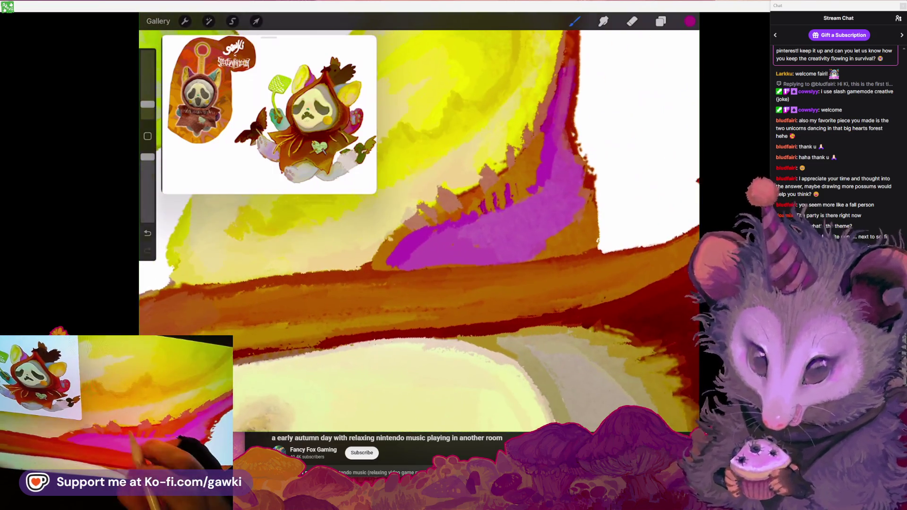
scroll(473, 213, up, 3)
key(ctrl+z)
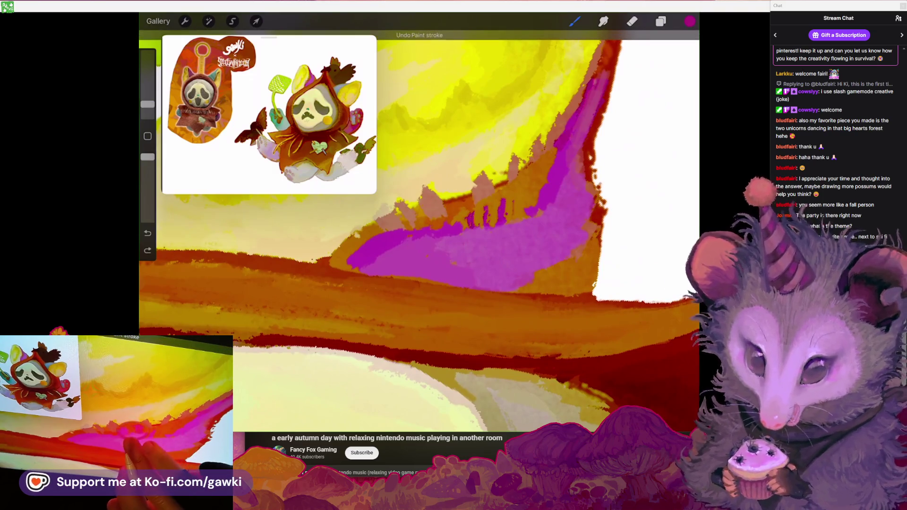
click(465, 219)
drag(430, 201, 443, 222)
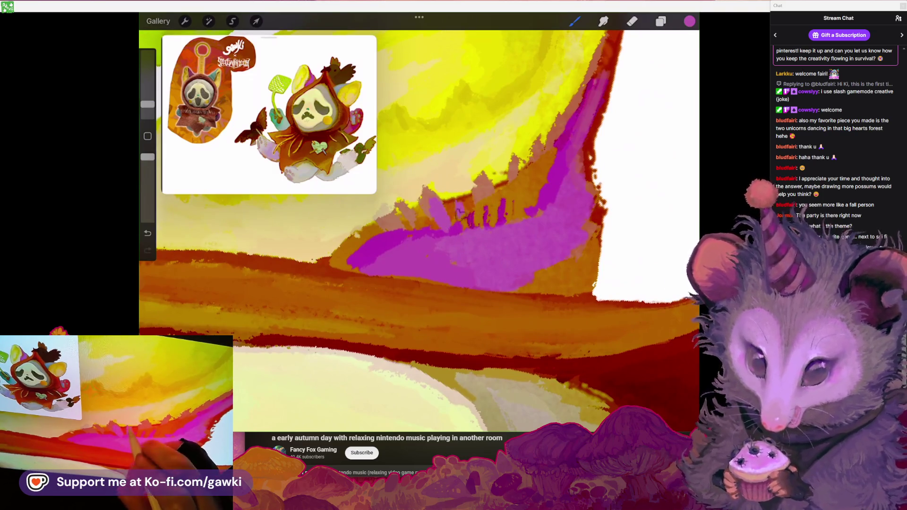
scroll(463, 213, down, 5)
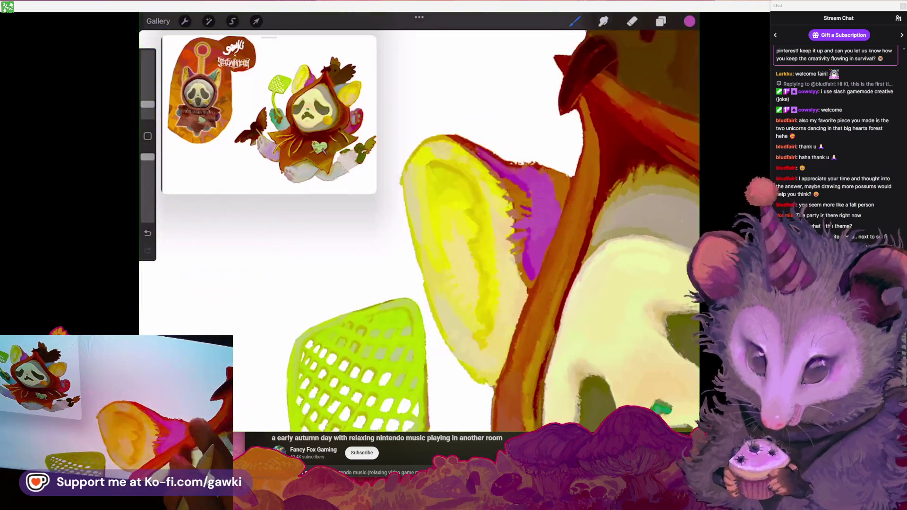
scroll(472, 189, up, 5)
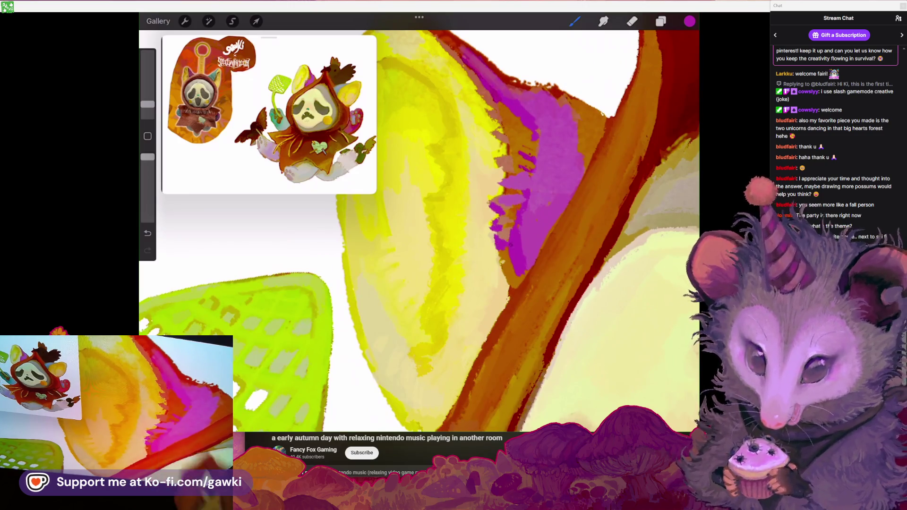
scroll(497, 239, down, 5)
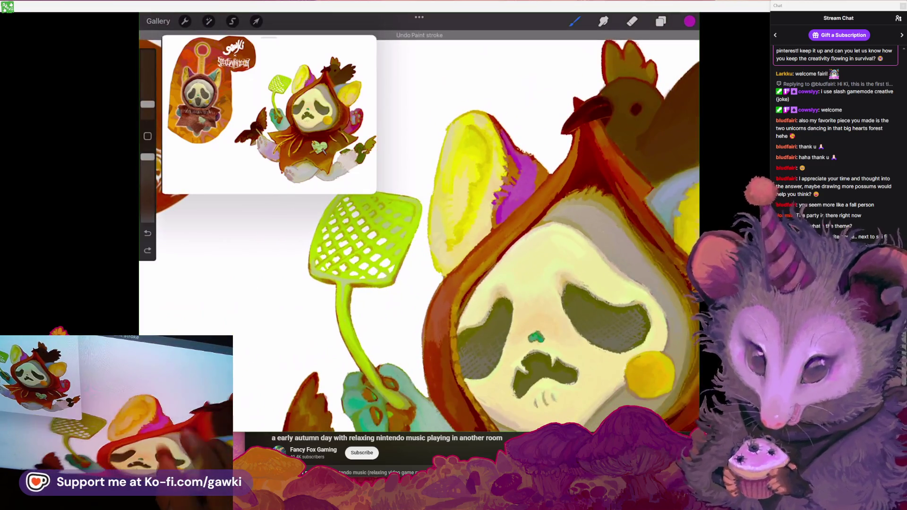
scroll(472, 237, right, 3)
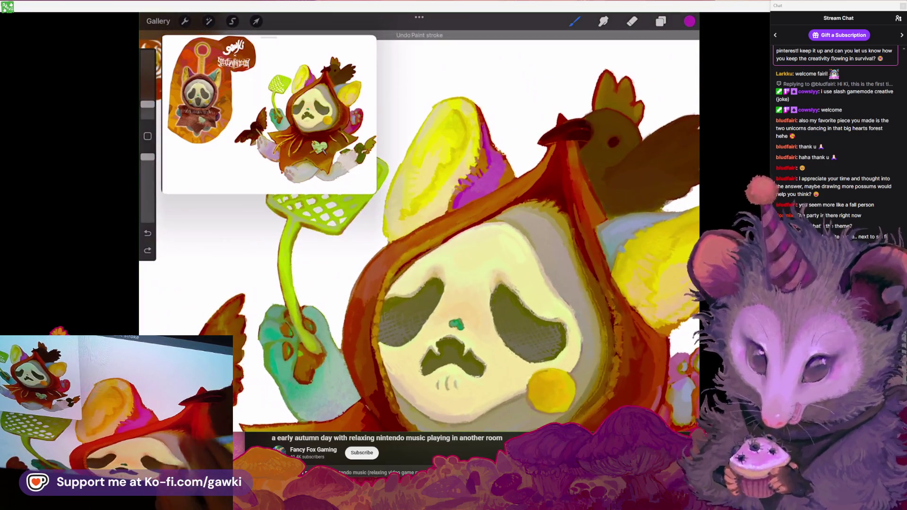
Extend the magenta shading along the left inner ear's edge
scroll(473, 236, up, 4)
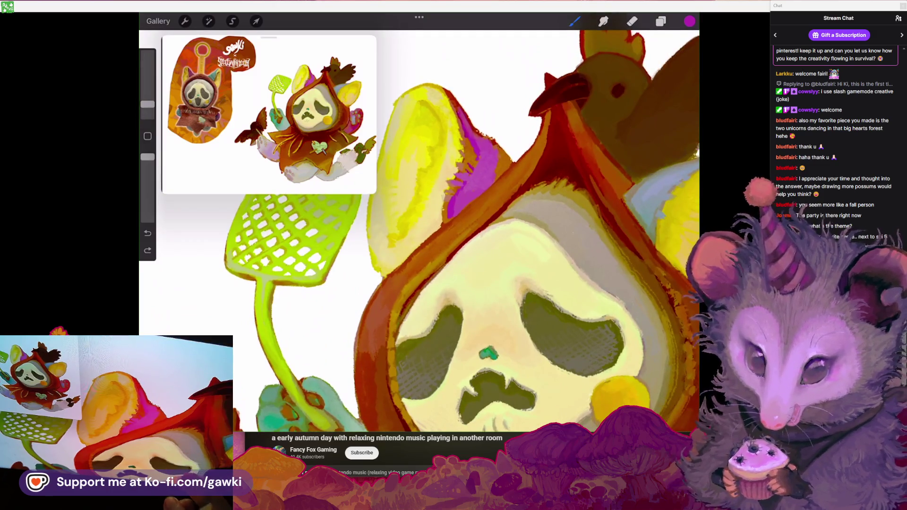
scroll(473, 236, down, 2)
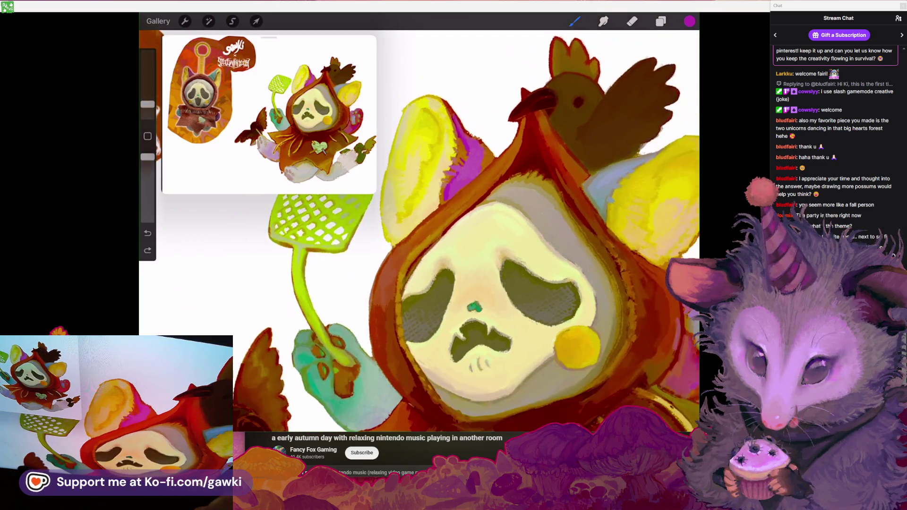
scroll(473, 237, up, 2)
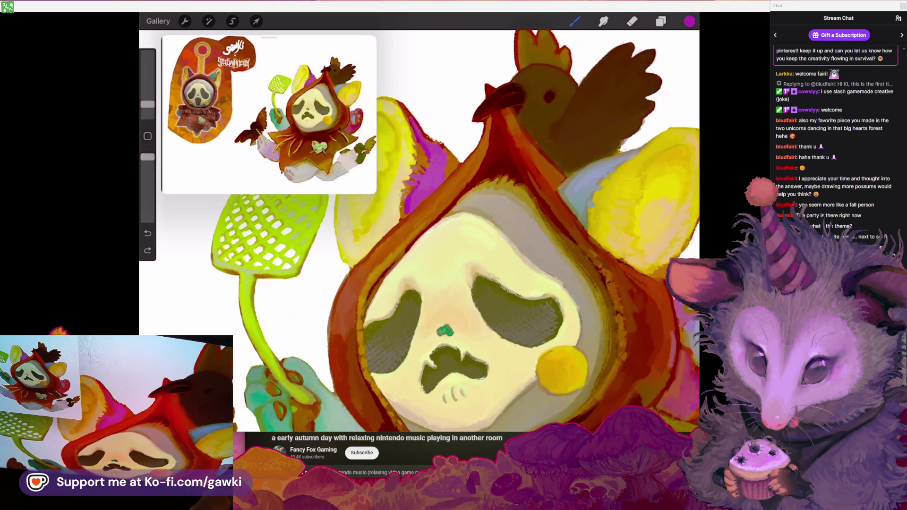
scroll(472, 189, up, 5)
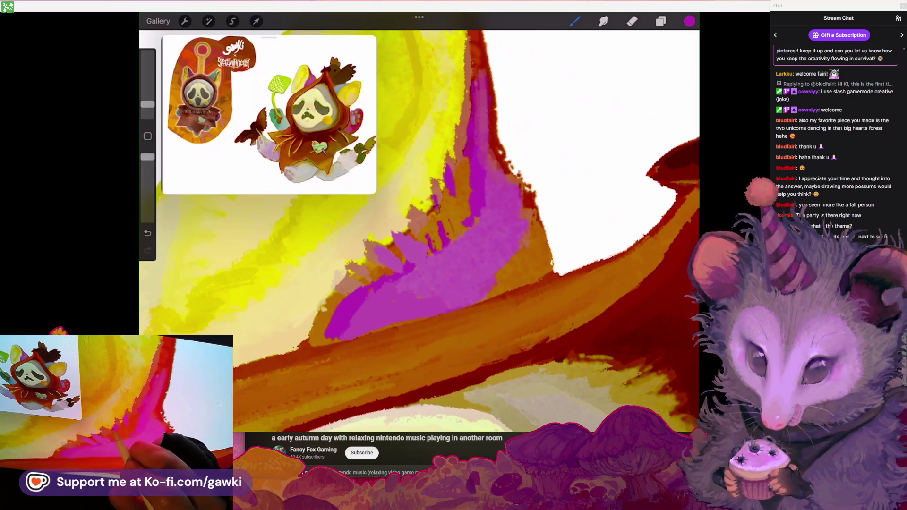
drag(437, 201, 428, 217)
Sample the grey-blue from the right ear as the paint colour
scroll(420, 230, down, 3)
scroll(419, 230, down, 2)
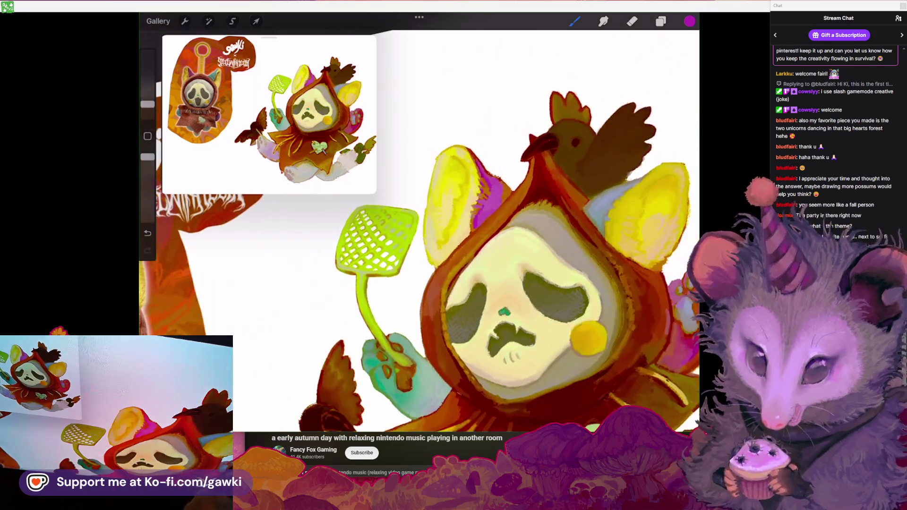
scroll(472, 189, up, 5)
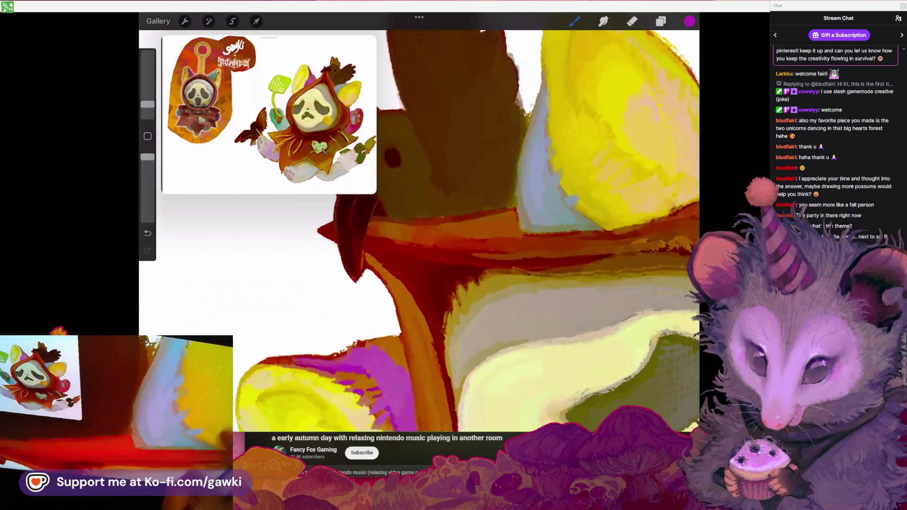
click(532, 133)
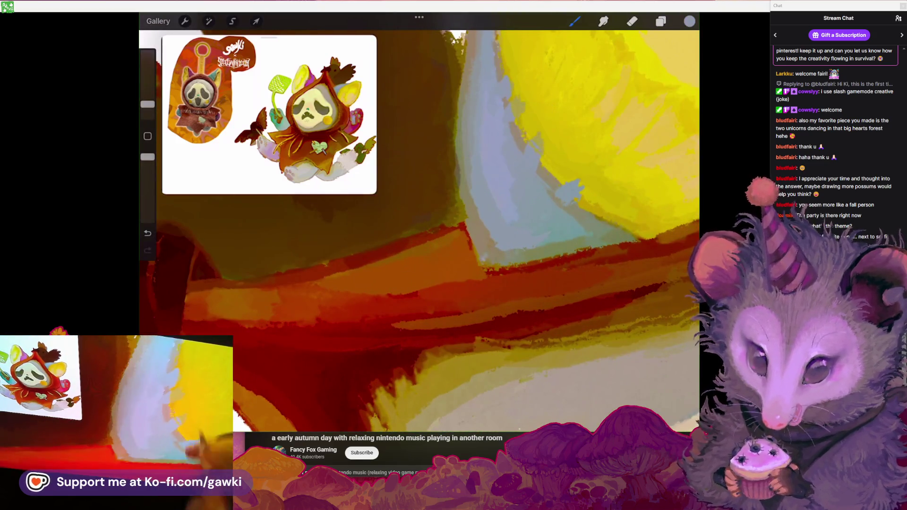
scroll(426, 213, up, 1)
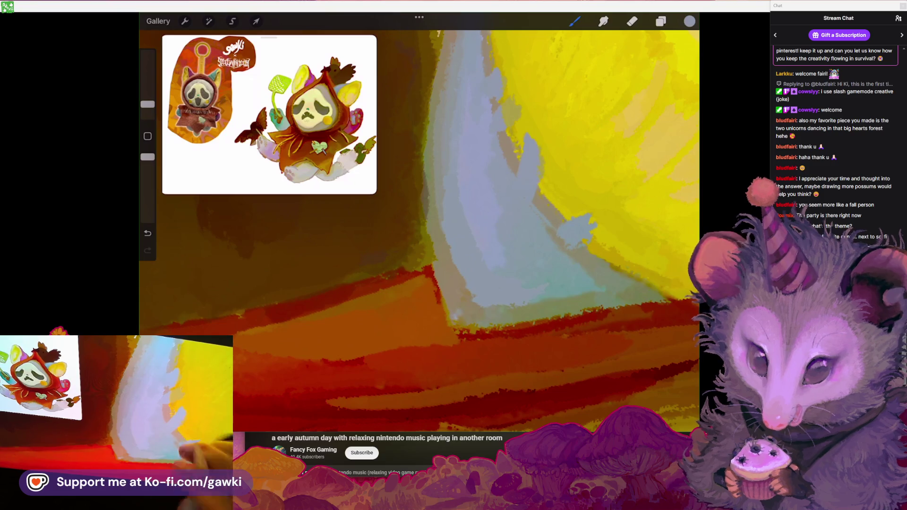
scroll(419, 222, down, 2)
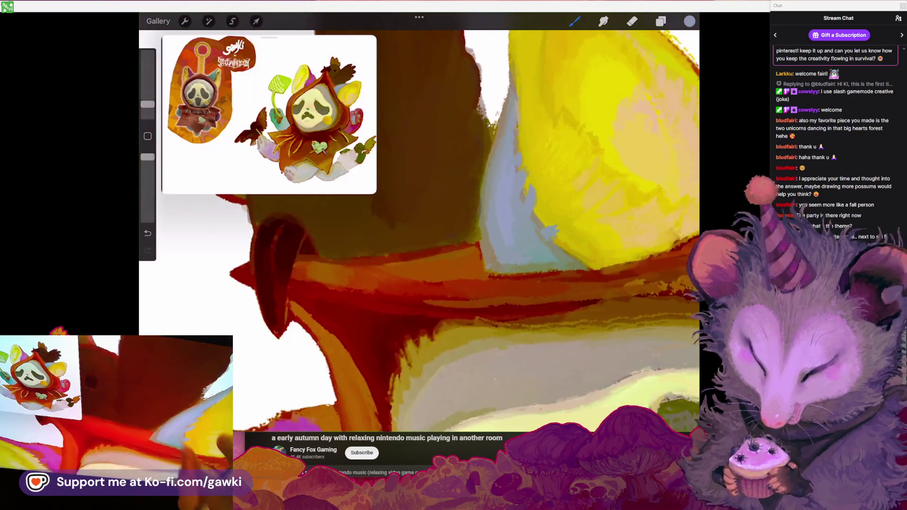
scroll(419, 222, down, 2)
scroll(419, 222, down, 2)
scroll(419, 222, up, 1)
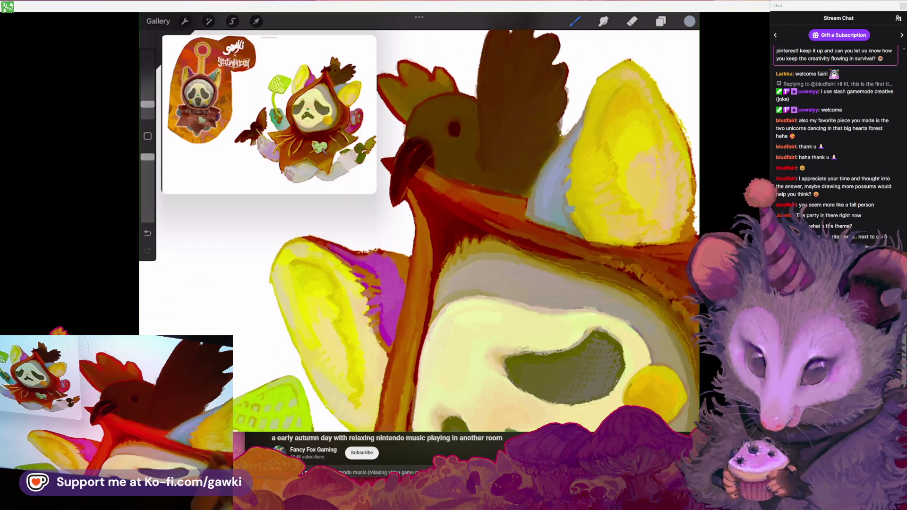
Sample the beak's orange and smooth the jagged lower edge of the beak
scroll(419, 222, down, 2)
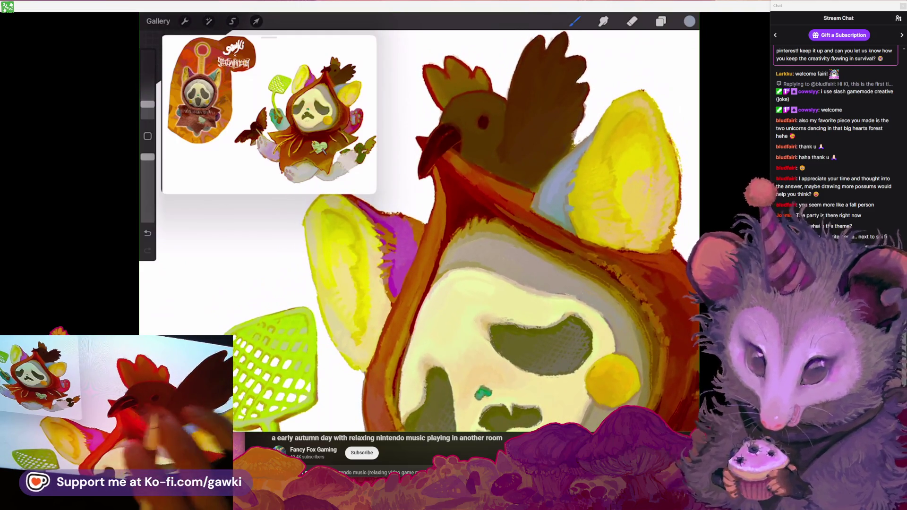
scroll(419, 222, up, 2)
scroll(419, 222, up, 2)
click(575, 20)
click(501, 147)
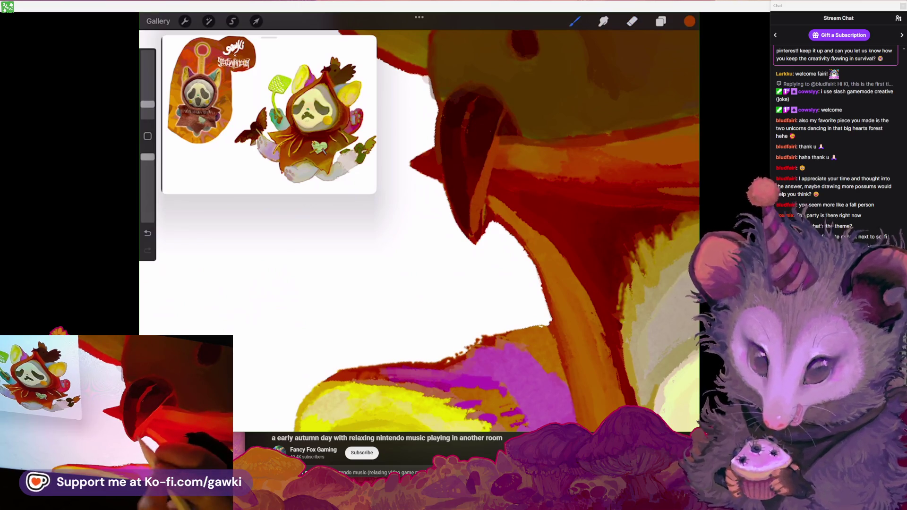
scroll(419, 222, down, 2)
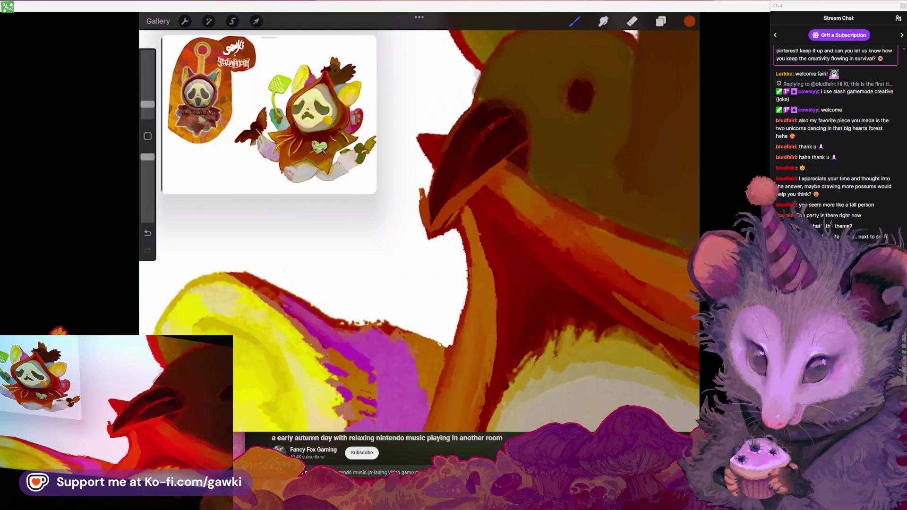
drag(417, 182, 429, 224)
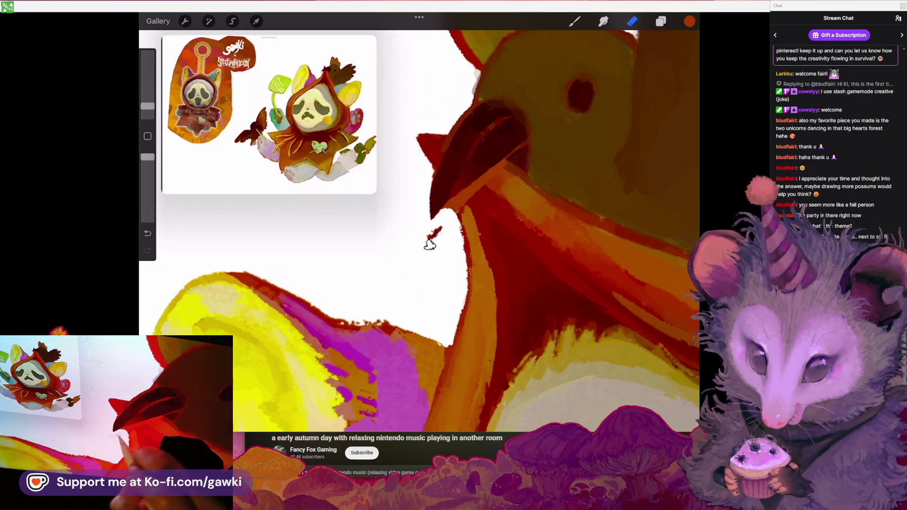
Return to the brush, rotate the canvas to flatten the beak, and pick up red
scroll(456, 221, up, 2)
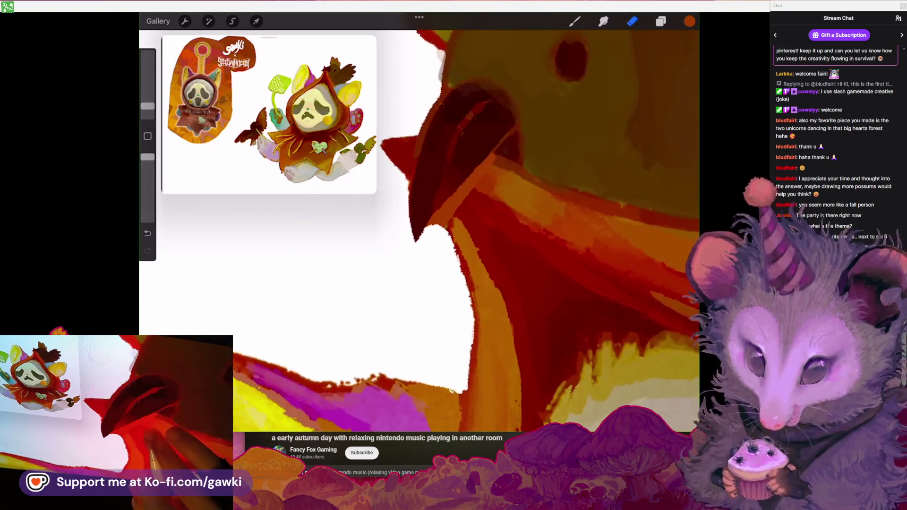
scroll(465, 206, down, 2)
key(b)
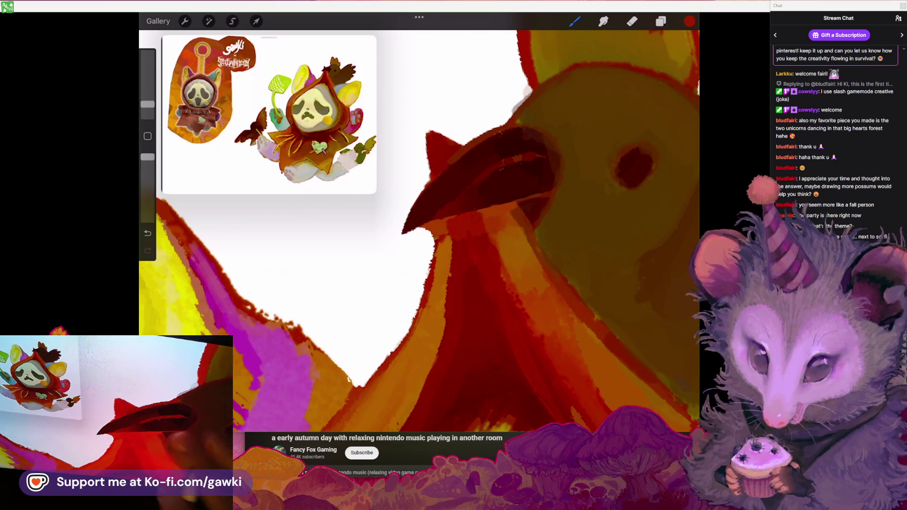
drag(455, 221, 439, 198)
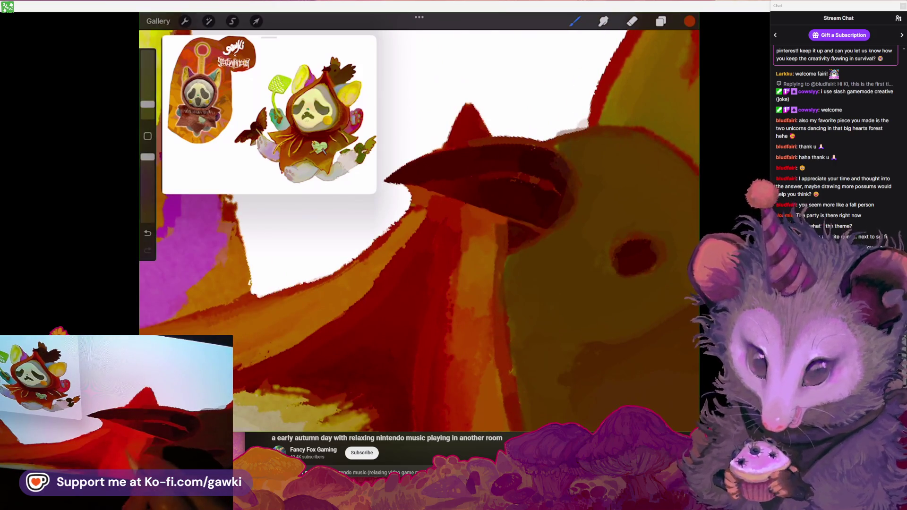
drag(472, 236, 464, 199)
click(494, 204)
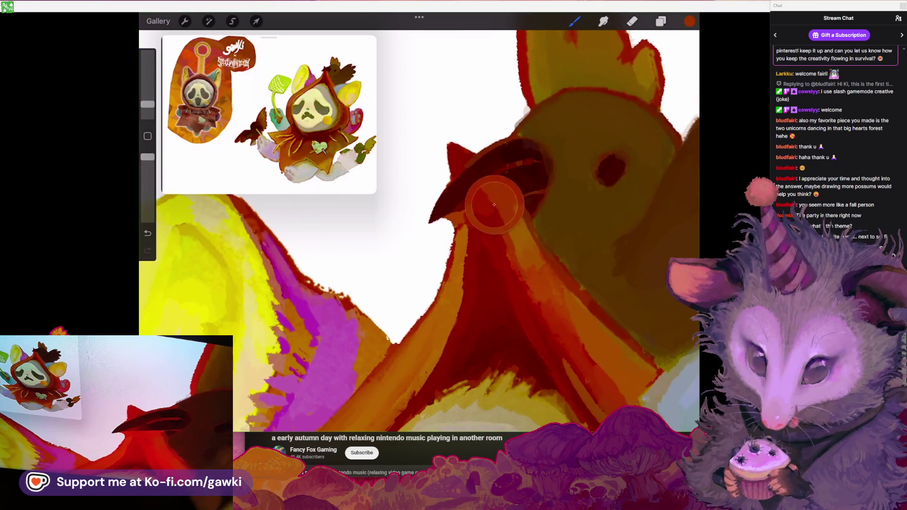
Trim around the beak with the eraser, then go back to the brush
click(632, 21)
scroll(472, 213, up, 3)
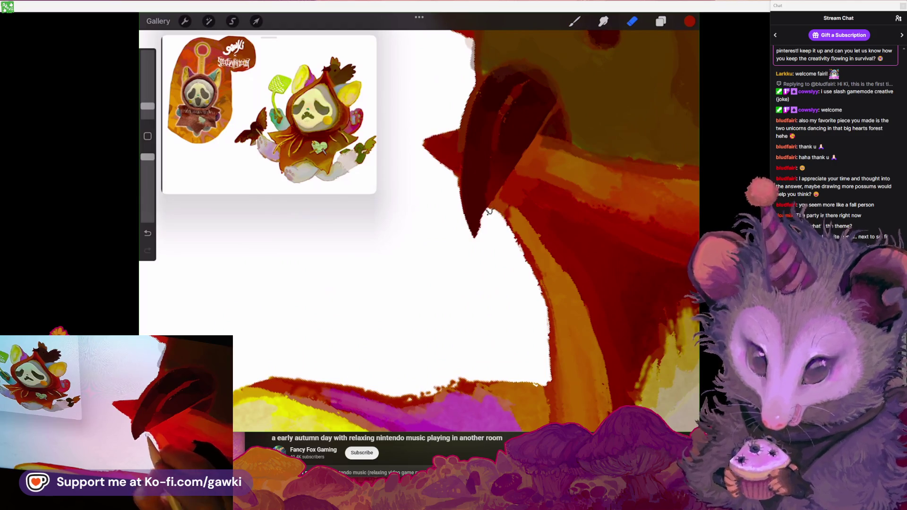
key(b)
scroll(472, 212, down, 3)
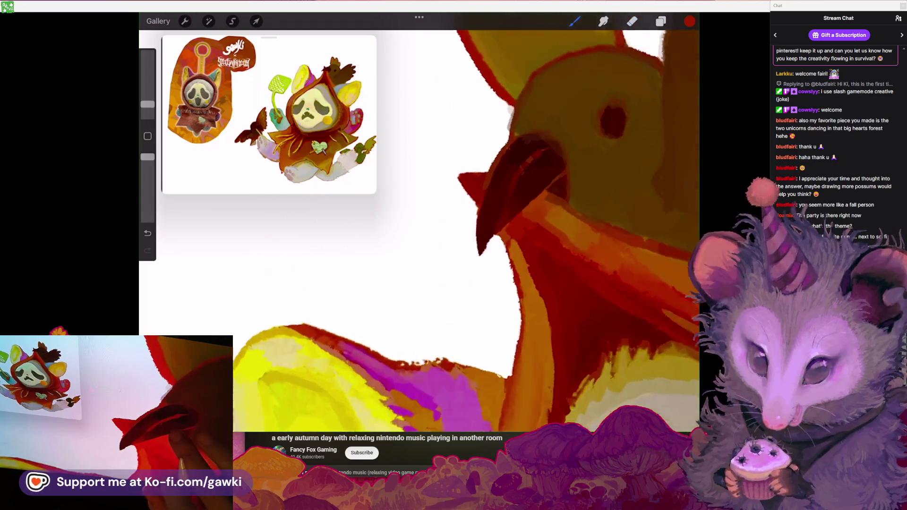
scroll(544, 189, up, 2)
Sample the beak's dark maroon, then undo and redo the last stroke
click(516, 189)
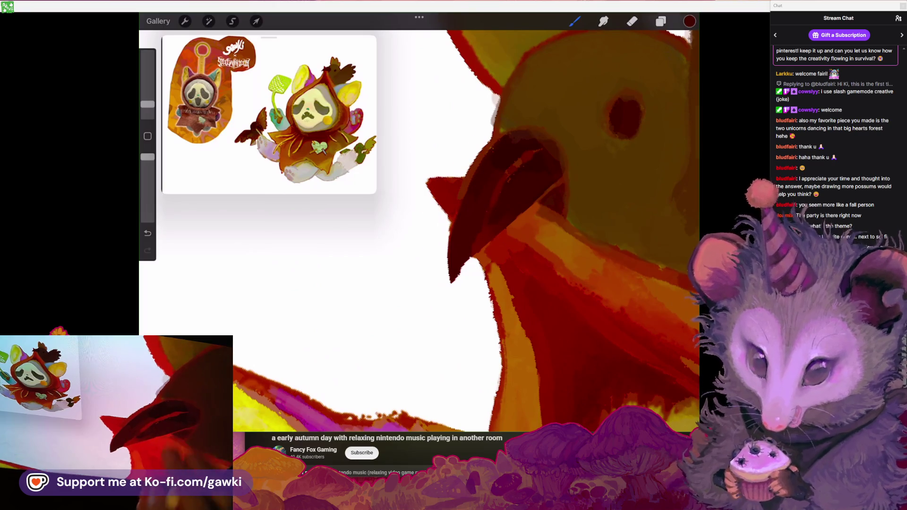
scroll(543, 213, up, 2)
key(ctrl+z)
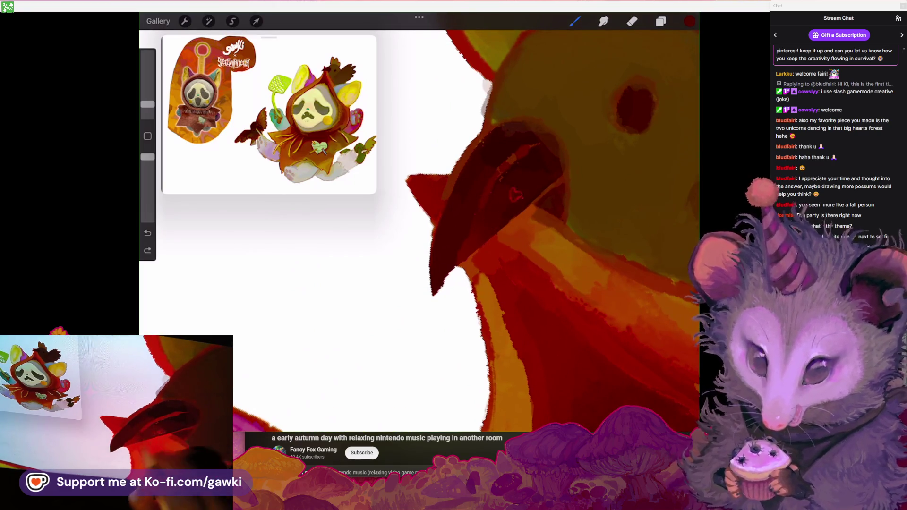
key(ctrl+z)
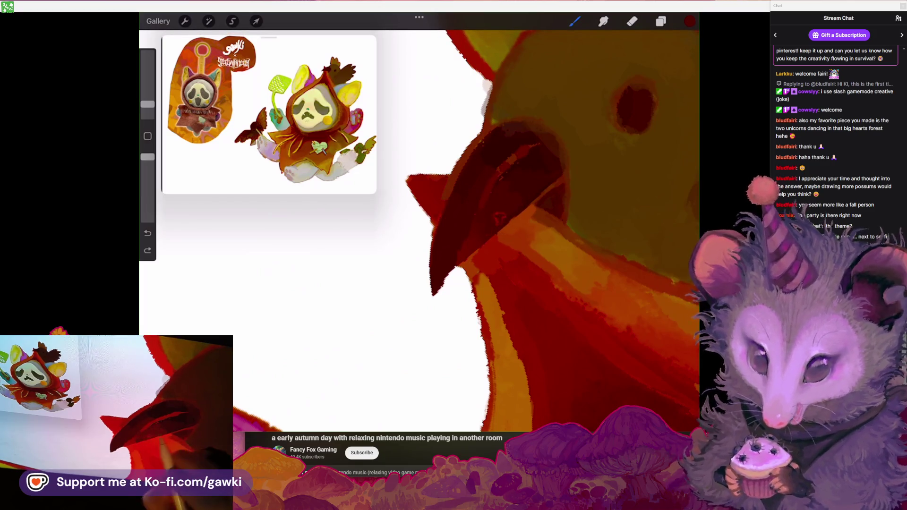
scroll(419, 222, down, 3)
scroll(419, 222, up, 3)
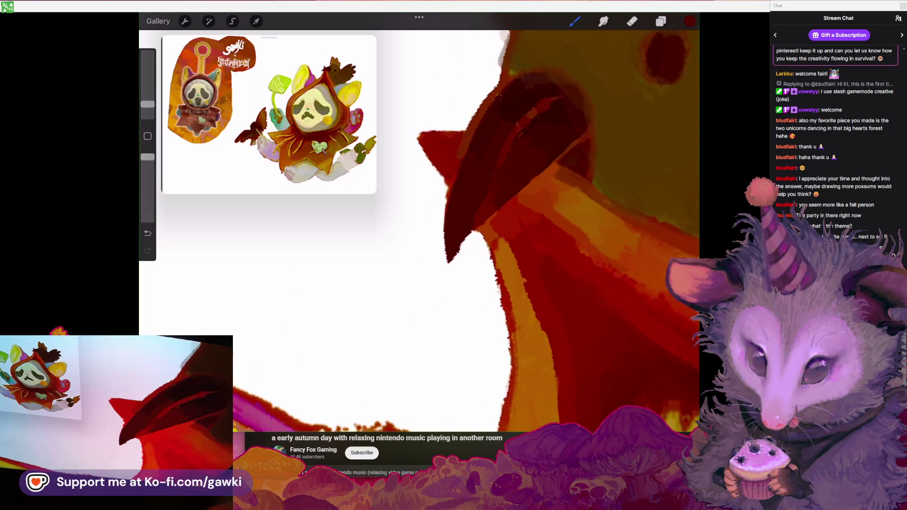
scroll(458, 253, down, 3)
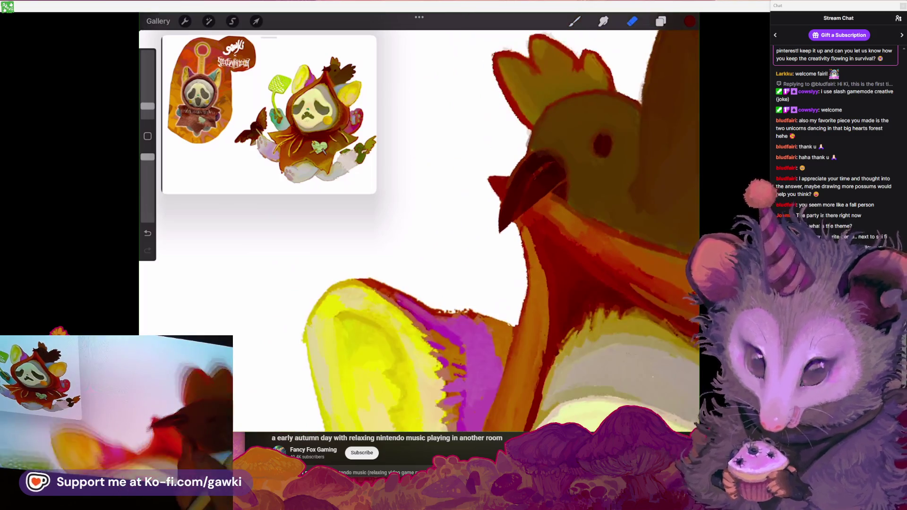
With the brush, paint a small red mark inside the rooster's eye, then view the whole character
scroll(419, 222, up, 5)
key(b)
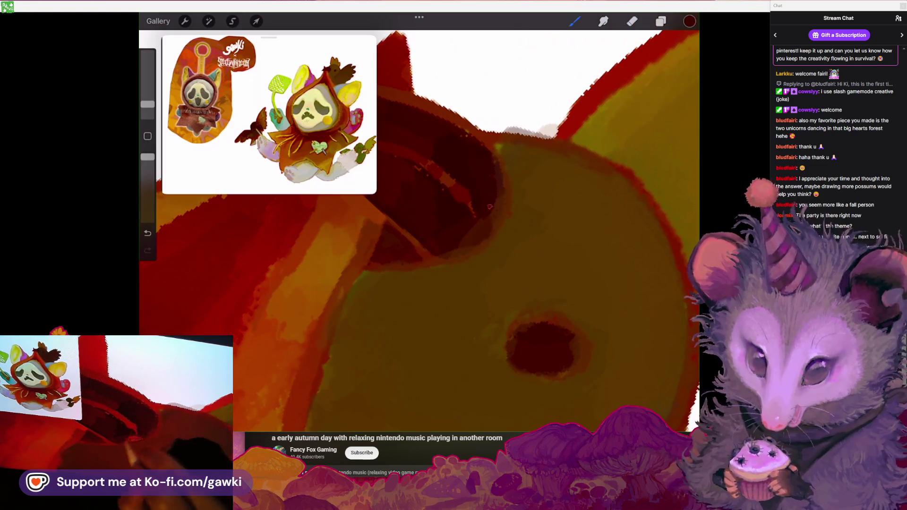
scroll(419, 222, down, 5)
scroll(419, 222, up, 2)
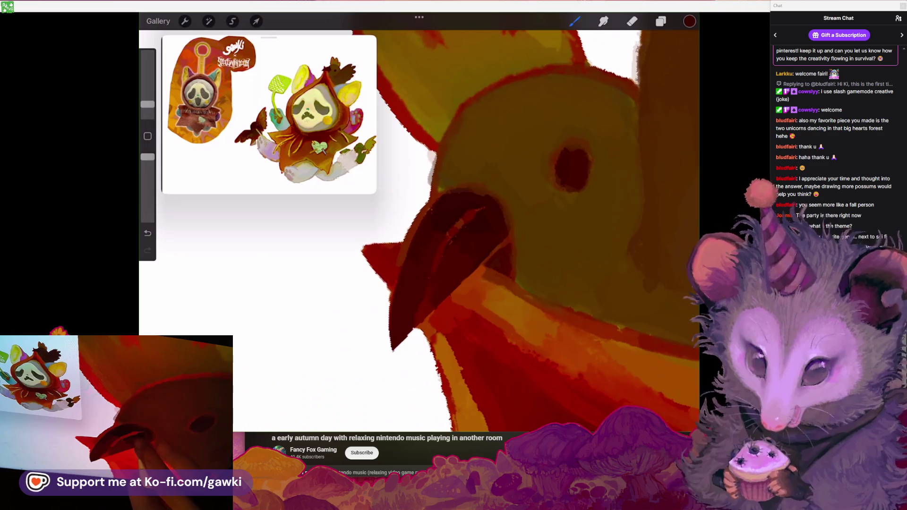
scroll(478, 202, up, 2)
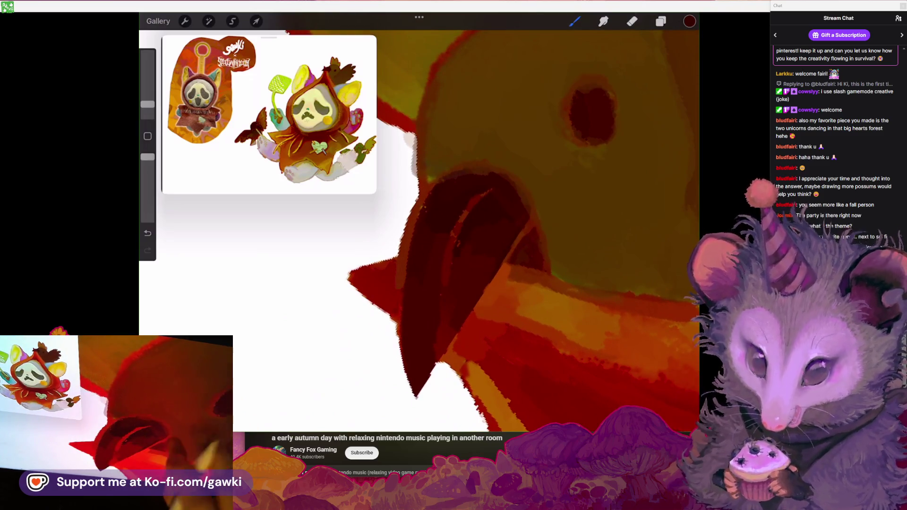
scroll(419, 222, down, 3)
scroll(419, 222, down, 2)
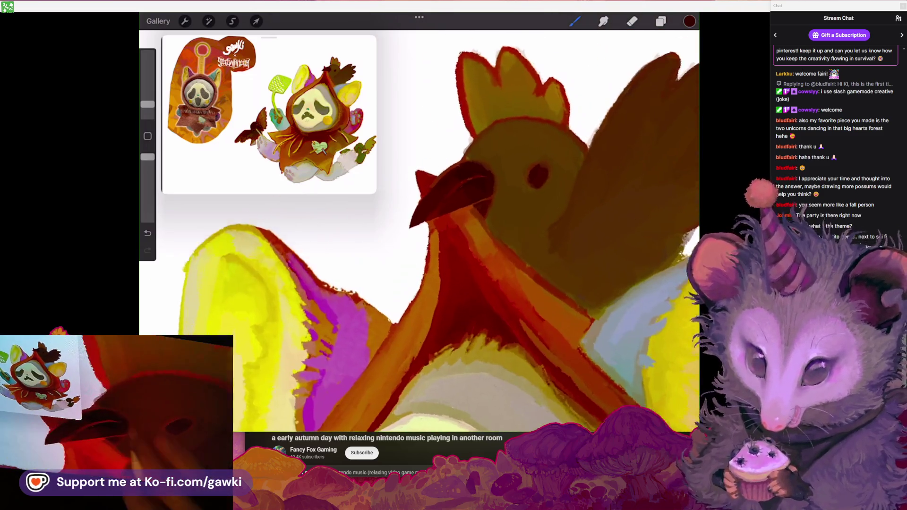
scroll(536, 180, up, 3)
drag(524, 181, 533, 185)
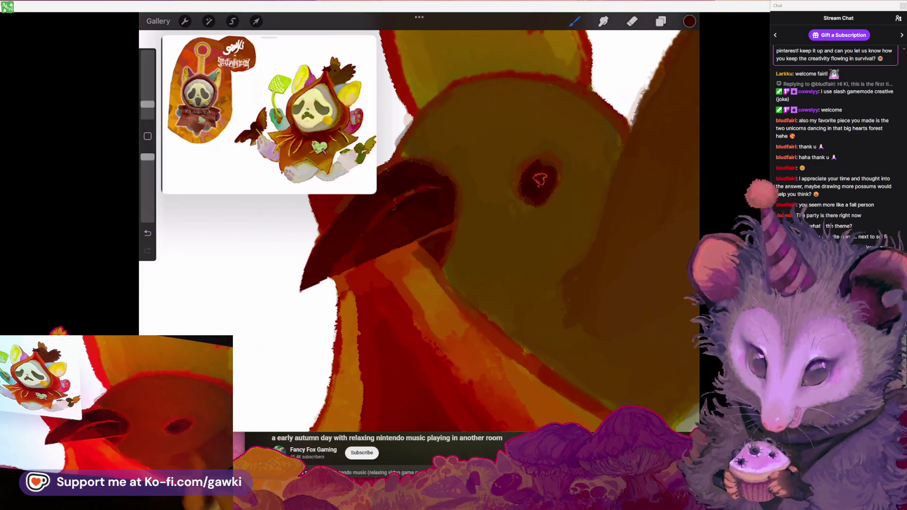
scroll(473, 199, down, 2)
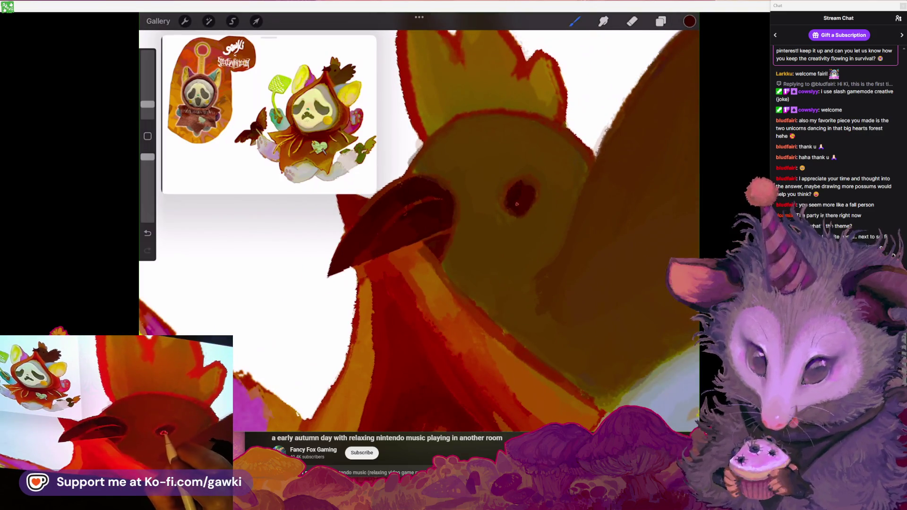
scroll(420, 222, down, 5)
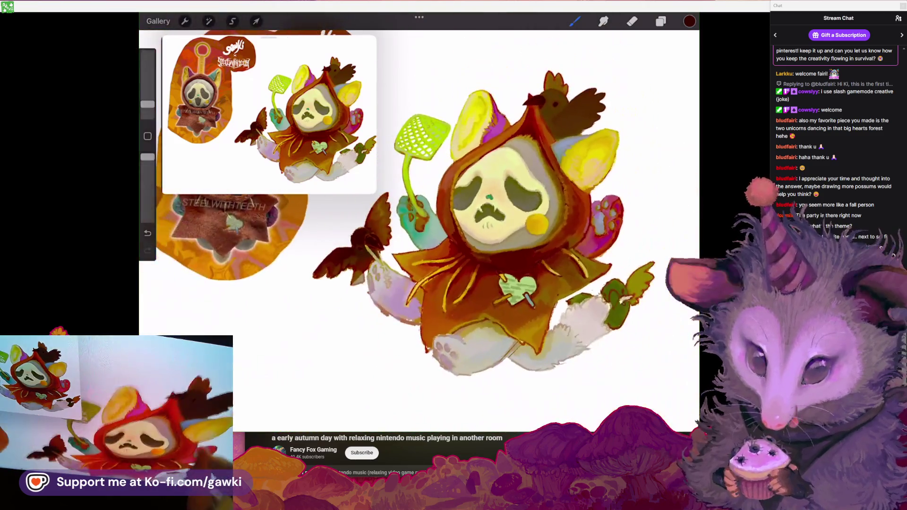
scroll(463, 245, up, 3)
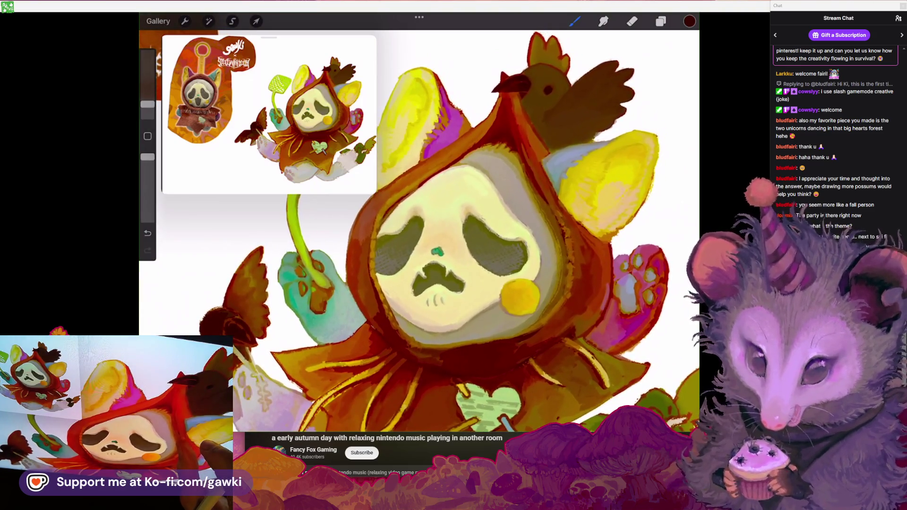
Sample the brown of the rooster's wing as the paint colour
scroll(454, 236, up, 3)
scroll(473, 236, up, 3)
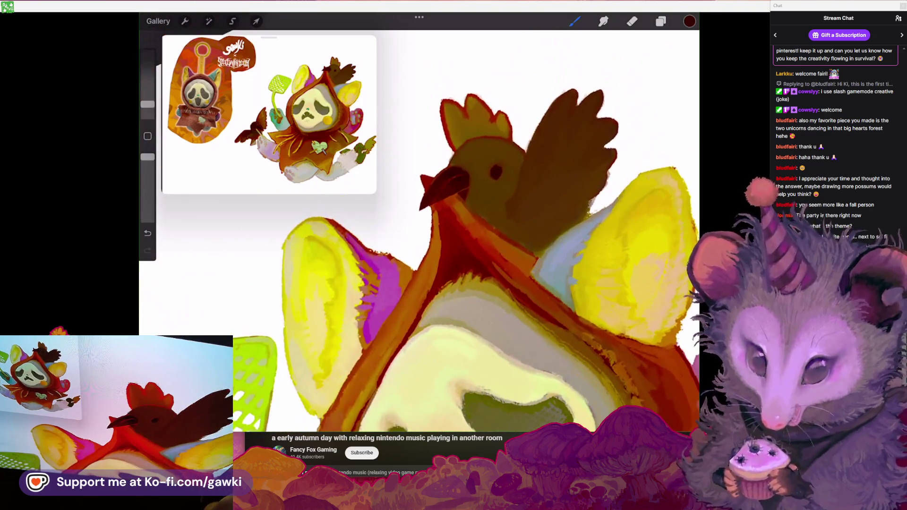
scroll(472, 213, up, 3)
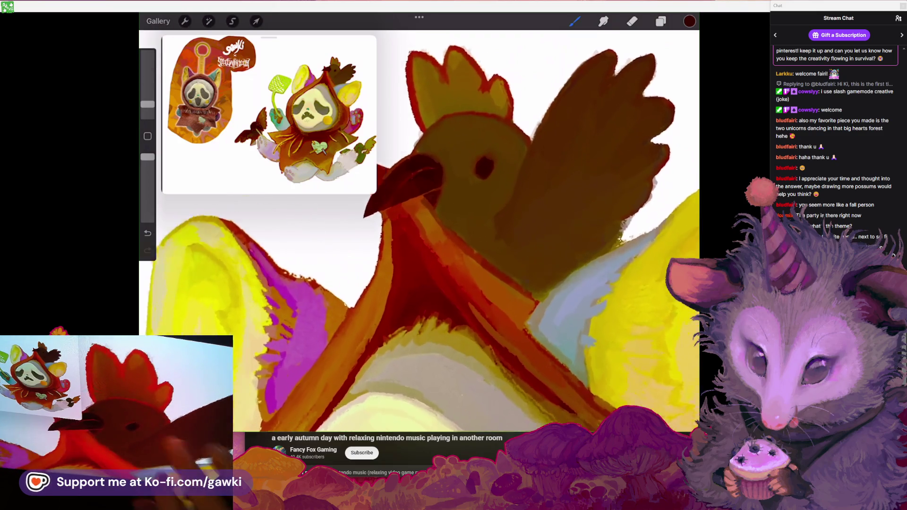
click(510, 159)
scroll(519, 165, up, 3)
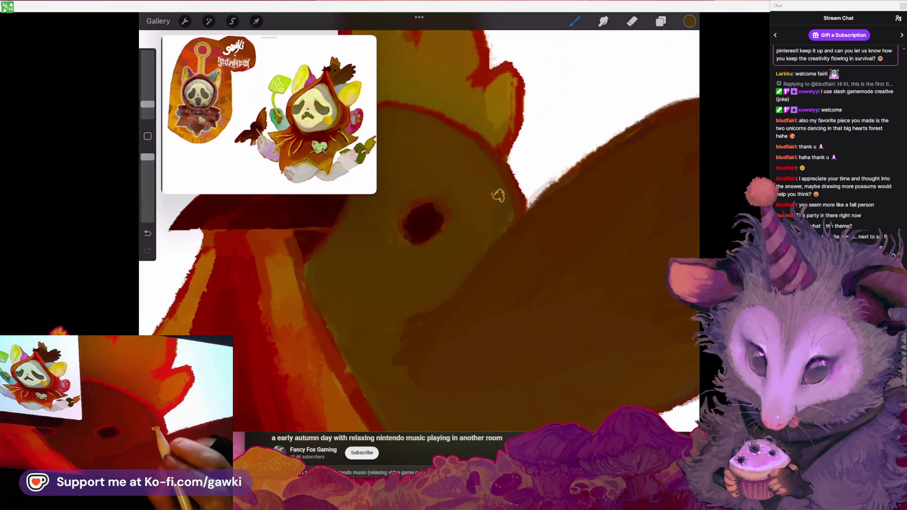
scroll(511, 217, down, 3)
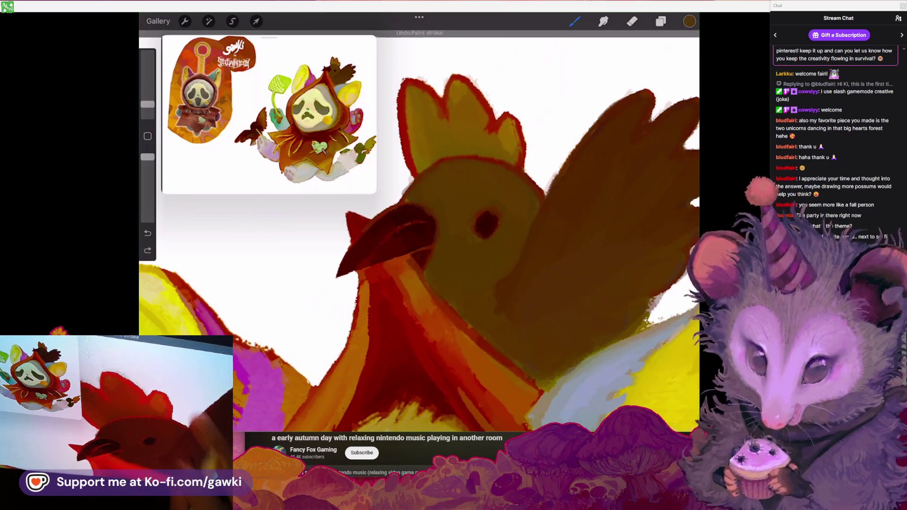
scroll(512, 216, up, 5)
drag(557, 142, 530, 121)
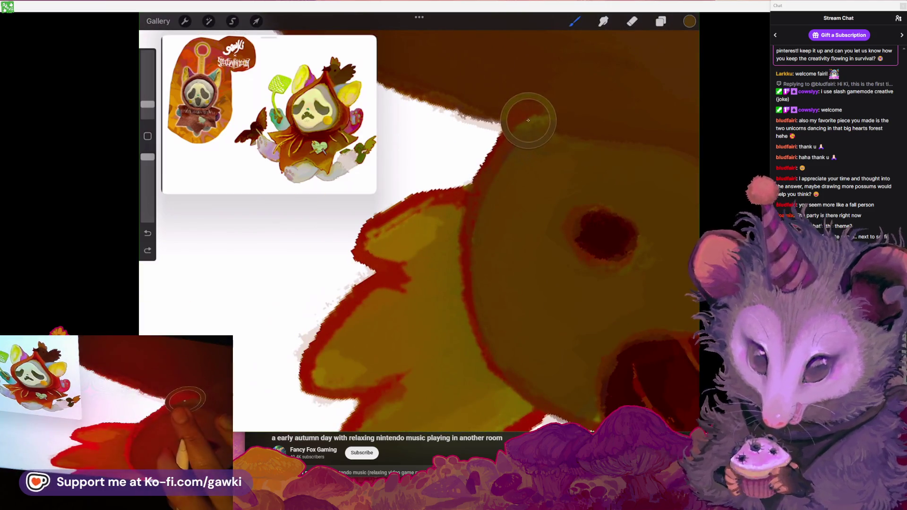
Paint a short stroke beside the rooster's eye to ring it in maroon
scroll(473, 212, down, 2)
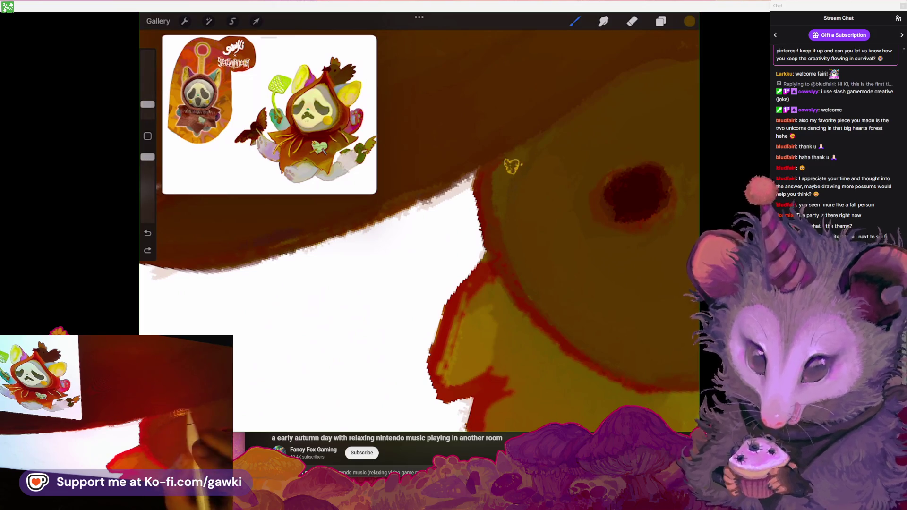
scroll(519, 213, down, 4)
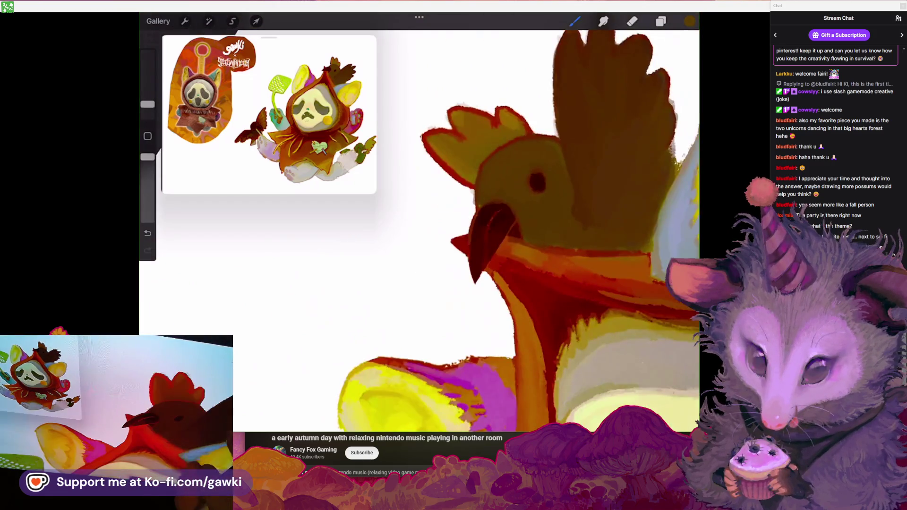
scroll(534, 190, up, 3)
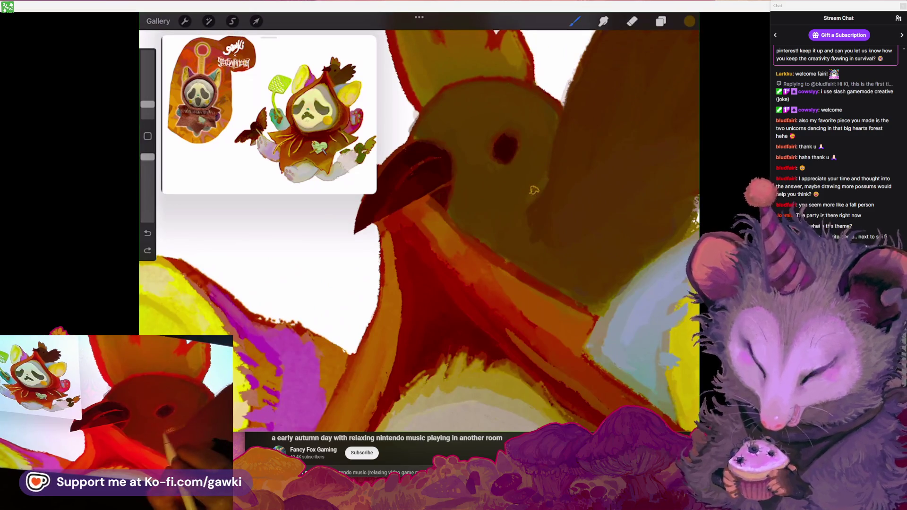
drag(531, 141, 541, 140)
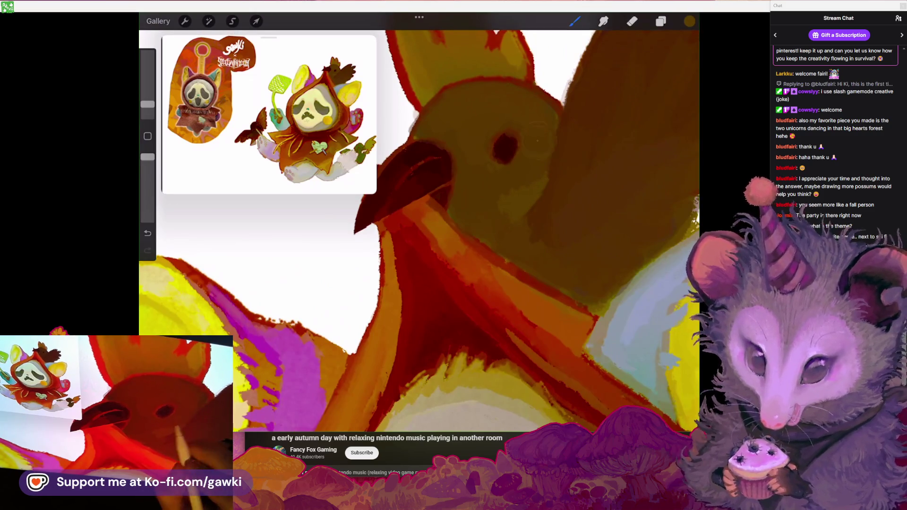
scroll(425, 227, down, 5)
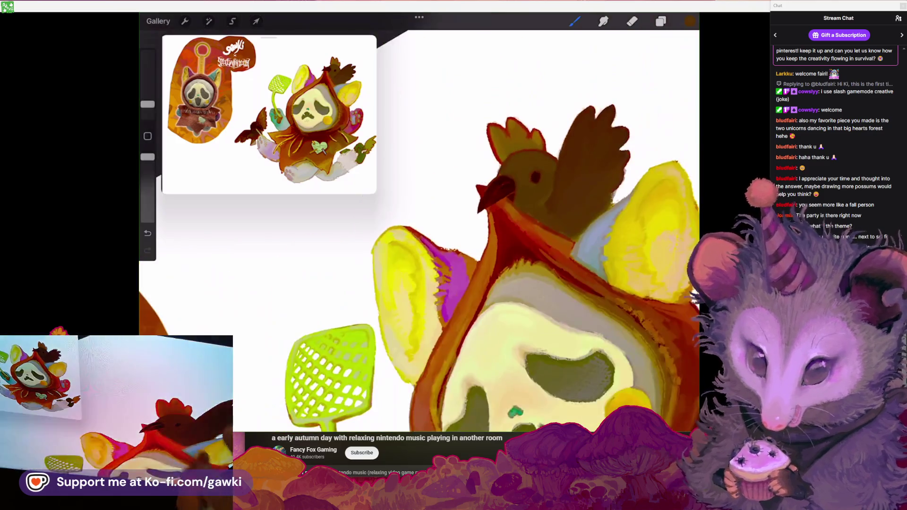
scroll(472, 236, up, 5)
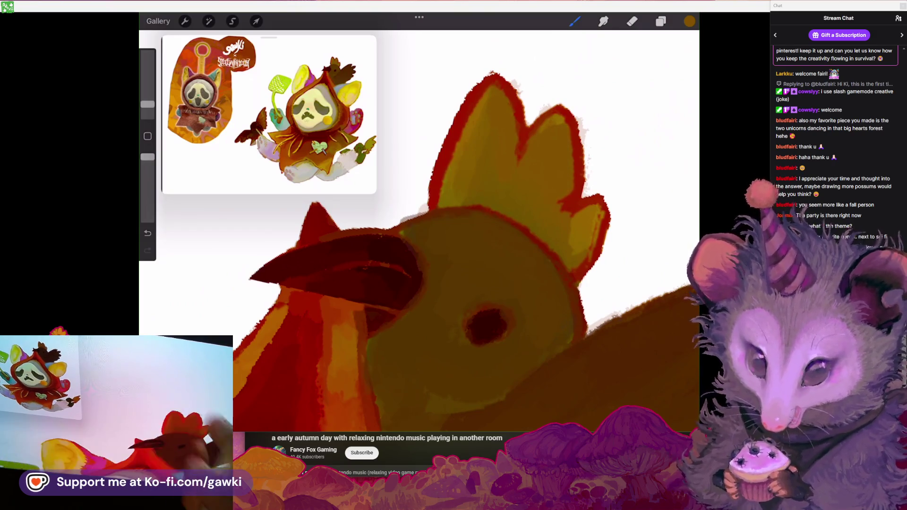
scroll(425, 236, down, 2)
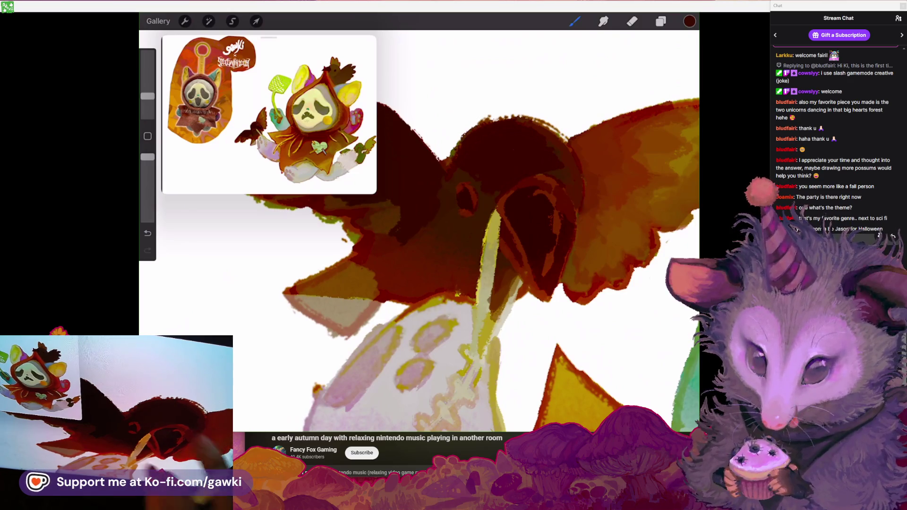
Lower the brush opacity with the sidebar slider
scroll(473, 265, up, 1)
scroll(473, 236, down, 2)
scroll(473, 236, down, 2)
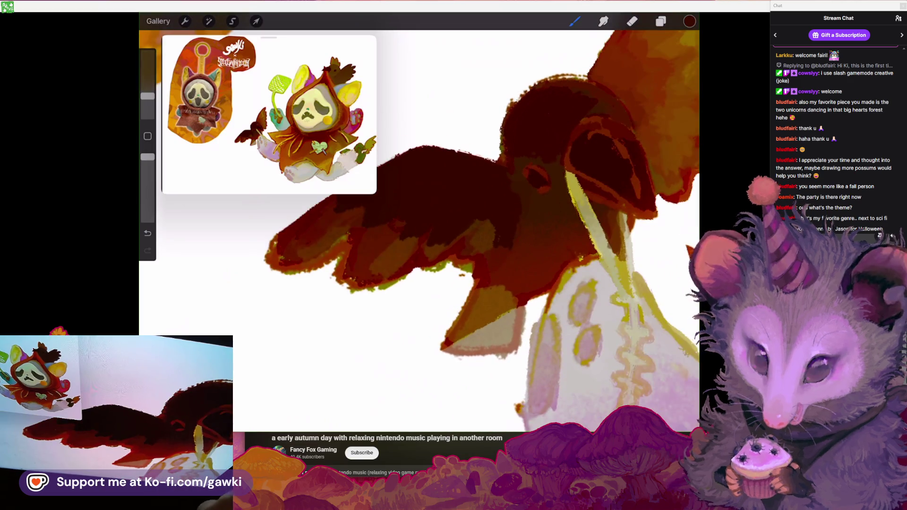
scroll(473, 236, down, 2)
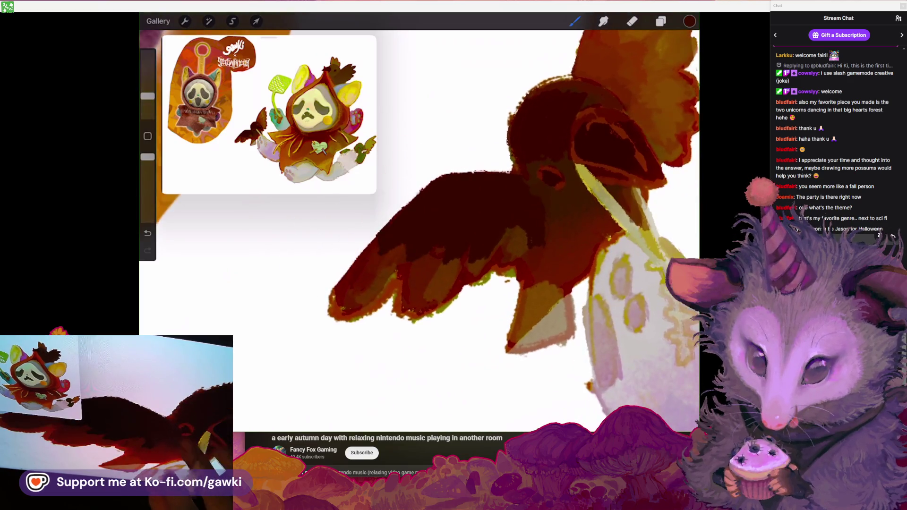
scroll(473, 236, down, 2)
scroll(472, 236, up, 2)
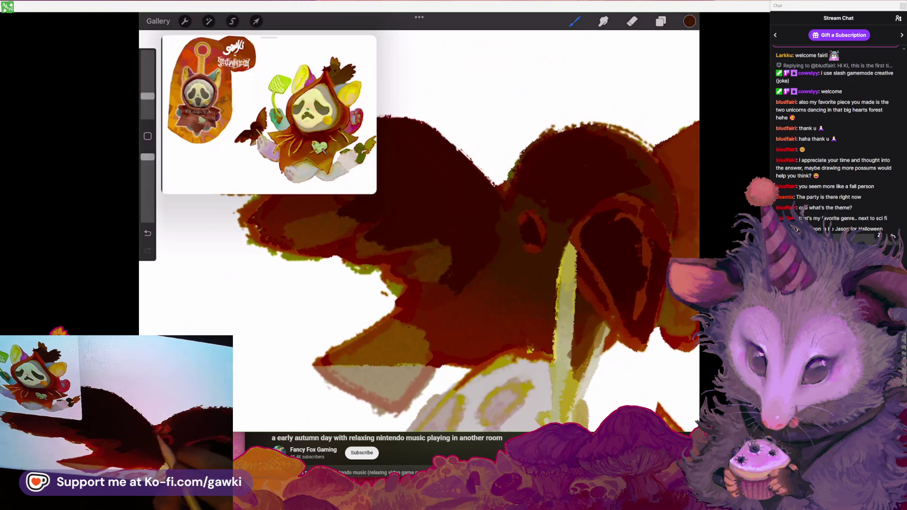
scroll(419, 222, down, 2)
scroll(419, 222, down, 1)
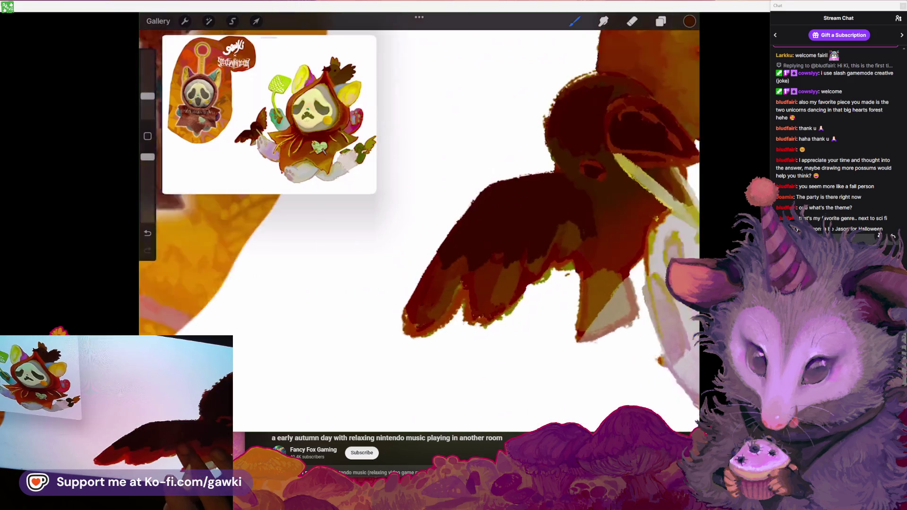
scroll(473, 213, up, 1)
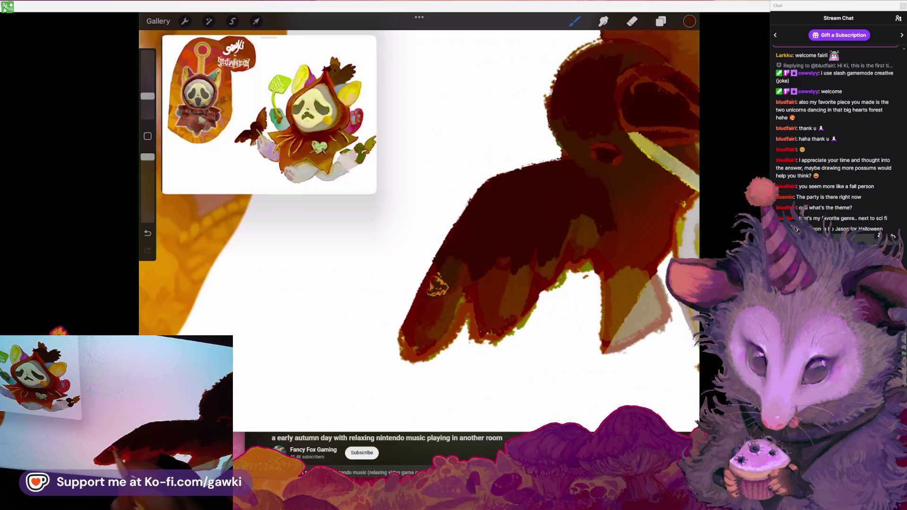
scroll(473, 212, down, 2)
scroll(472, 213, down, 1)
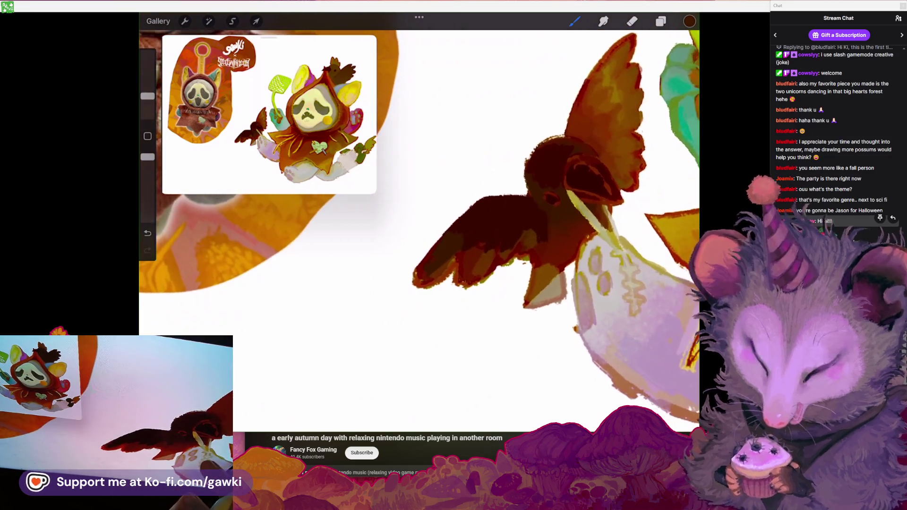
drag(148, 157, 147, 171)
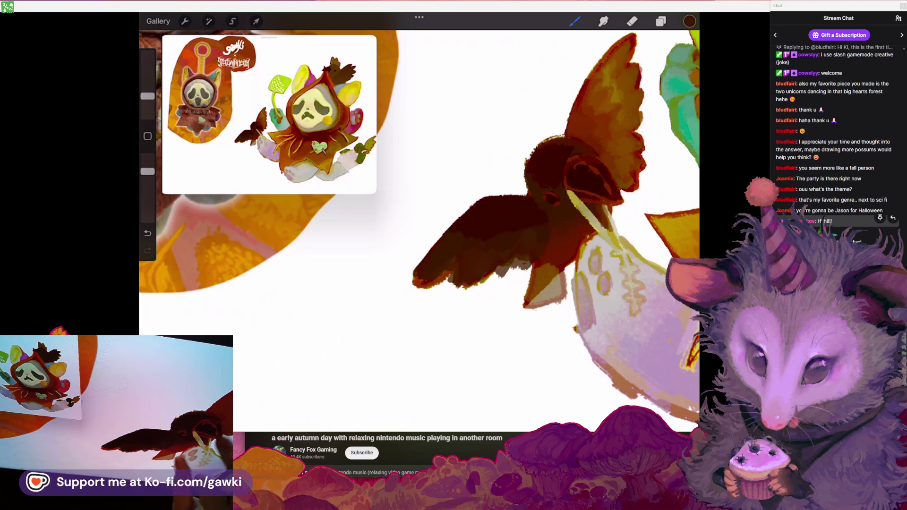
Undo the last wing stroke, enlarge the eraser slightly, and trim the wing's lower edge
scroll(520, 213, up, 2)
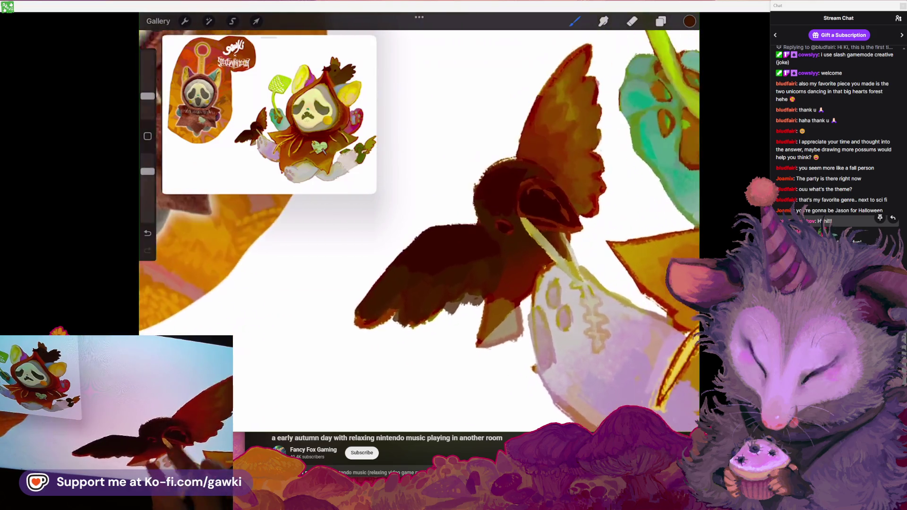
scroll(520, 213, up, 2)
scroll(520, 212, up, 2)
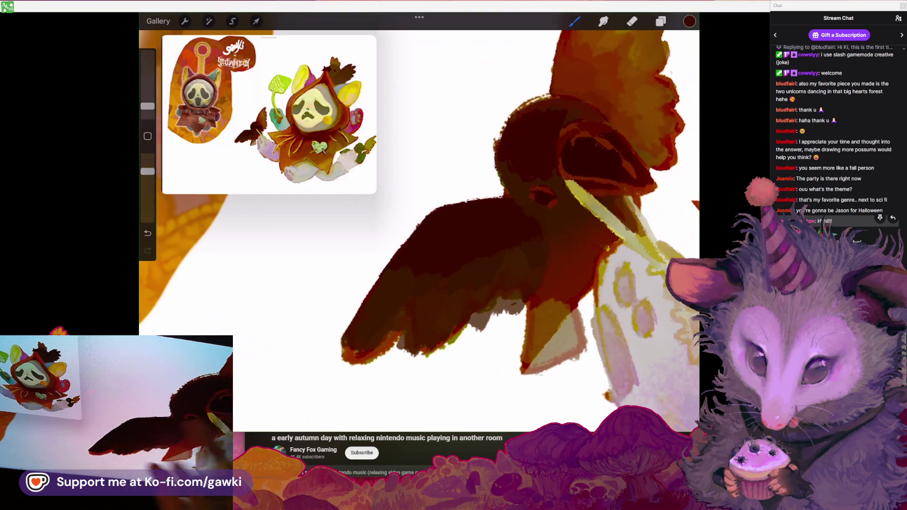
scroll(520, 212, down, 1)
key(e)
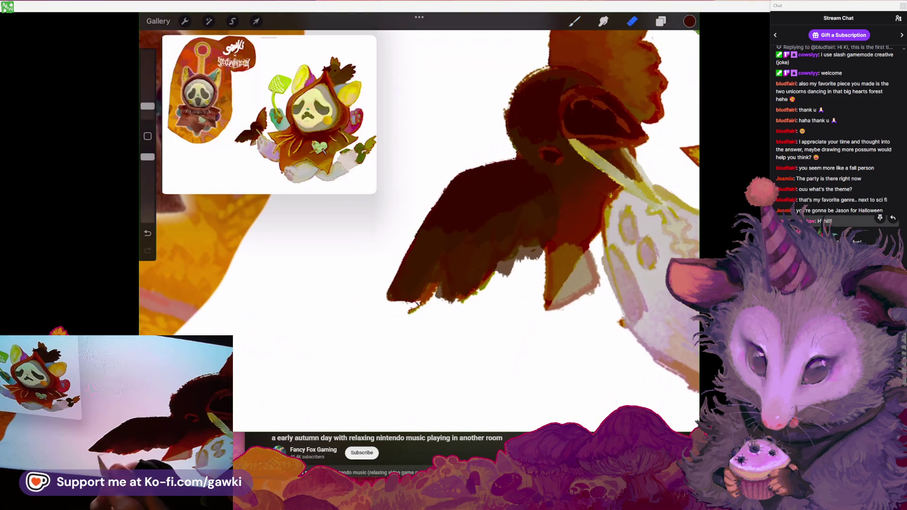
key(ctrl+z)
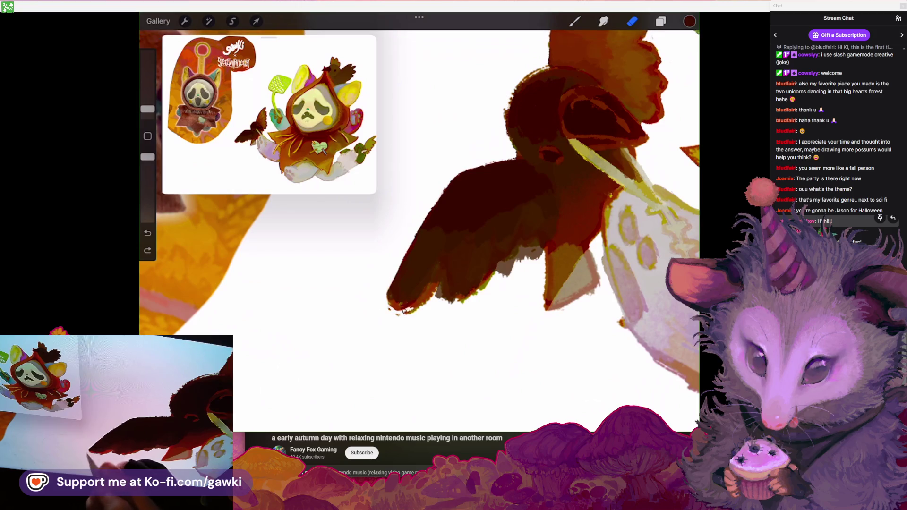
drag(148, 109, 148, 105)
drag(392, 310, 426, 297)
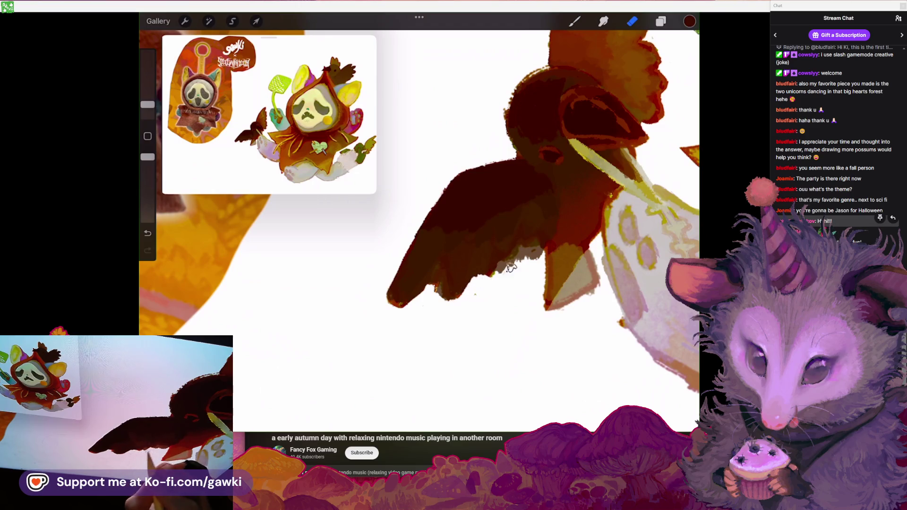
Inspect the wing edge up close, then zoom out to the whole bird and return to the brush
drag(392, 302, 341, 222)
mouse_move(466, 223)
mouse_down()
mouse_move(404, 218)
mouse_move(423, 274)
mouse_up()
click(574, 21)
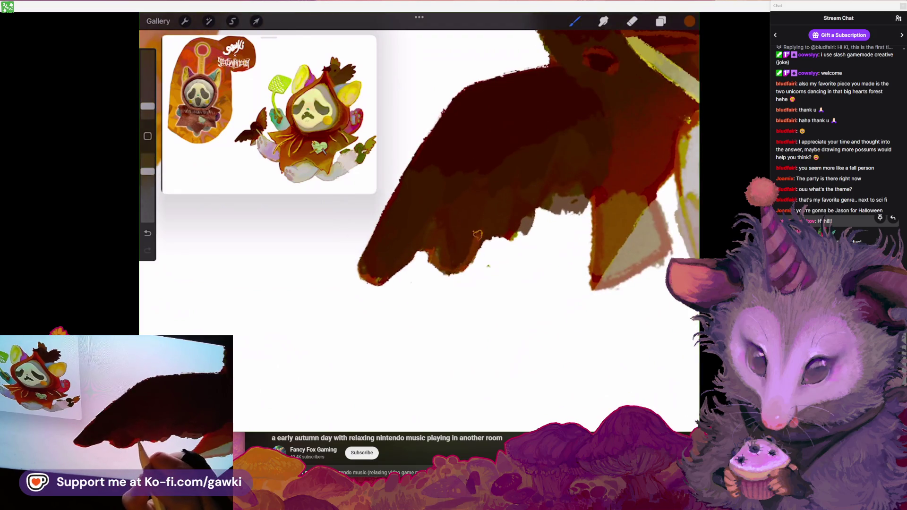
click(632, 21)
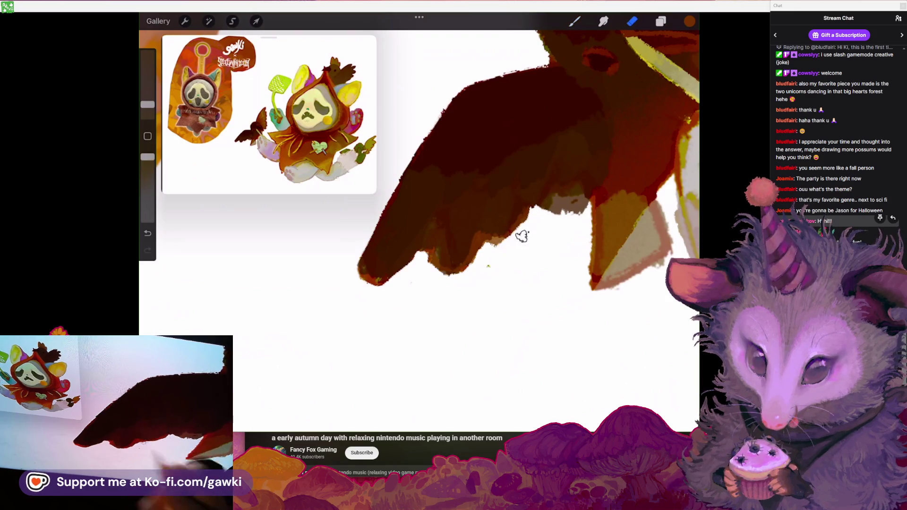
drag(522, 237, 478, 222)
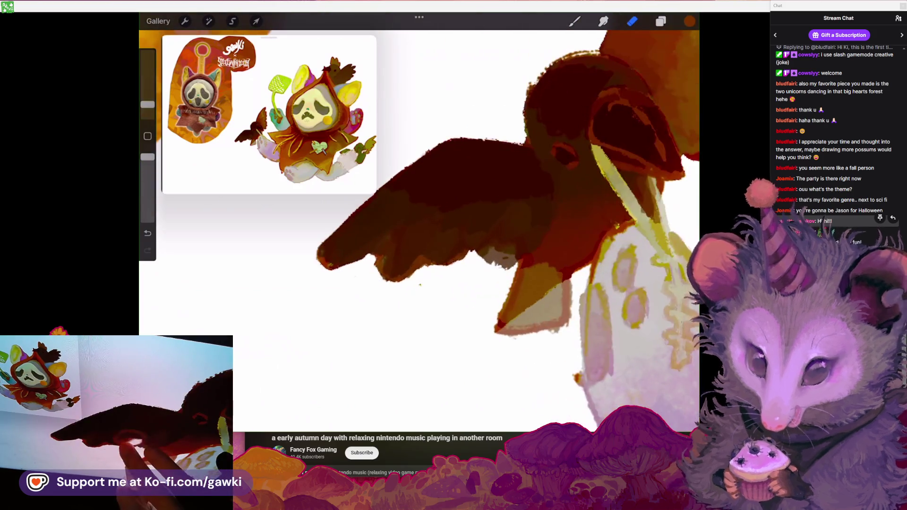
click(575, 21)
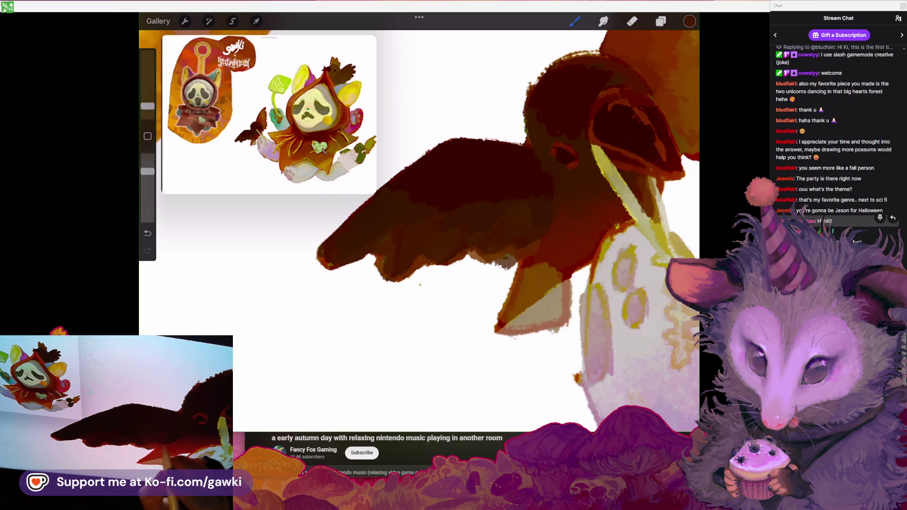
Enlarge the brush and lower its opacity
scroll(472, 213, down, 2)
scroll(472, 212, down, 2)
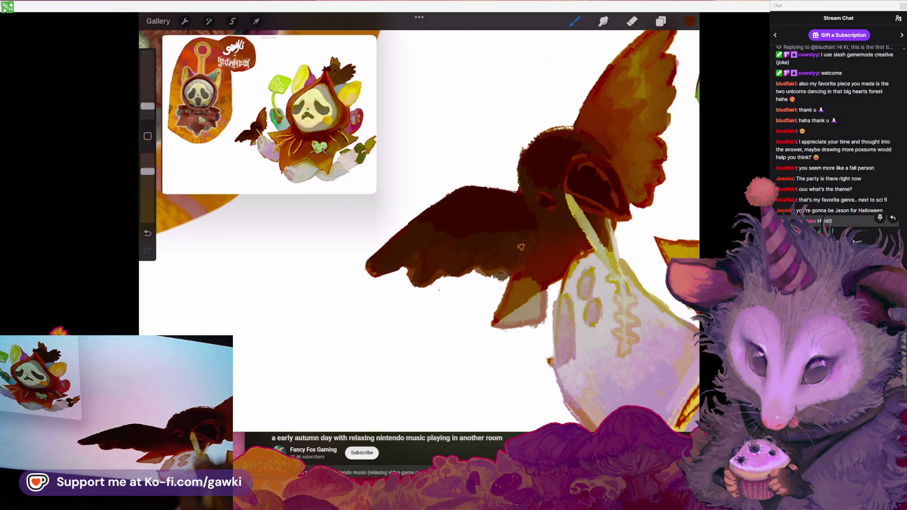
drag(147, 105, 147, 99)
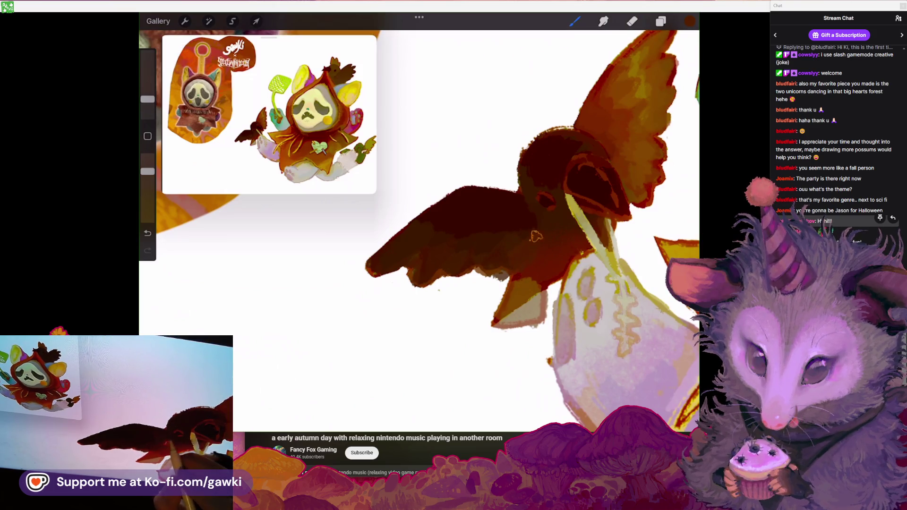
scroll(494, 227, down, 1)
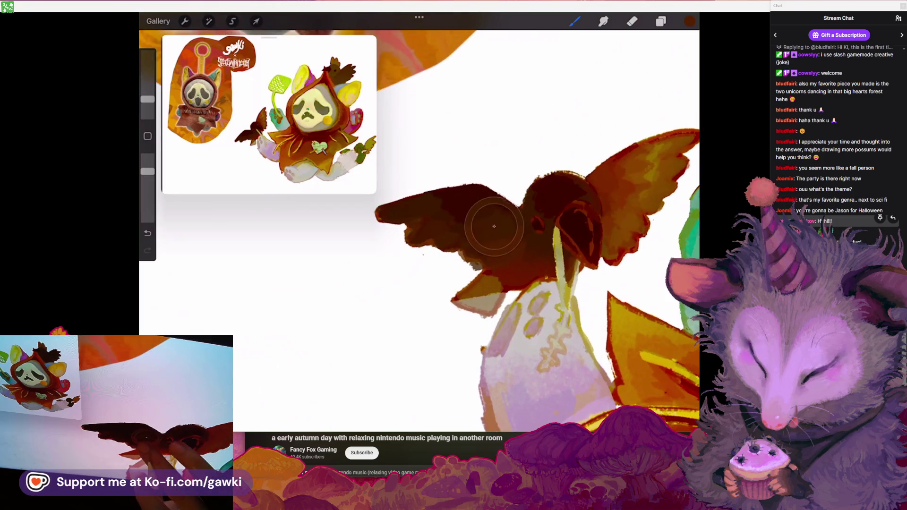
scroll(494, 226, up, 2)
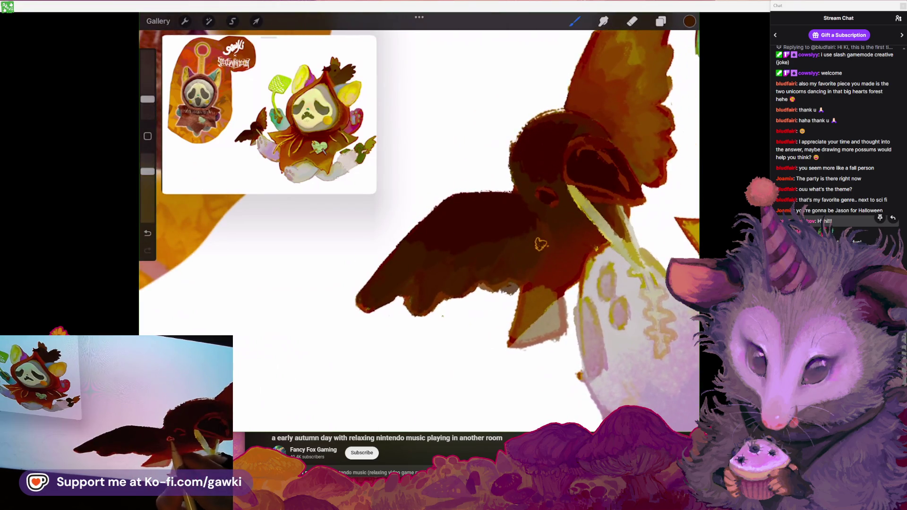
scroll(528, 222, down, 1)
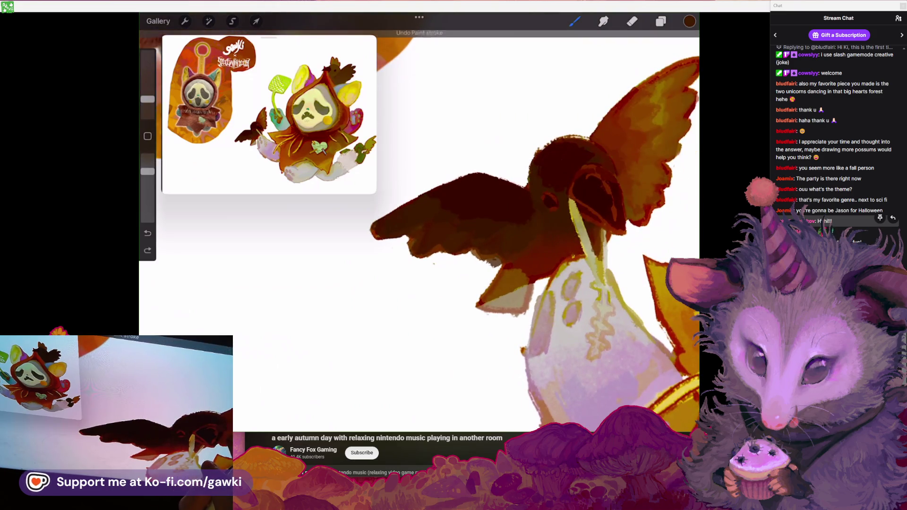
scroll(527, 226, up, 1)
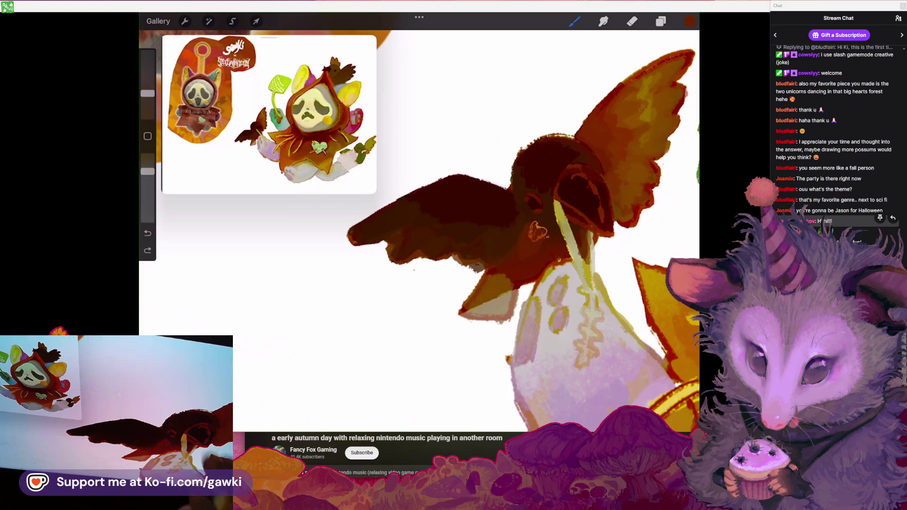
drag(148, 172, 148, 195)
Sample dark brown, orange and dark red from the bird, undoing one stroke
click(542, 233)
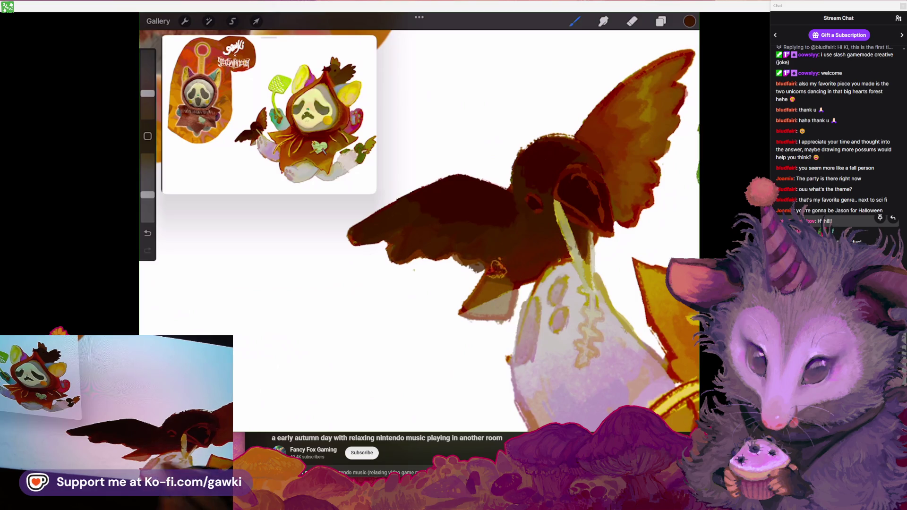
scroll(472, 227, down, 2)
click(524, 257)
key(ctrl+z)
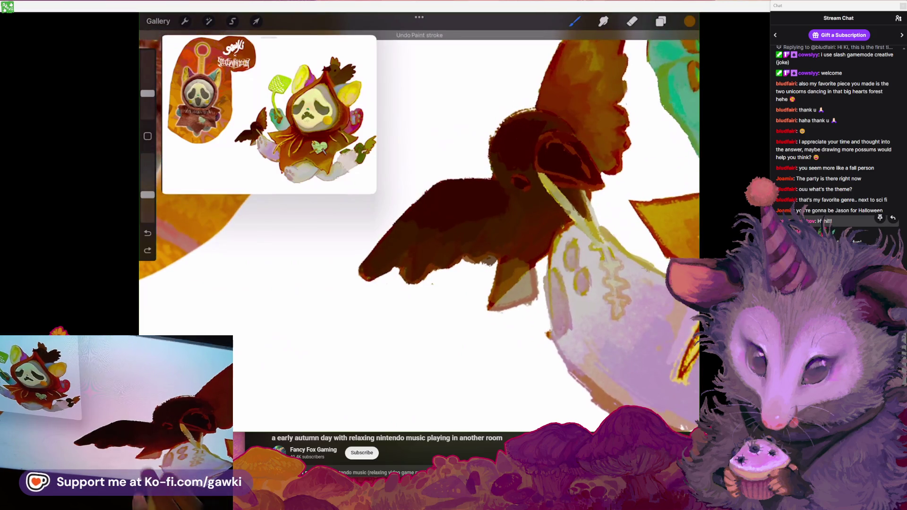
click(497, 247)
drag(147, 93, 148, 103)
scroll(473, 226, up, 3)
Erase paint across the bird's neck with the eraser
click(632, 21)
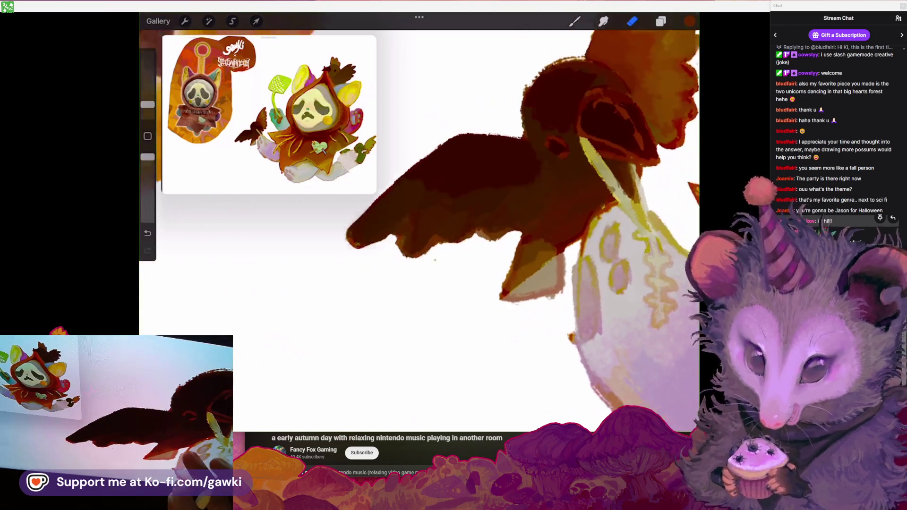
drag(587, 239, 549, 216)
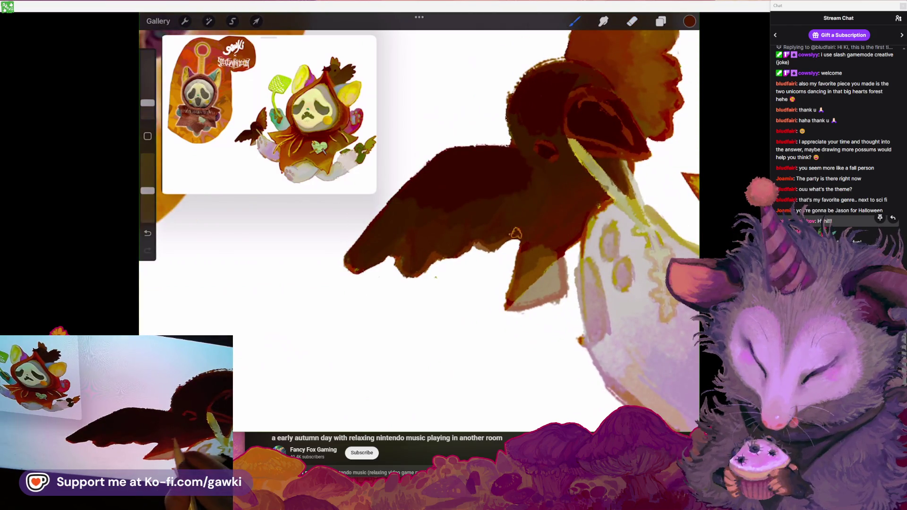
scroll(547, 206, down, 3)
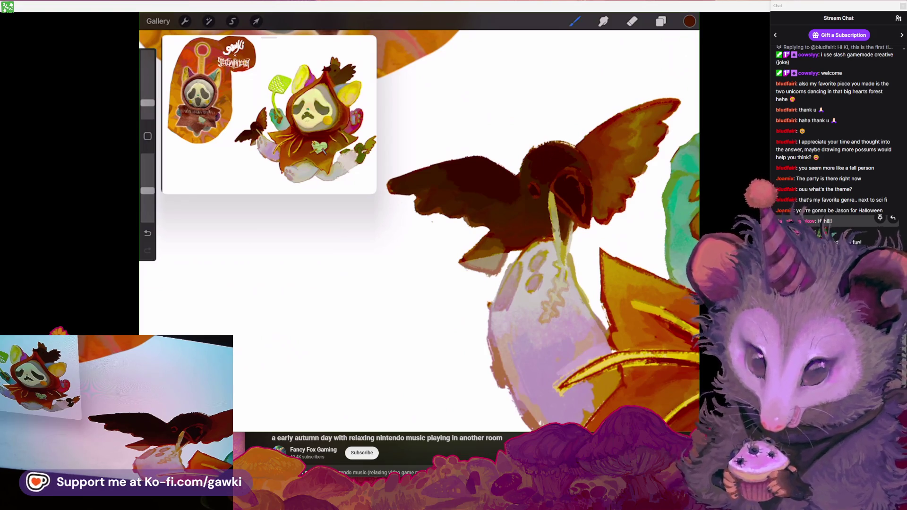
scroll(473, 213, up, 5)
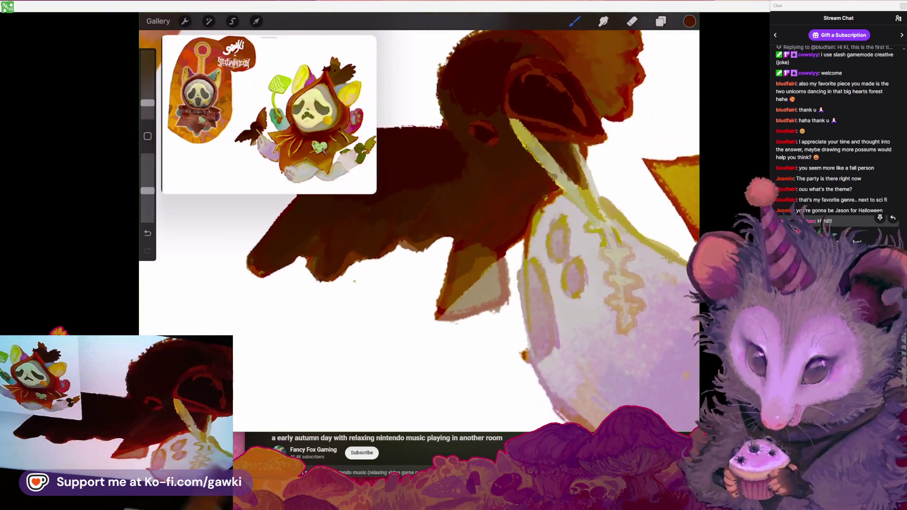
click(632, 21)
scroll(449, 246, down, 2)
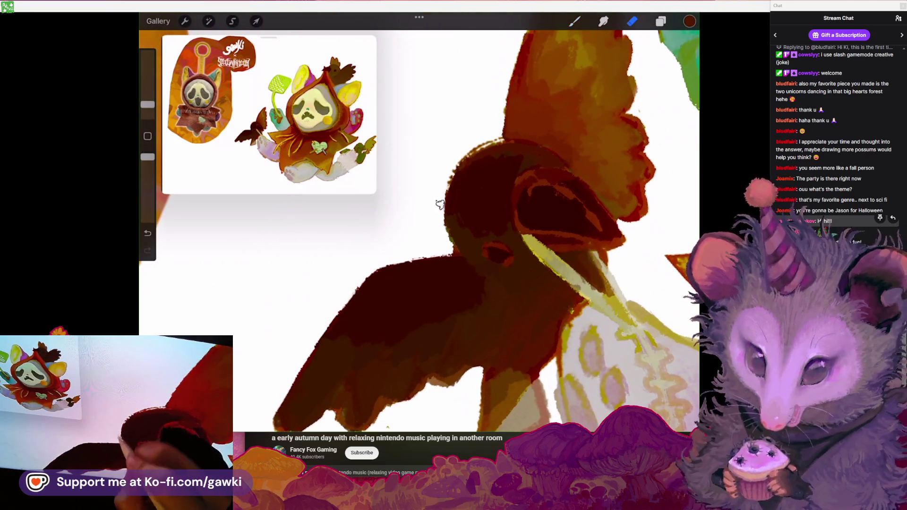
Erase dark paint along the brown bird's head edge
scroll(449, 246, up, 3)
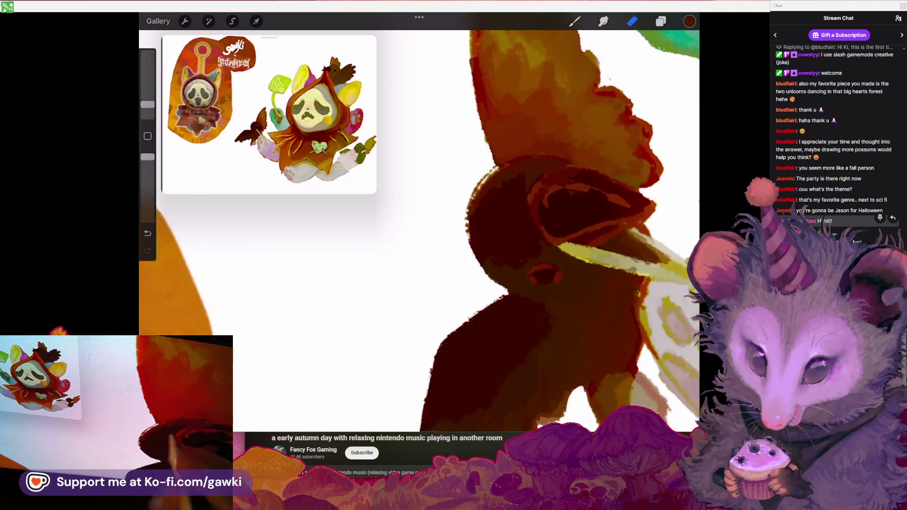
drag(496, 184, 487, 279)
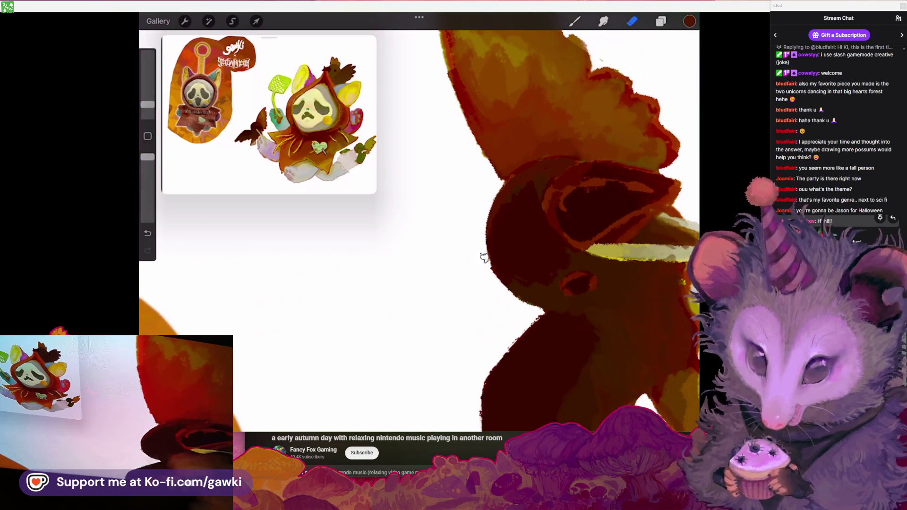
scroll(449, 246, down, 5)
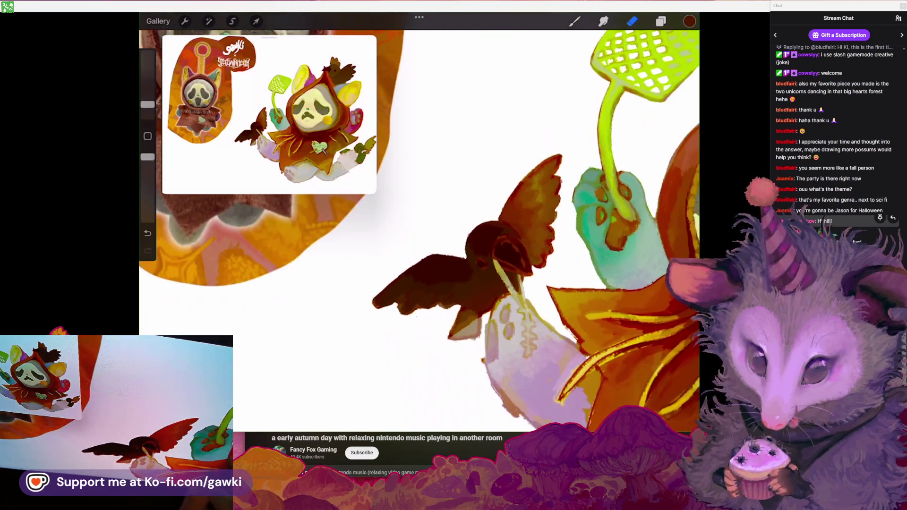
scroll(448, 246, down, 3)
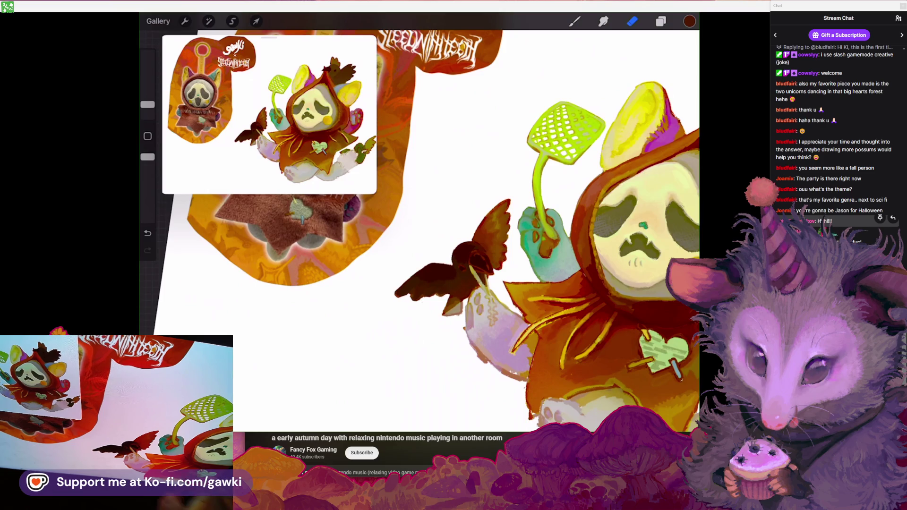
scroll(472, 284, up, 5)
Paint dark strokes onto the bird's brown wing with the brush
key(b)
drag(482, 267, 467, 299)
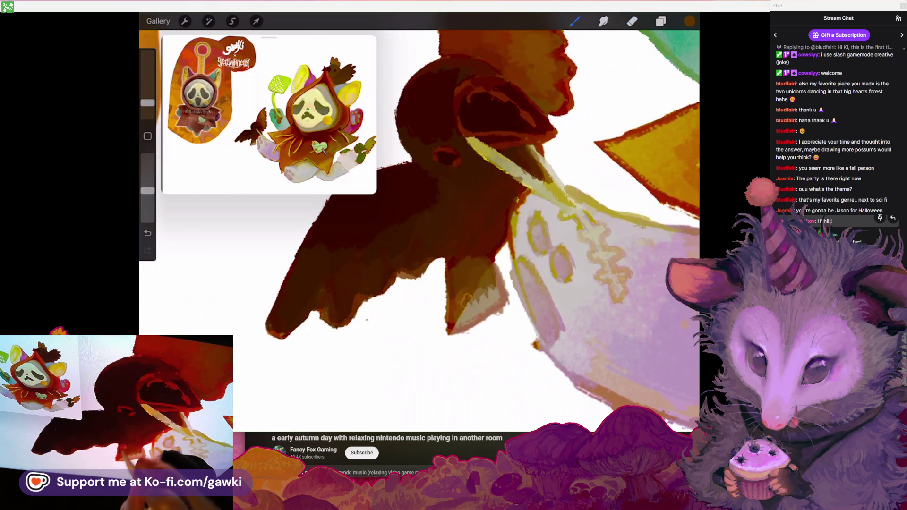
scroll(419, 231, down, 5)
scroll(419, 232, up, 5)
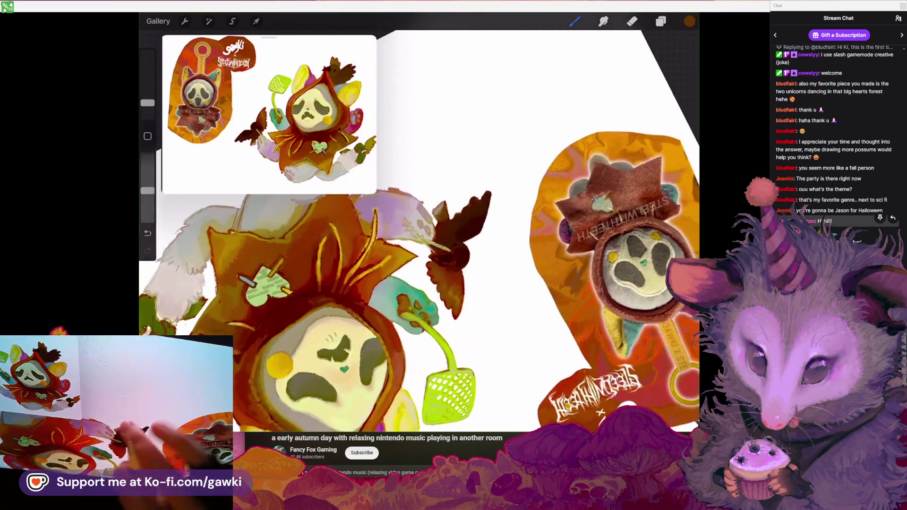
scroll(419, 231, up, 3)
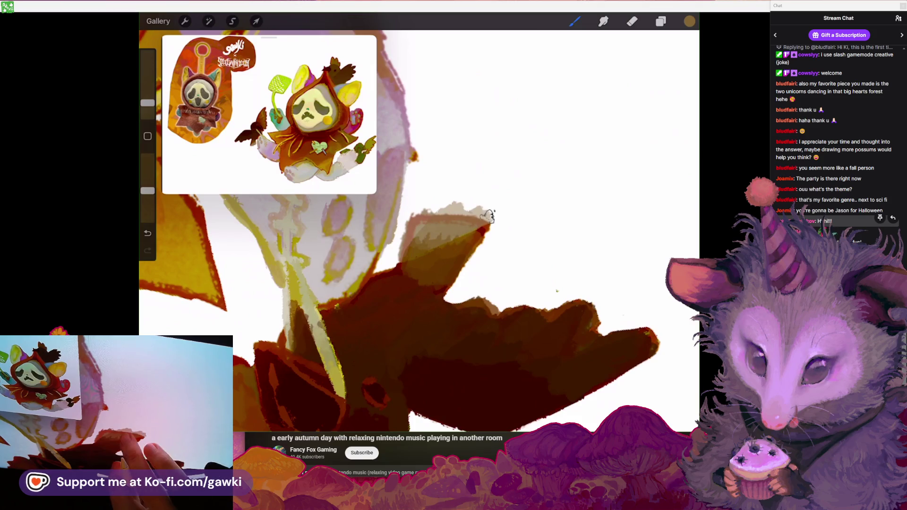
Erase the wing's light top edge, undo that erase, and bring the web browser forward
key(e)
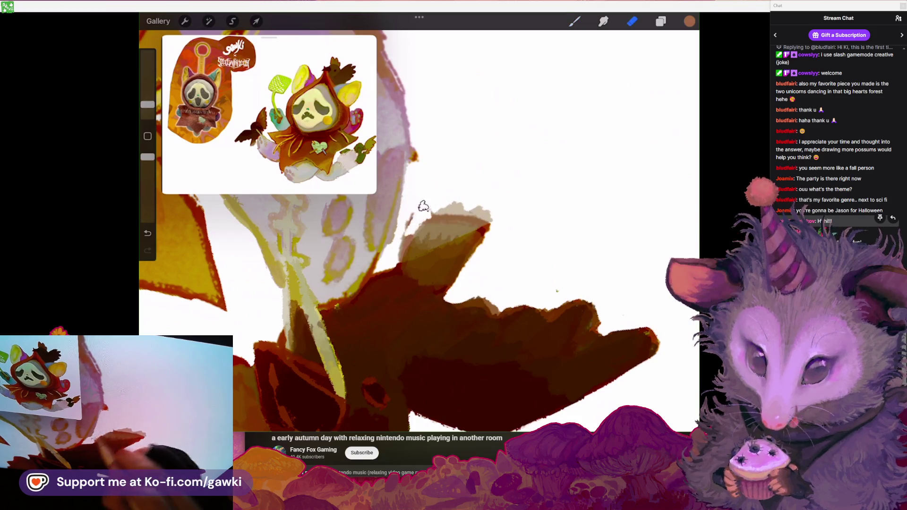
drag(425, 219, 468, 208)
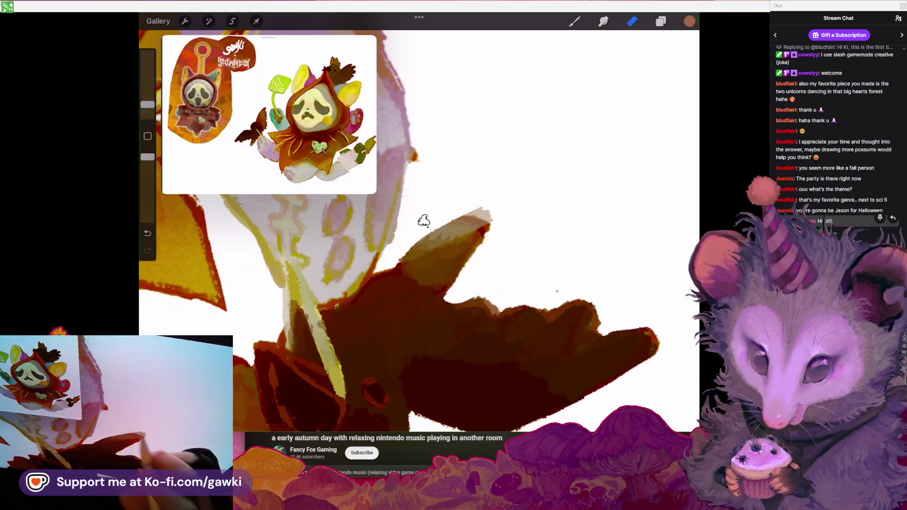
scroll(419, 232, down, 3)
key(ctrl+z)
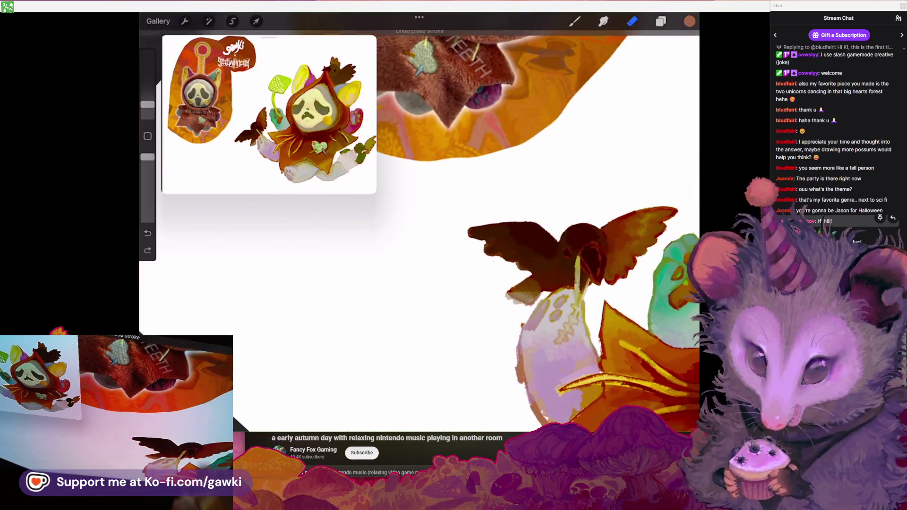
scroll(586, 307, up, 2)
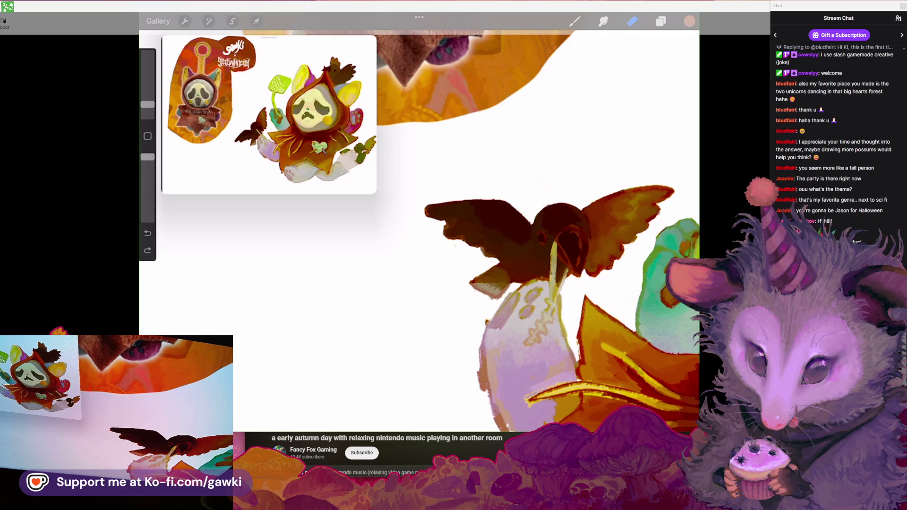
key(alt+Tab)
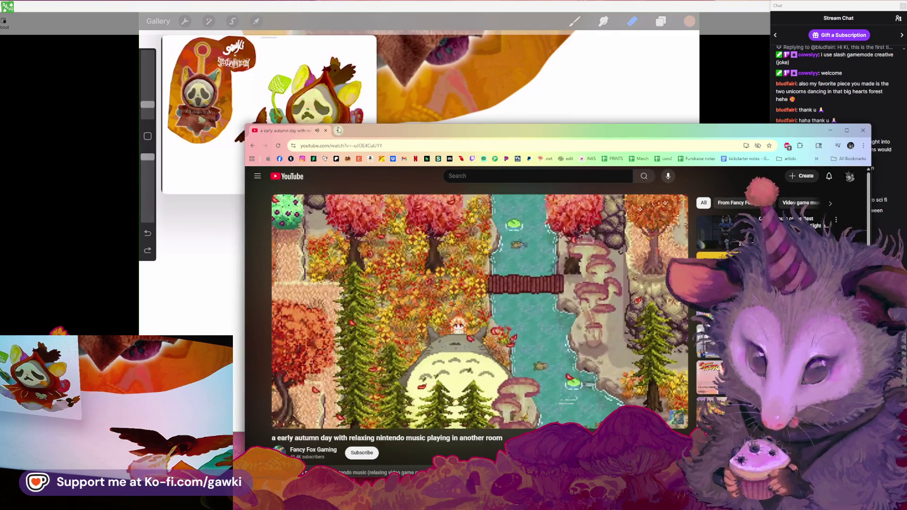
Search Google Images for 'crow' in a new browser tab
click(333, 130)
text(crow)
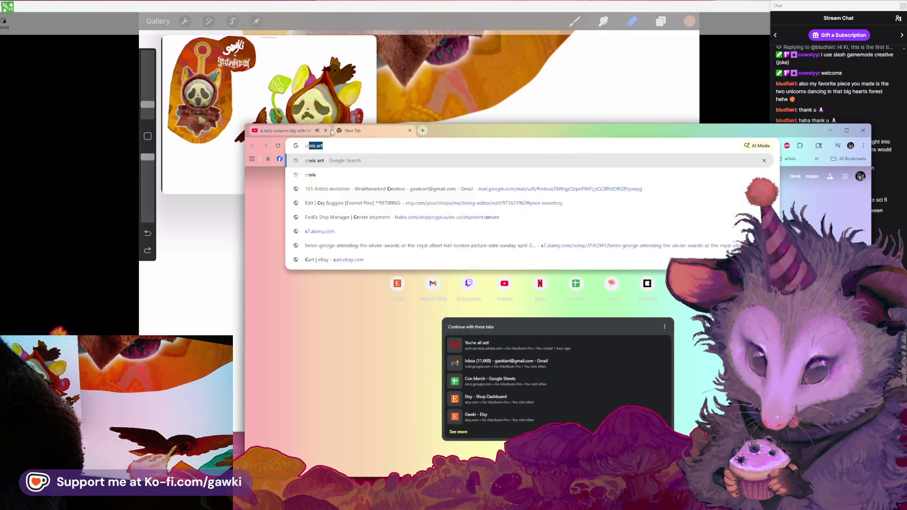
key(Return)
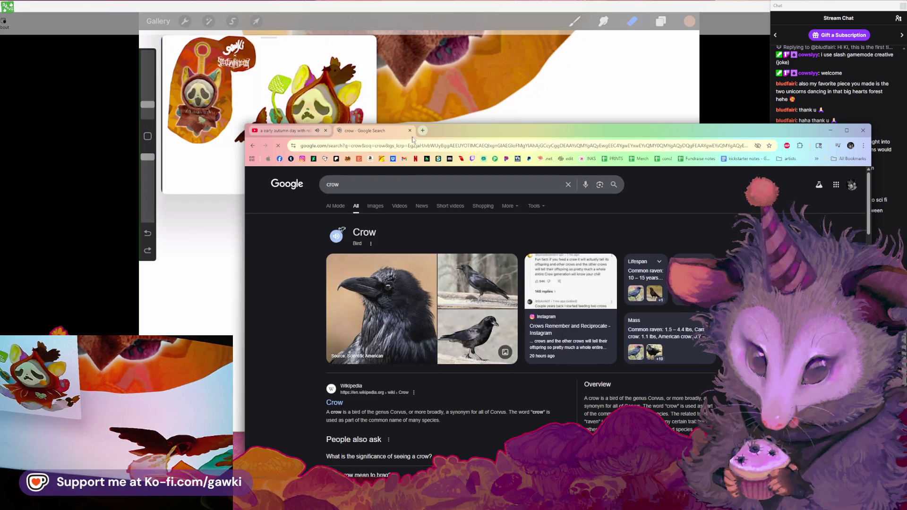
click(372, 207)
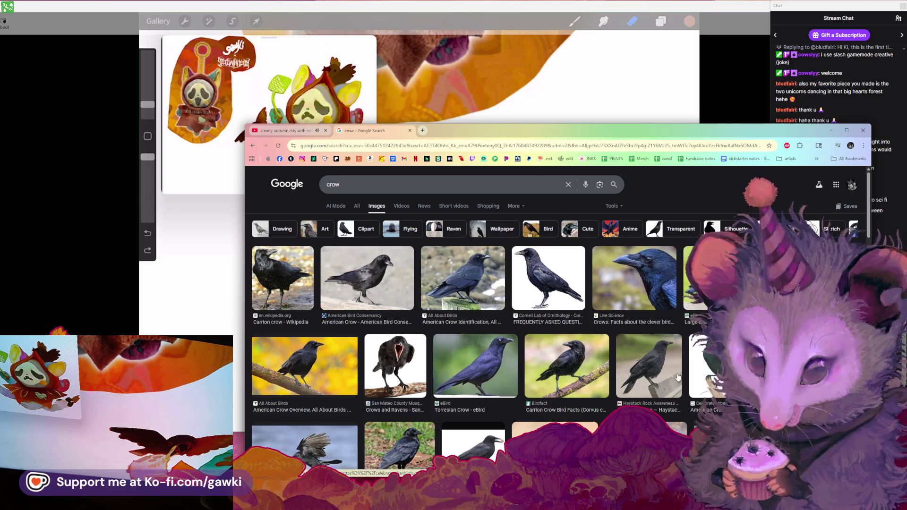
Browse the crow photos, enlarging a pied crow, then return to the Procreate painting
scroll(637, 377, down, 3)
scroll(611, 362, down, 3)
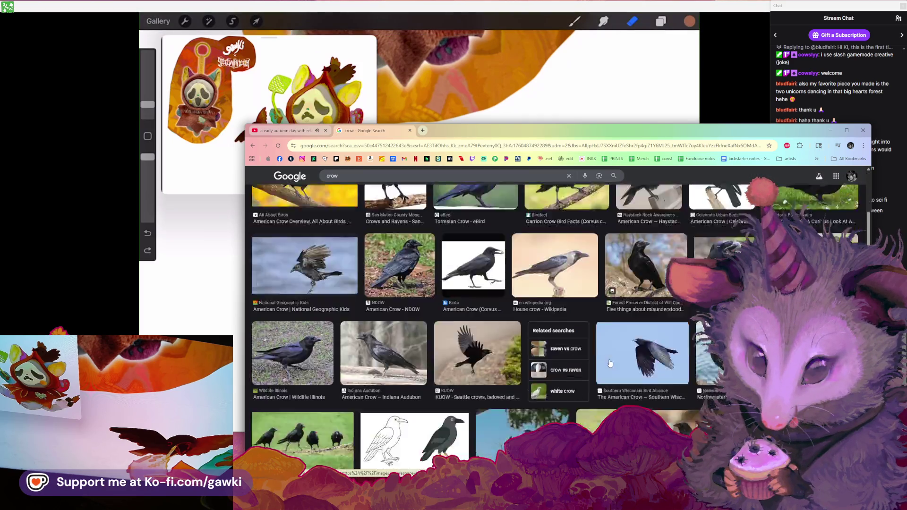
scroll(586, 360, up, 2)
scroll(586, 360, down, 3)
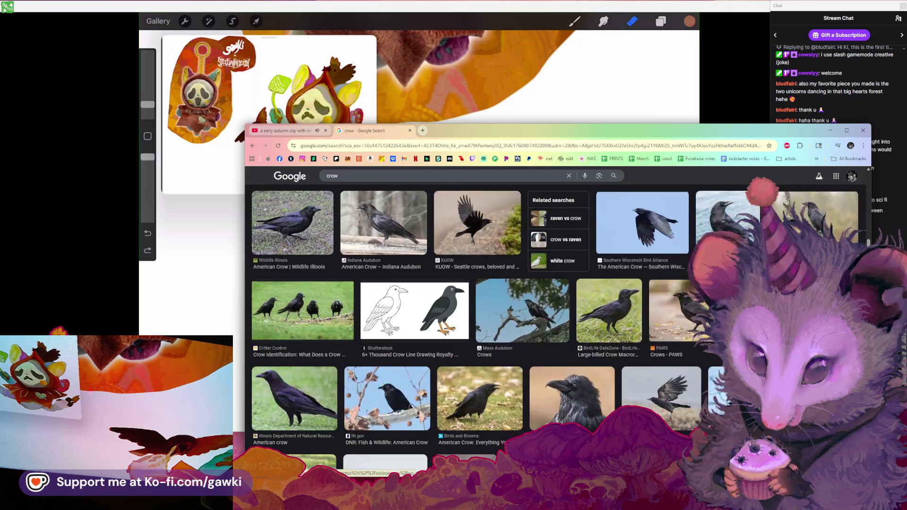
click(661, 398)
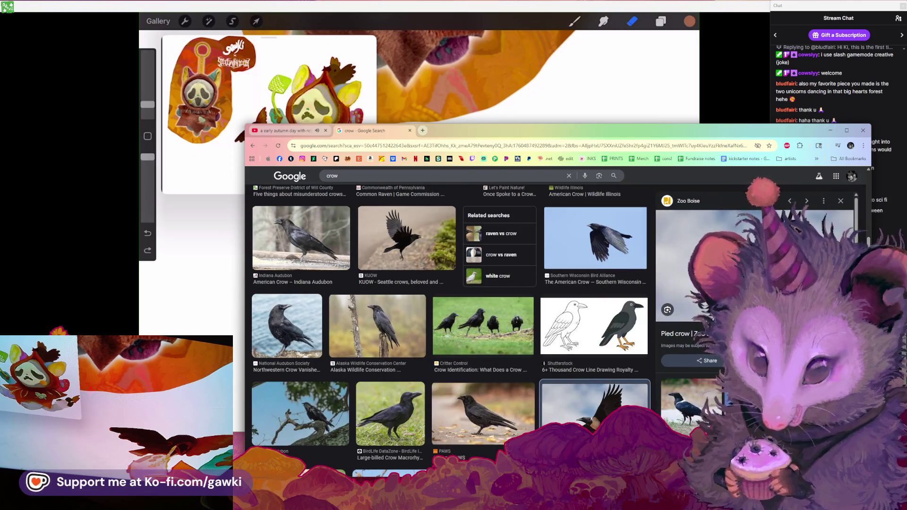
scroll(612, 350, up, 3)
scroll(612, 351, down, 3)
scroll(612, 350, down, 5)
scroll(536, 337, down, 5)
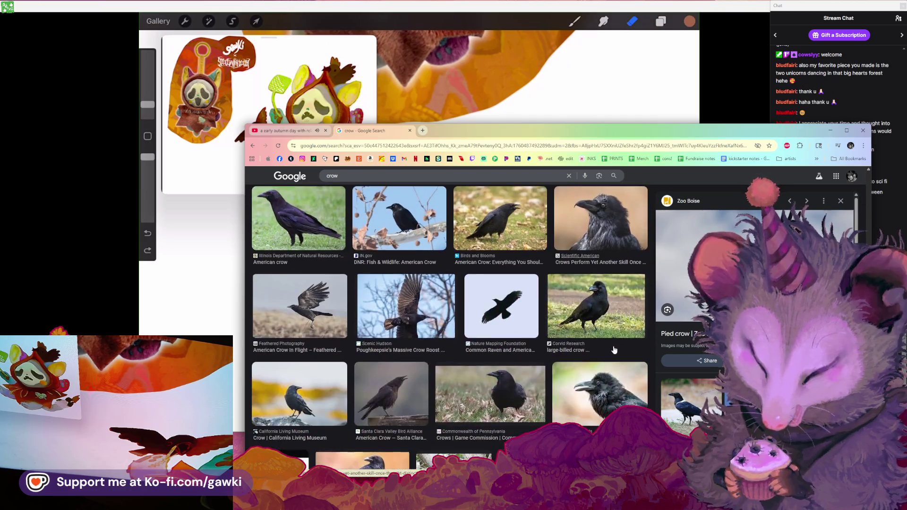
scroll(502, 363, up, 2)
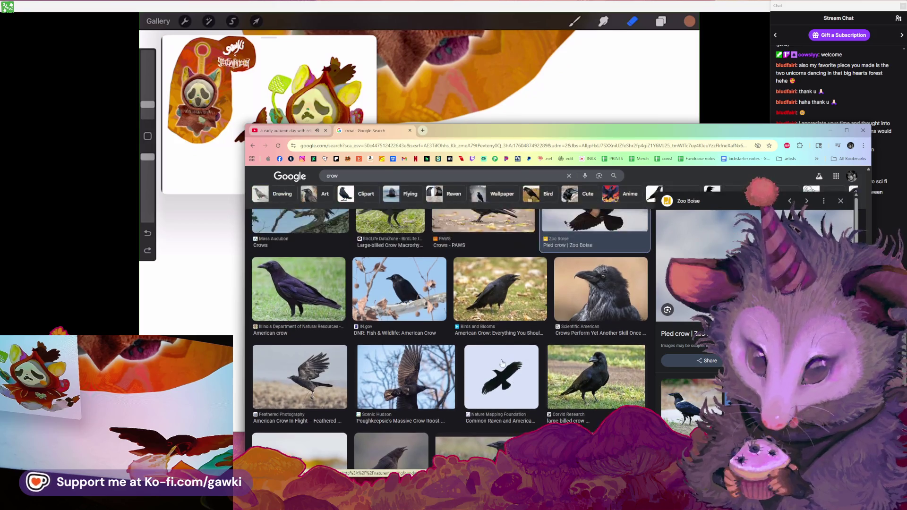
scroll(503, 343, down, 3)
scroll(504, 343, up, 2)
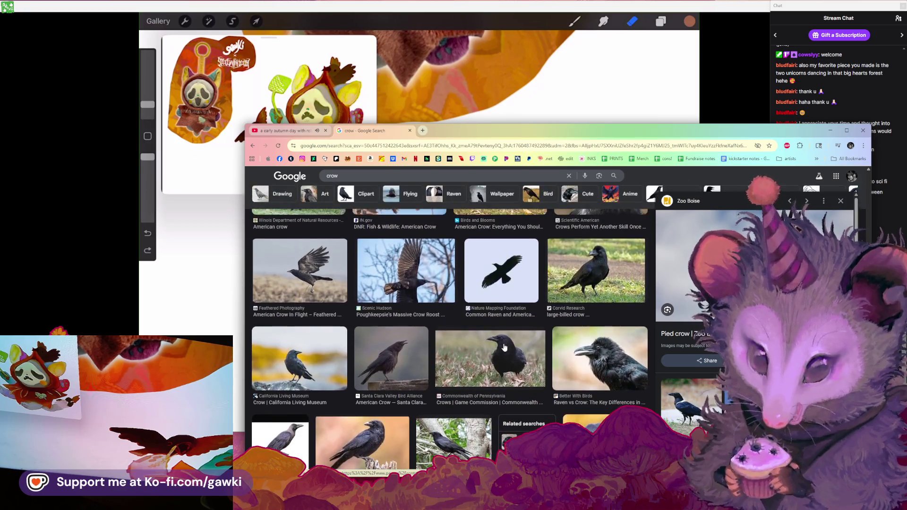
scroll(504, 345, up, 2)
scroll(505, 347, down, 4)
scroll(507, 351, down, 3)
scroll(506, 351, up, 2)
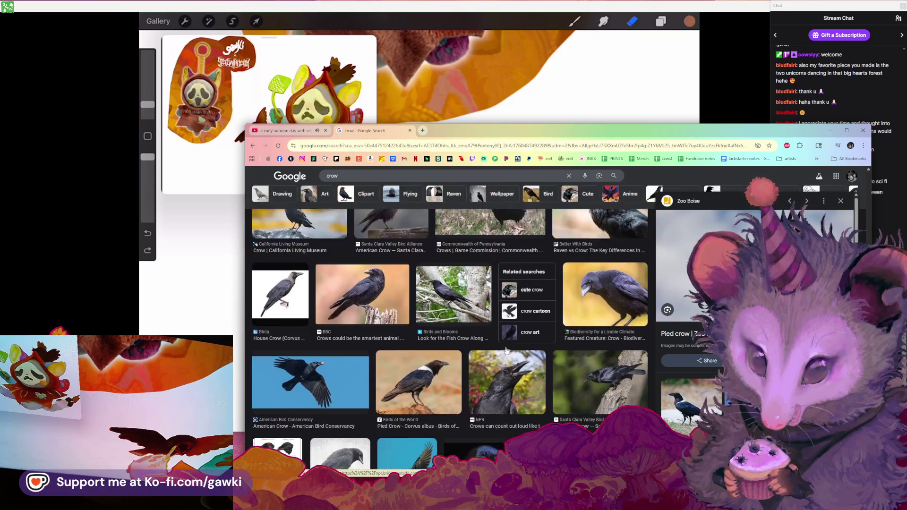
scroll(506, 350, down, 2)
scroll(506, 351, down, 1)
scroll(506, 351, down, 2)
scroll(506, 350, down, 1)
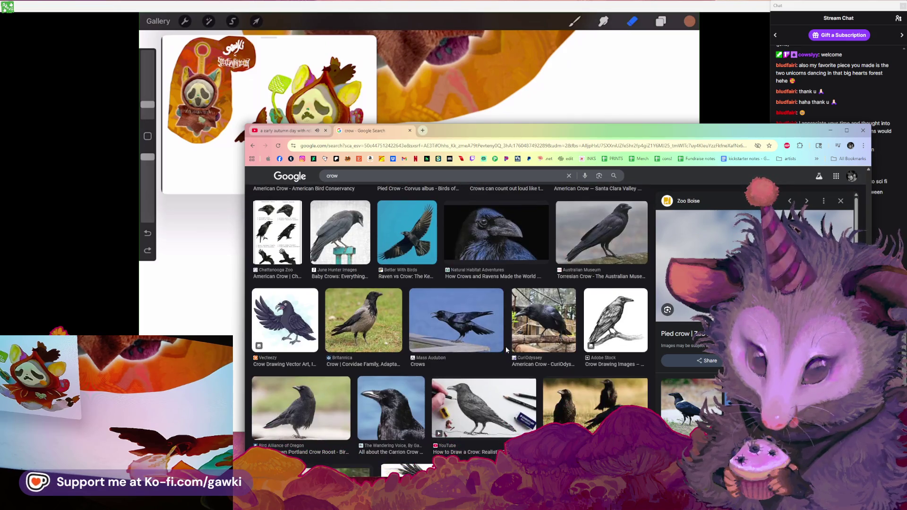
scroll(472, 331, up, 1)
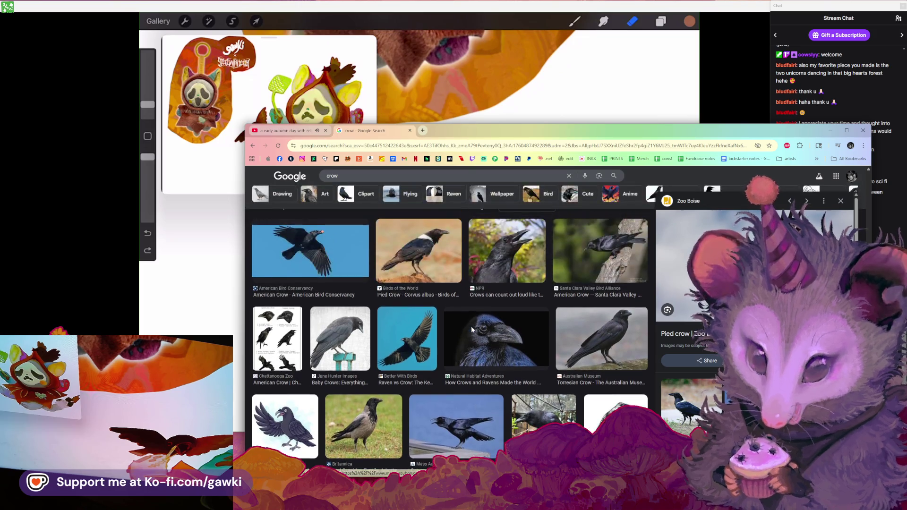
scroll(473, 330, down, 1)
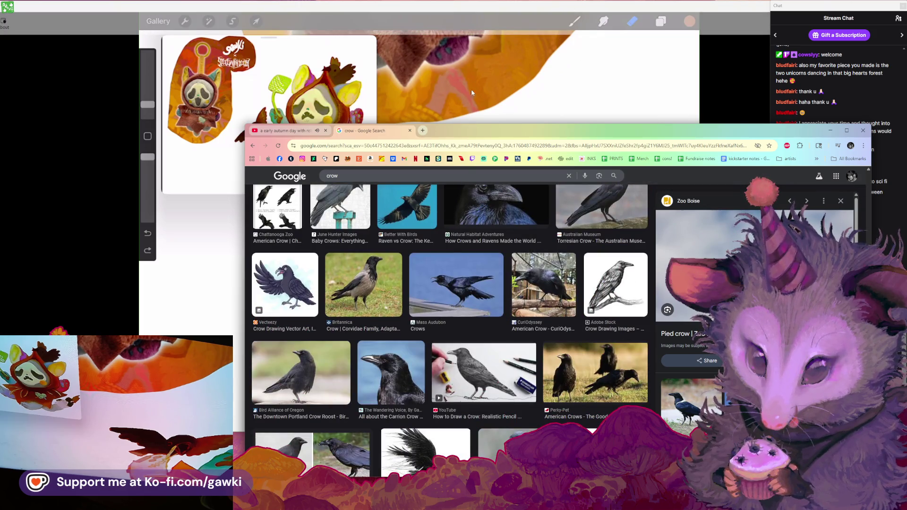
click(301, 133)
click(491, 9)
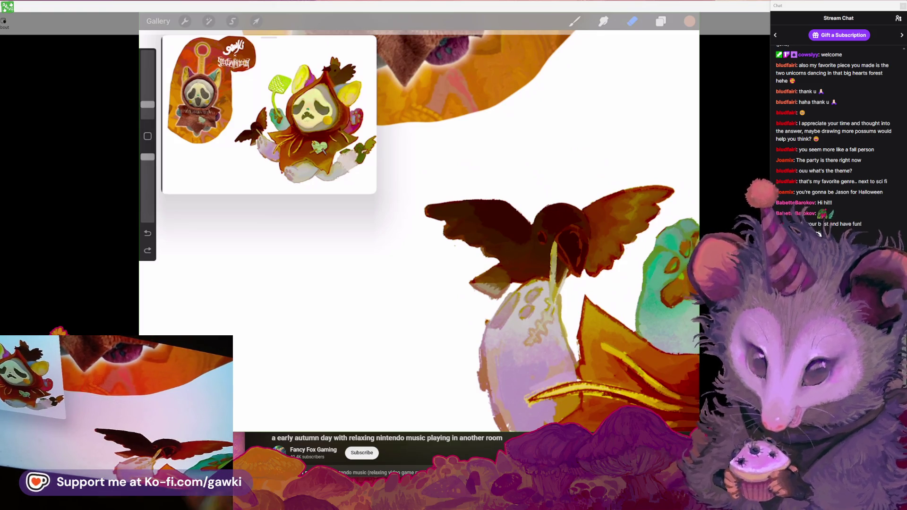
Darken the brown wing with sampled dark red and orange-brown strokes at higher brush opacity
scroll(549, 236, up, 5)
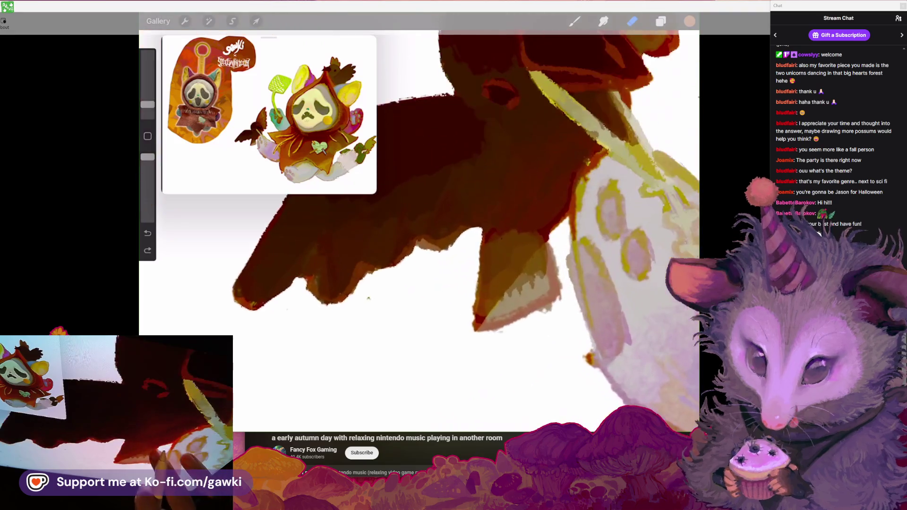
drag(549, 235, 492, 263)
scroll(425, 213, down, 2)
click(574, 21)
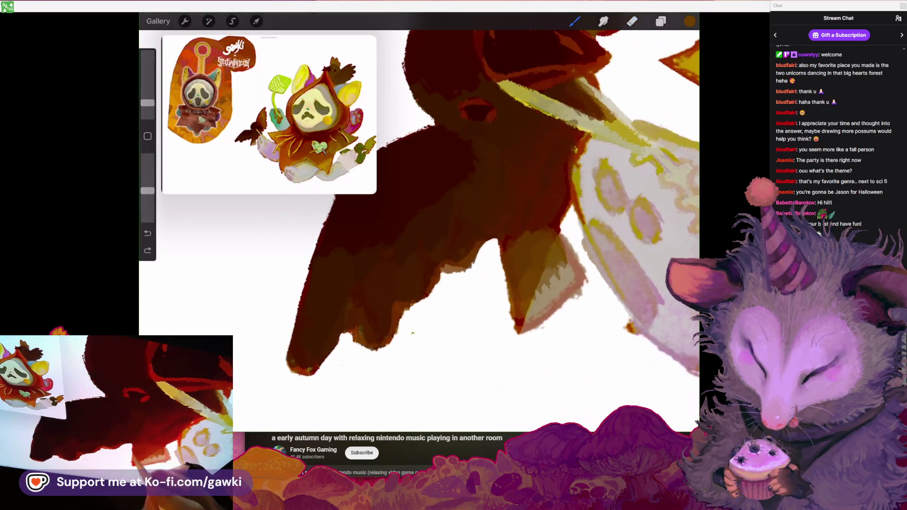
click(505, 226)
drag(501, 292, 498, 299)
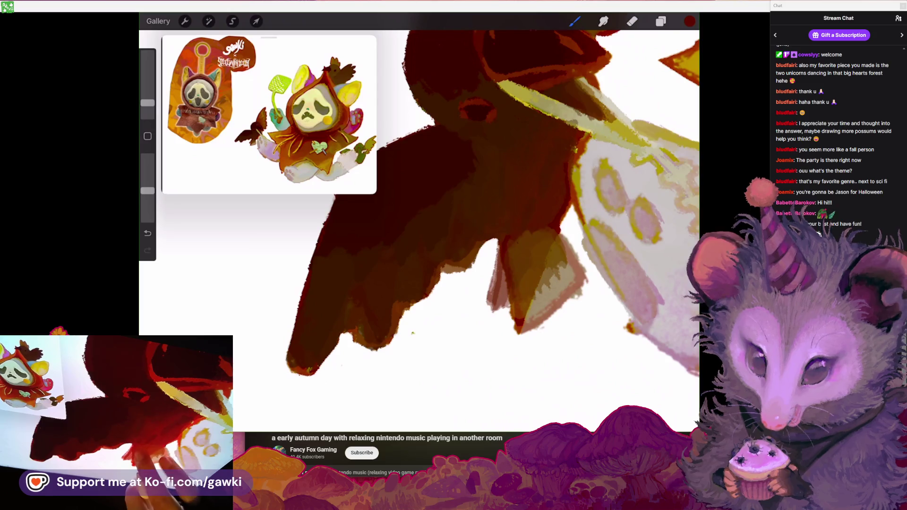
click(511, 246)
drag(148, 190, 148, 175)
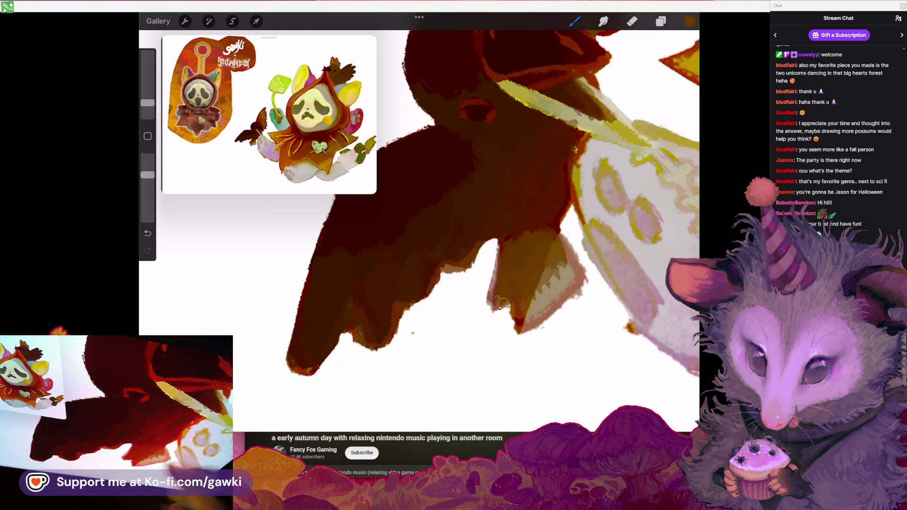
scroll(419, 220, down, 2)
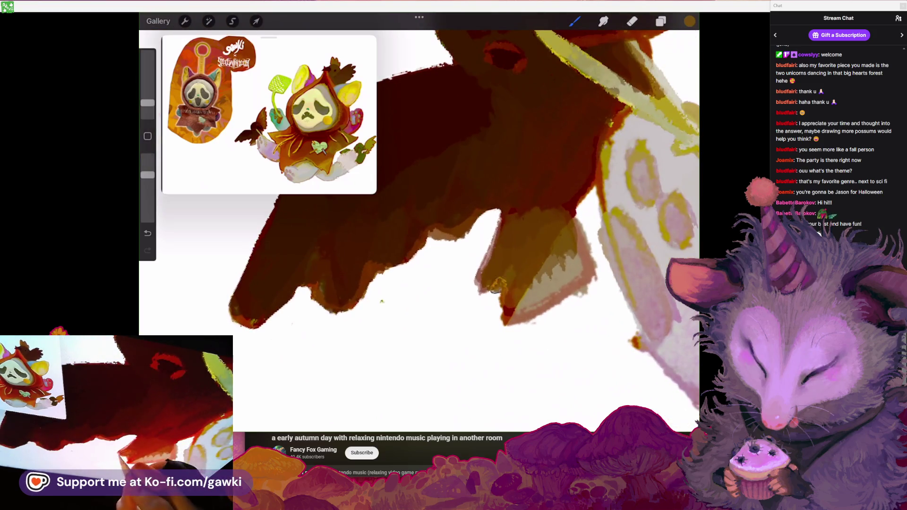
drag(500, 263, 487, 292)
drag(558, 239, 551, 247)
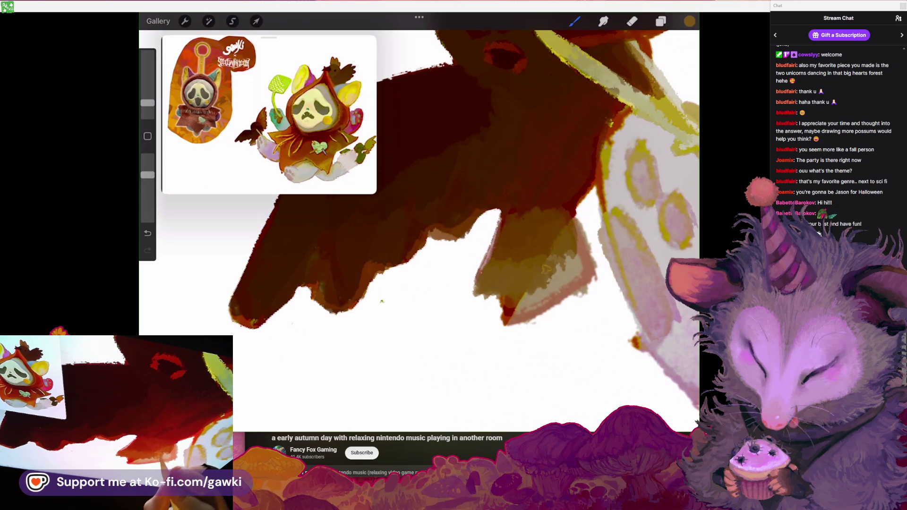
Erase the wing's edge, widen its left side with tan paint, and trim the tan shape's right edge
click(632, 20)
scroll(419, 220, up, 2)
drag(560, 222, 541, 242)
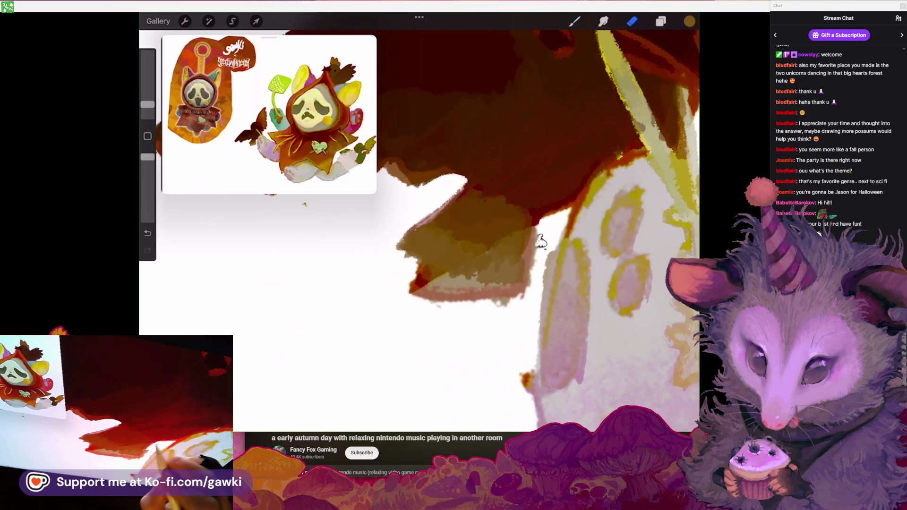
click(574, 20)
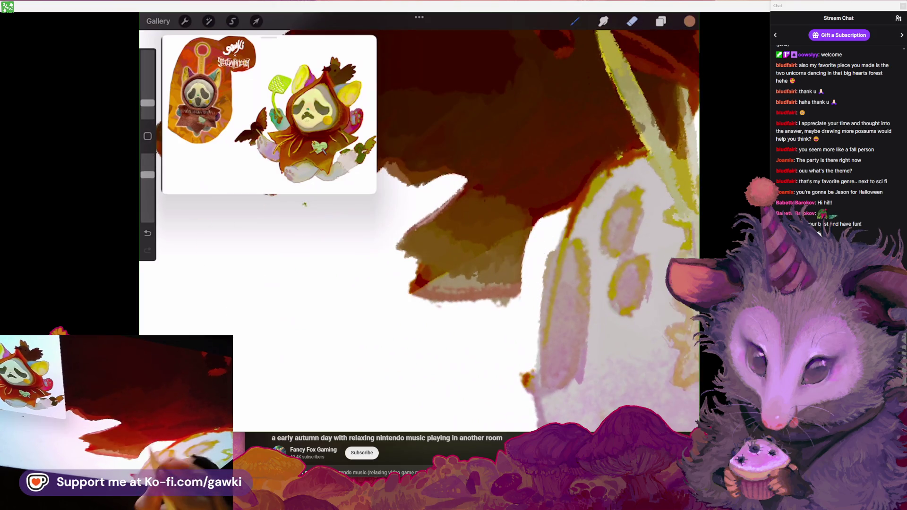
scroll(419, 219, up, 2)
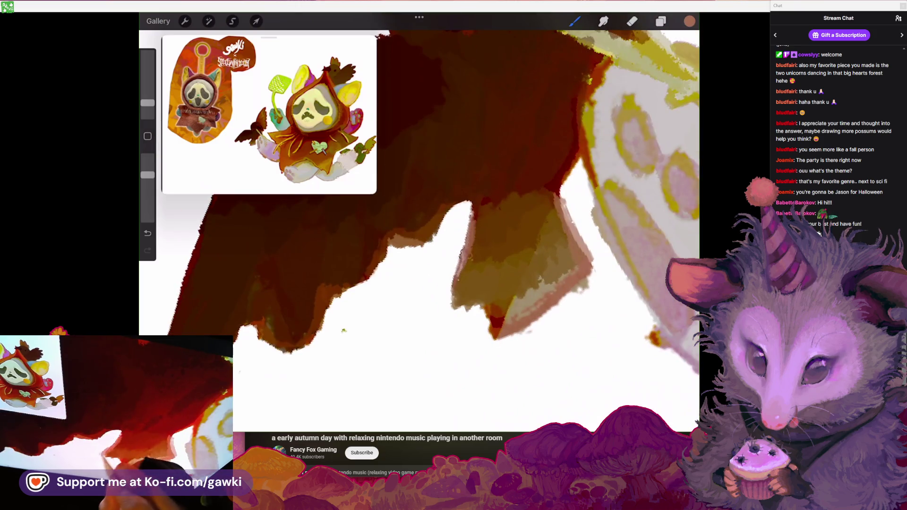
drag(472, 286, 447, 312)
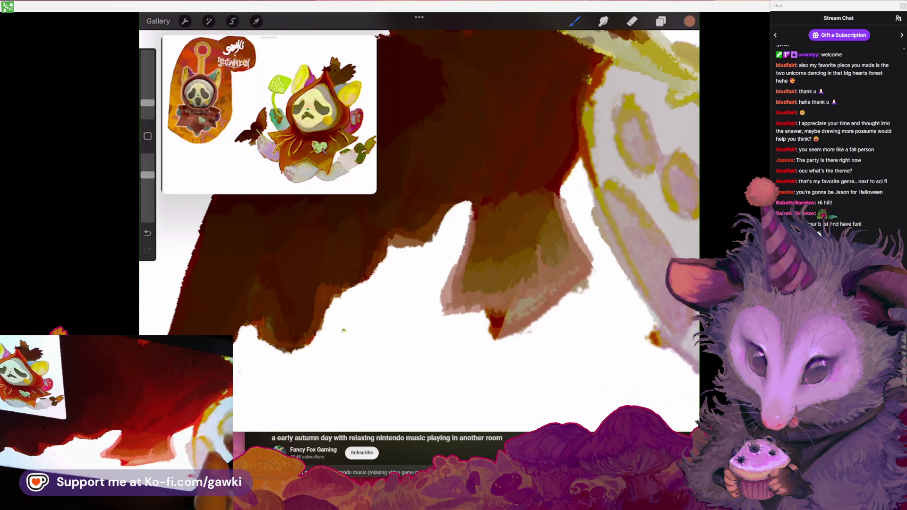
click(632, 21)
mouse_move(591, 250)
mouse_down()
mouse_move(567, 295)
mouse_move(540, 303)
mouse_up()
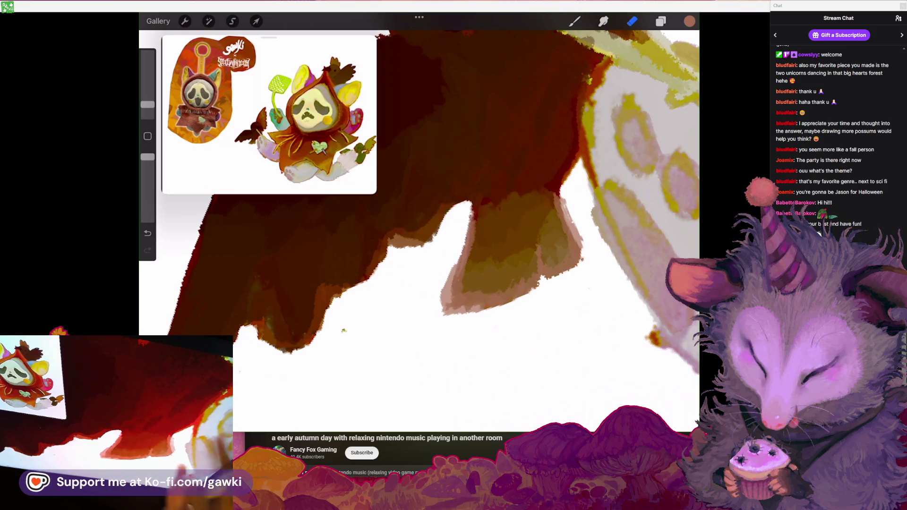
scroll(419, 220, down, 4)
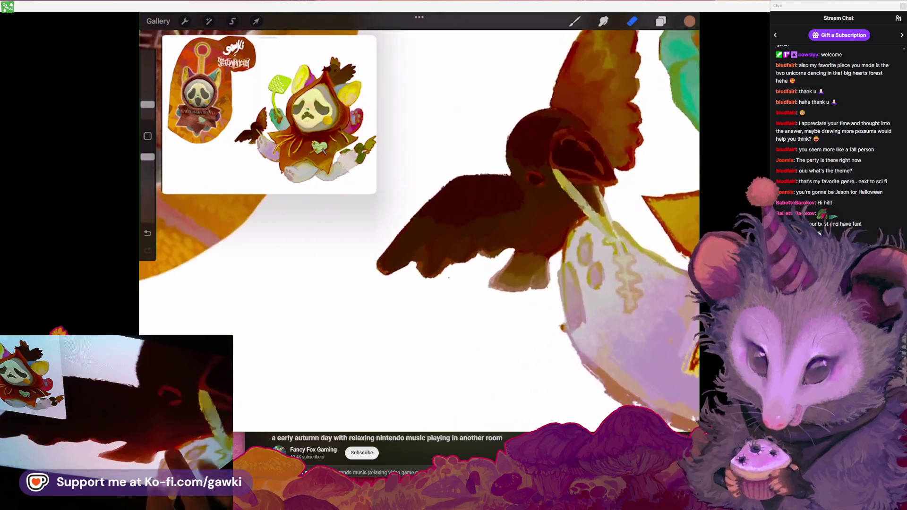
Sample the bird's dark brown, white and the string's pale yellow to repaint the bird and string
scroll(477, 222, up, 5)
key(b)
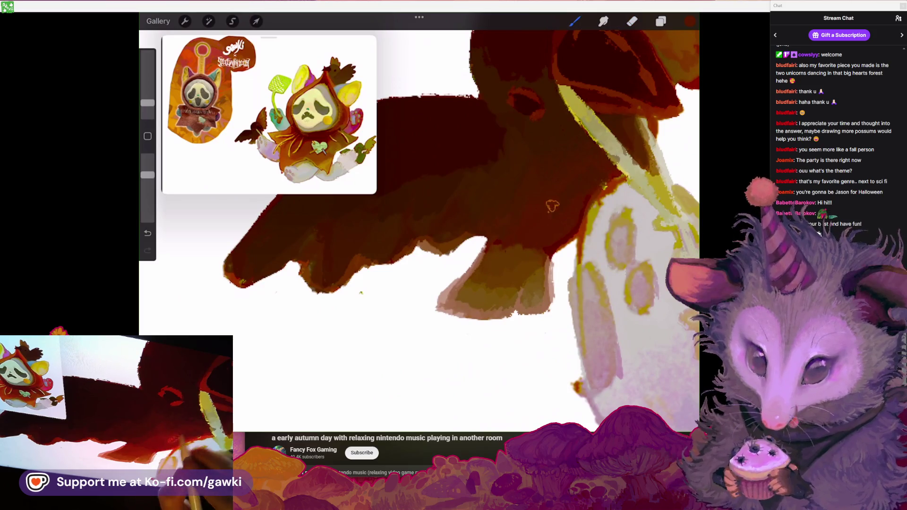
scroll(600, 172, down, 3)
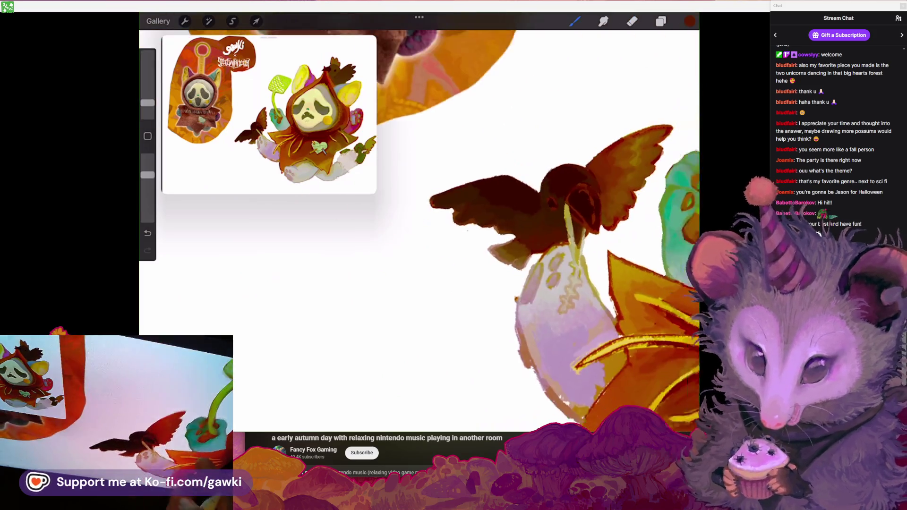
scroll(497, 207, up, 3)
scroll(497, 207, up, 3)
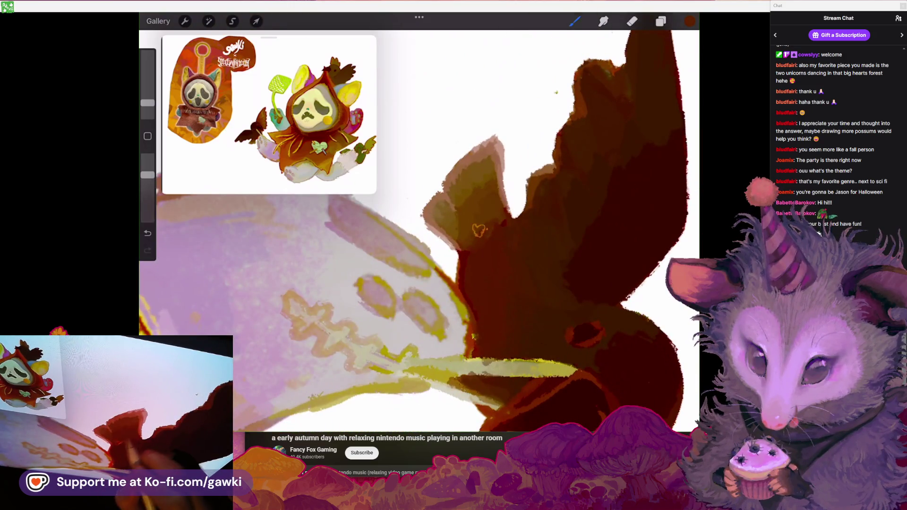
scroll(493, 219, down, 5)
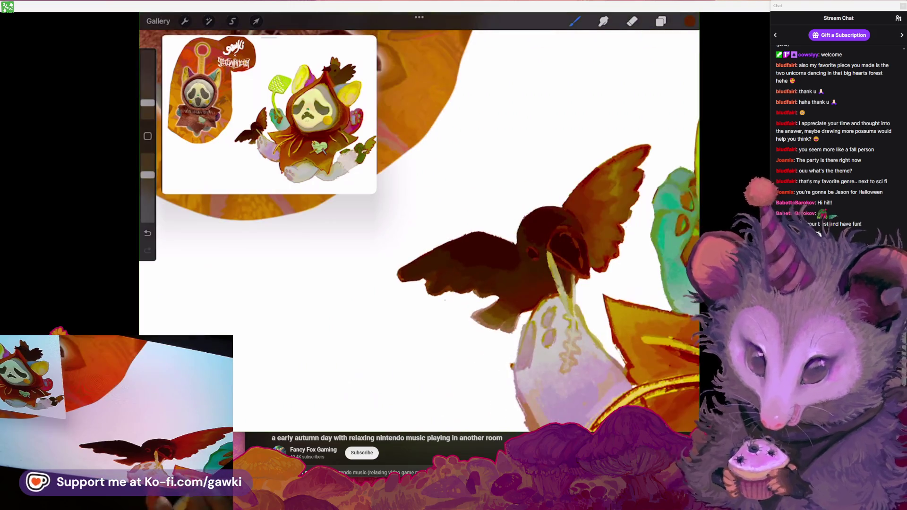
scroll(419, 222, down, 2)
scroll(419, 222, down, 2)
scroll(419, 222, down, 2)
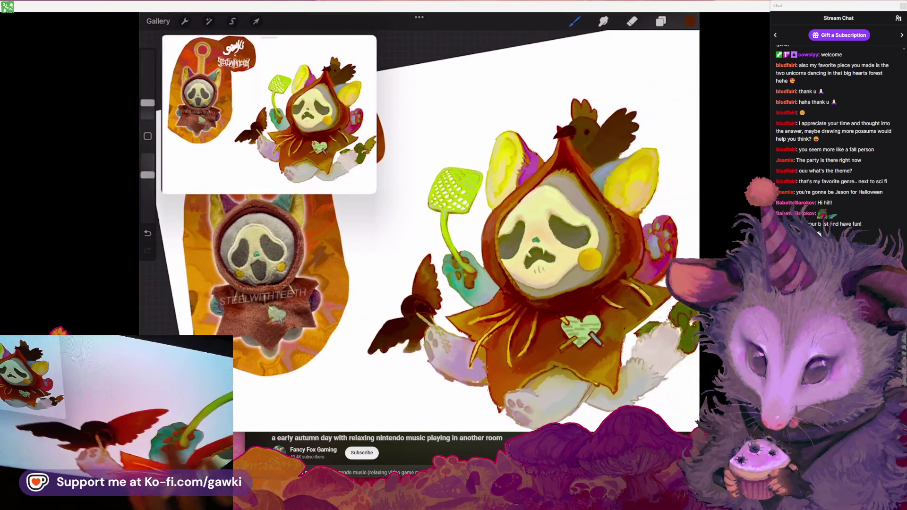
scroll(419, 222, up, 5)
scroll(392, 194, up, 3)
drag(442, 239, 443, 234)
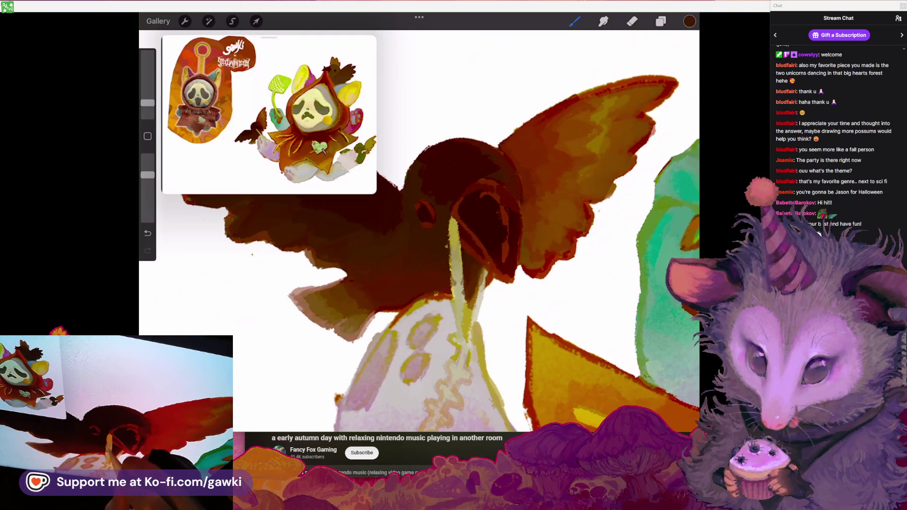
scroll(452, 264, up, 3)
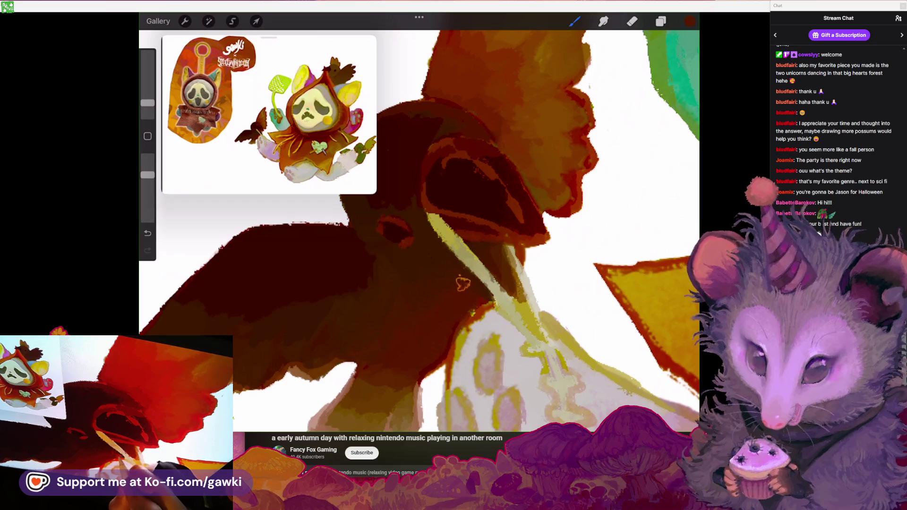
scroll(419, 227, down, 3)
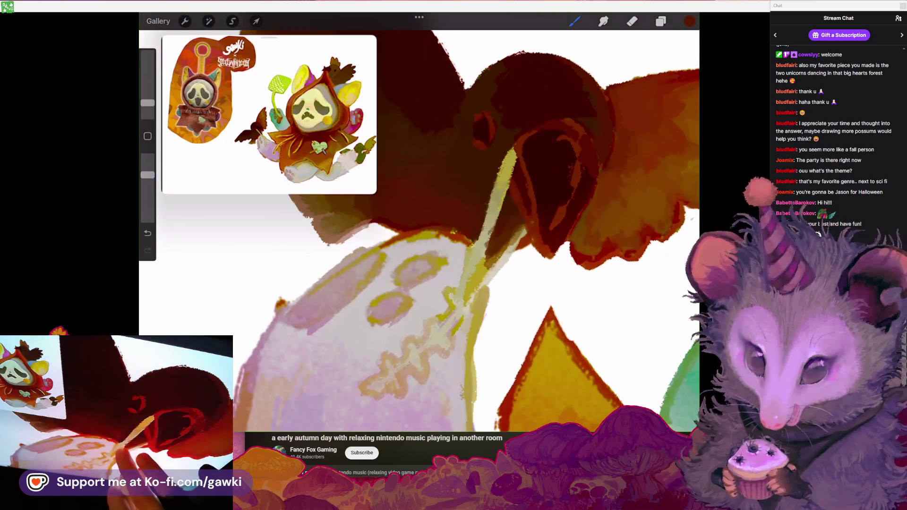
click(463, 238)
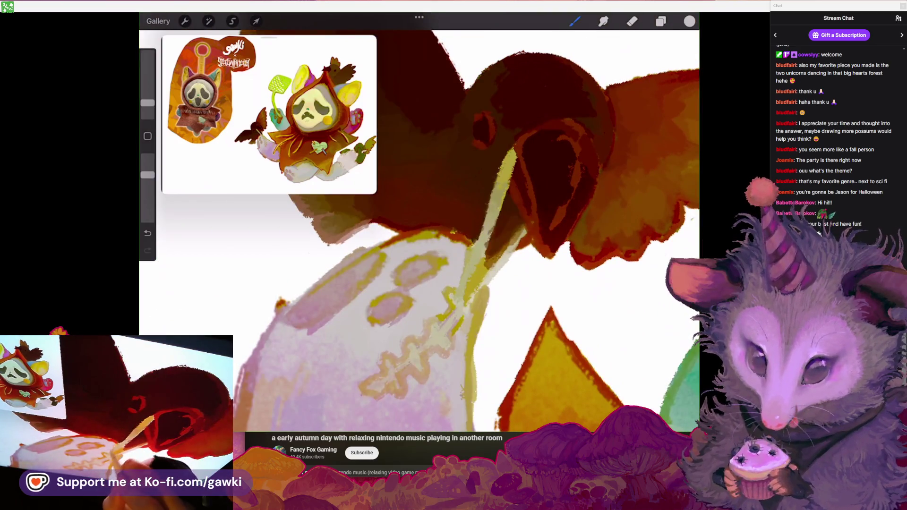
scroll(462, 270, up, 3)
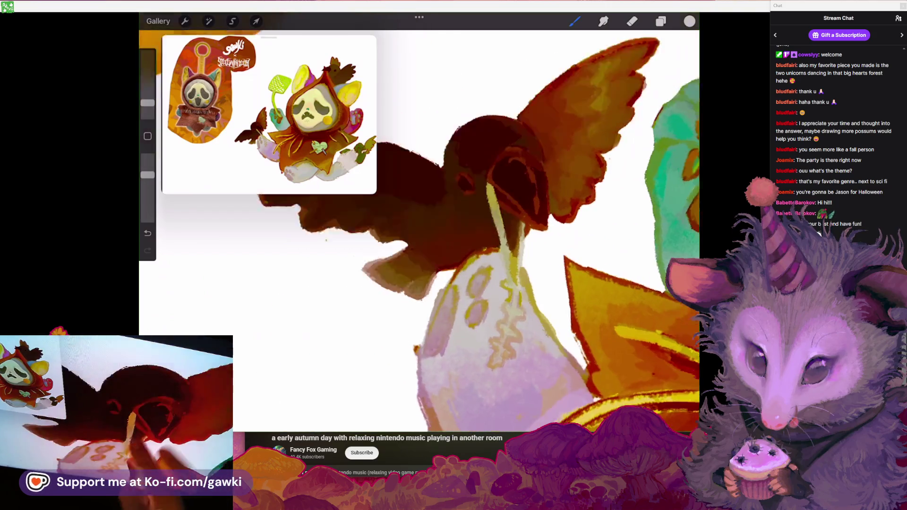
click(486, 203)
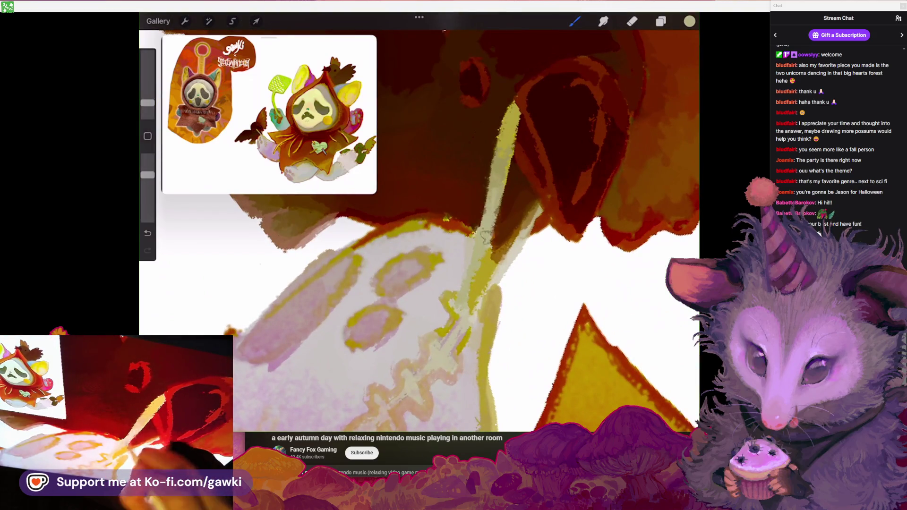
Zoom in on the fly swatter and sample its lime green as the brush colour
scroll(419, 227, down, 5)
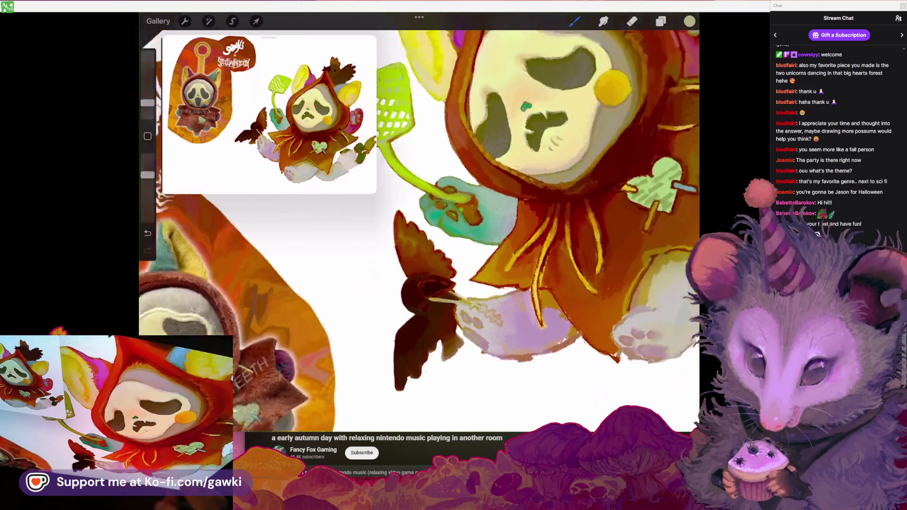
scroll(419, 222, down, 3)
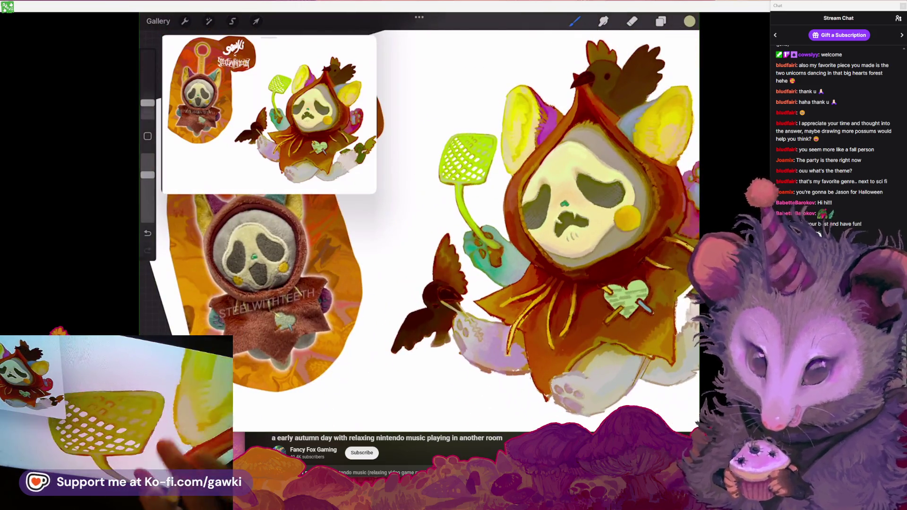
scroll(472, 227, up, 5)
scroll(449, 232, up, 3)
click(441, 172)
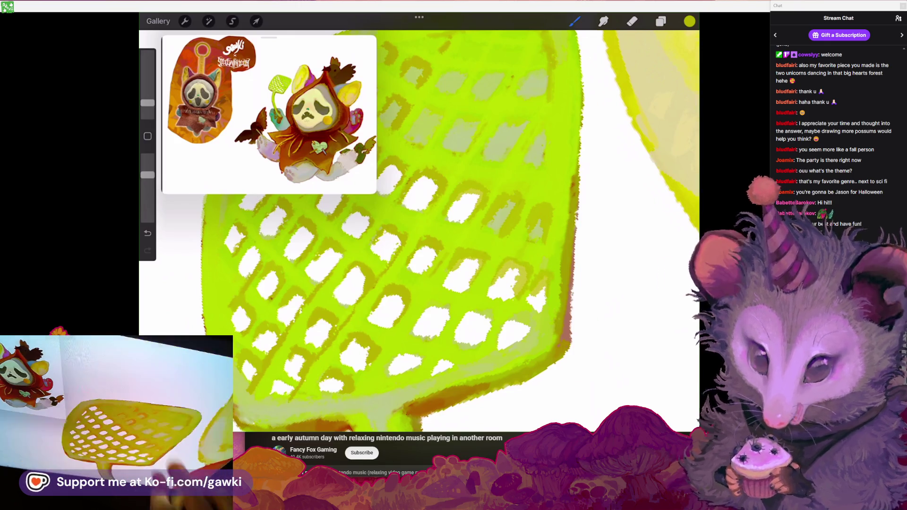
Zoom in on the swatter mesh, add a light stroke to its lower mesh, and select the Eraser
drag(406, 236, 426, 208)
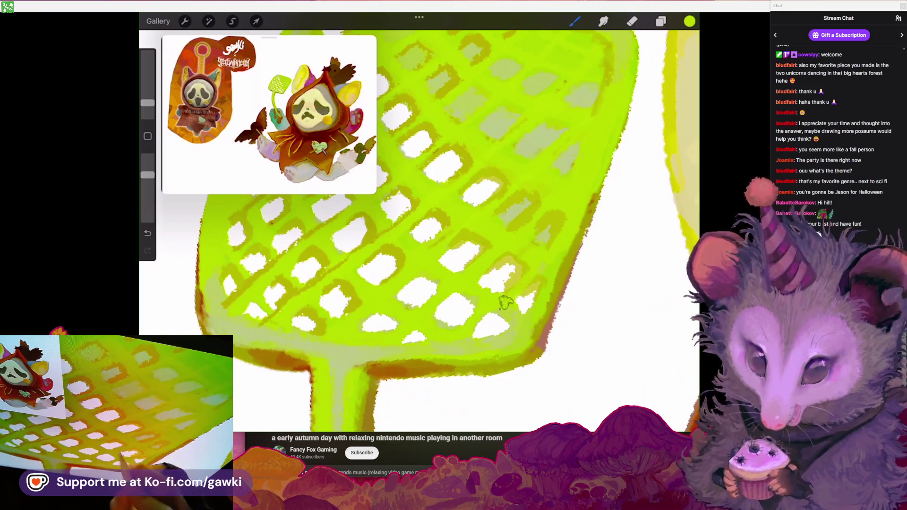
scroll(473, 236, down, 3)
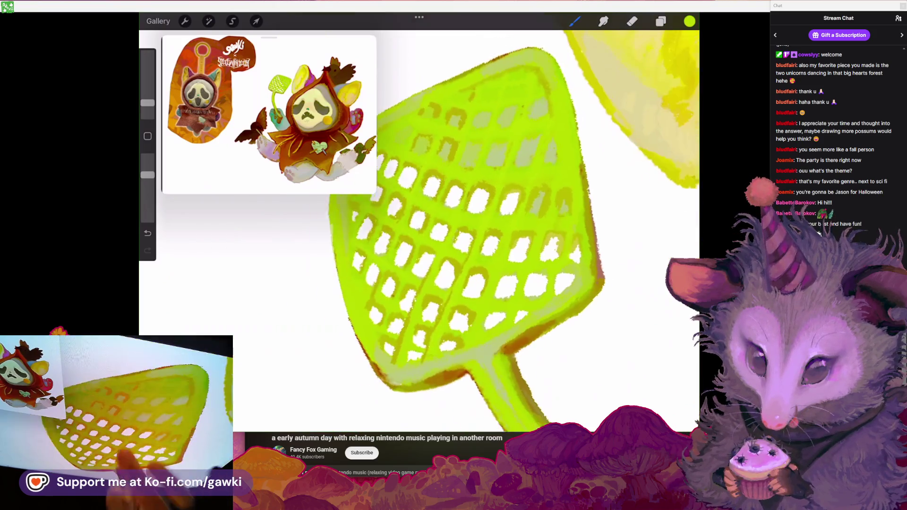
scroll(472, 232, up, 3)
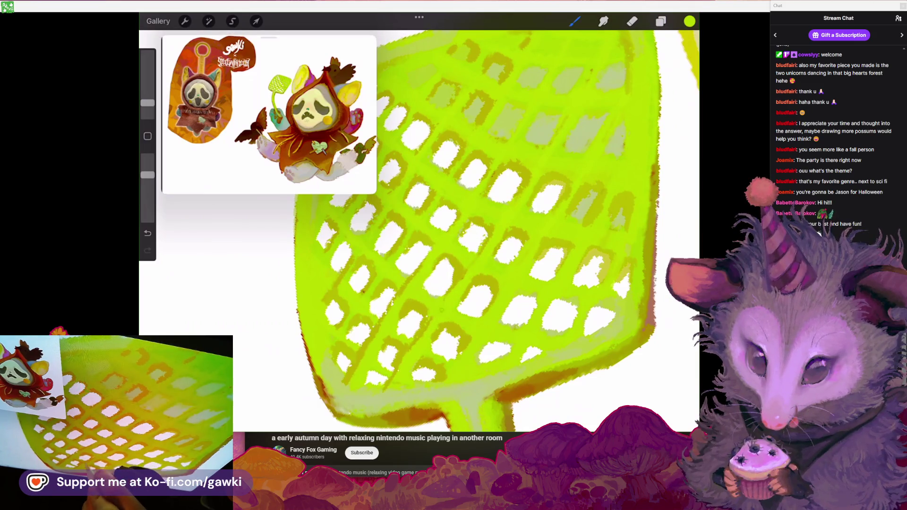
scroll(472, 231, down, 3)
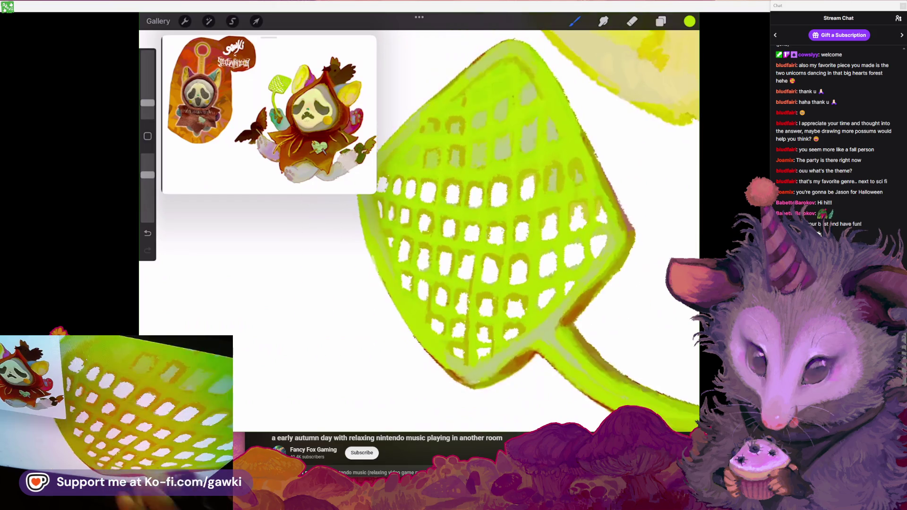
scroll(534, 232, up, 2)
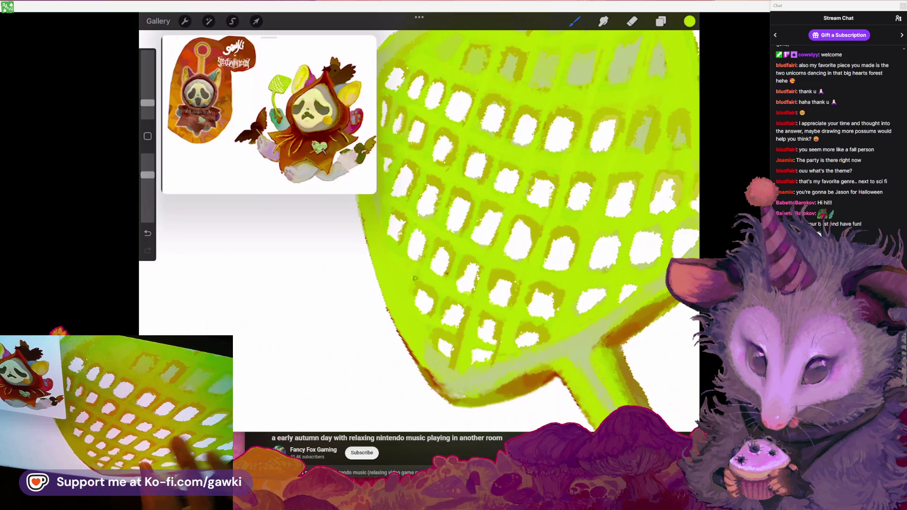
scroll(415, 278, down, 3)
scroll(415, 278, up, 3)
drag(487, 330, 497, 337)
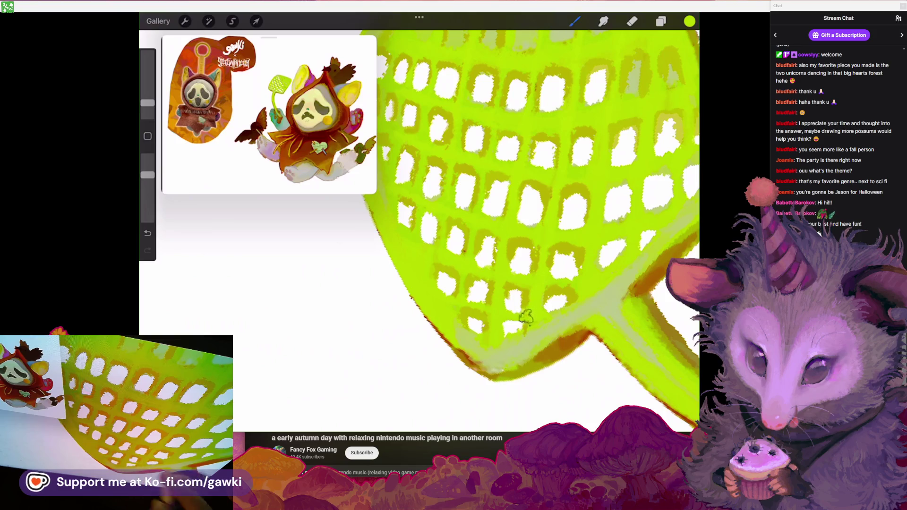
scroll(526, 318, up, 2)
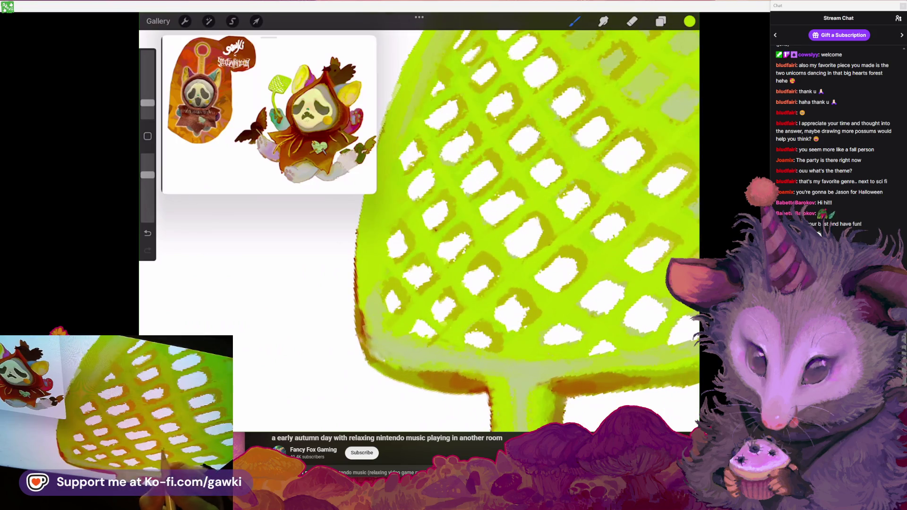
scroll(564, 232, down, 5)
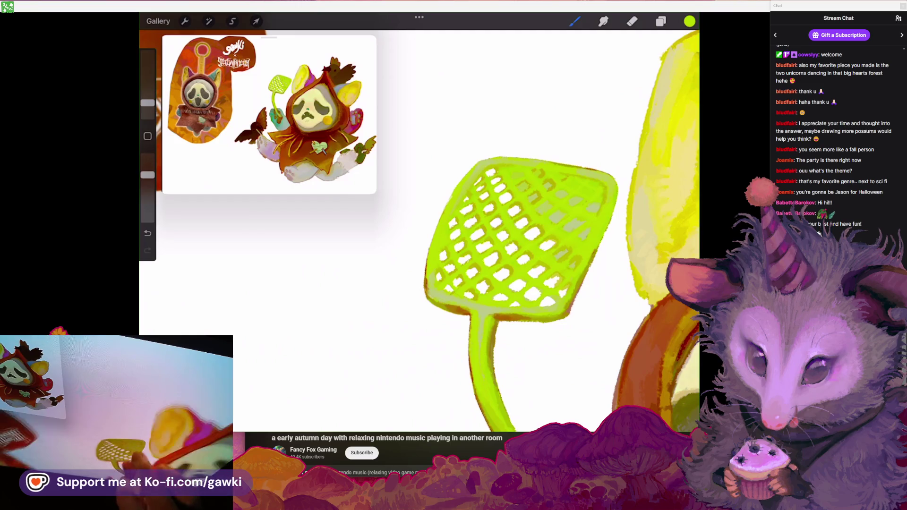
scroll(472, 237, down, 5)
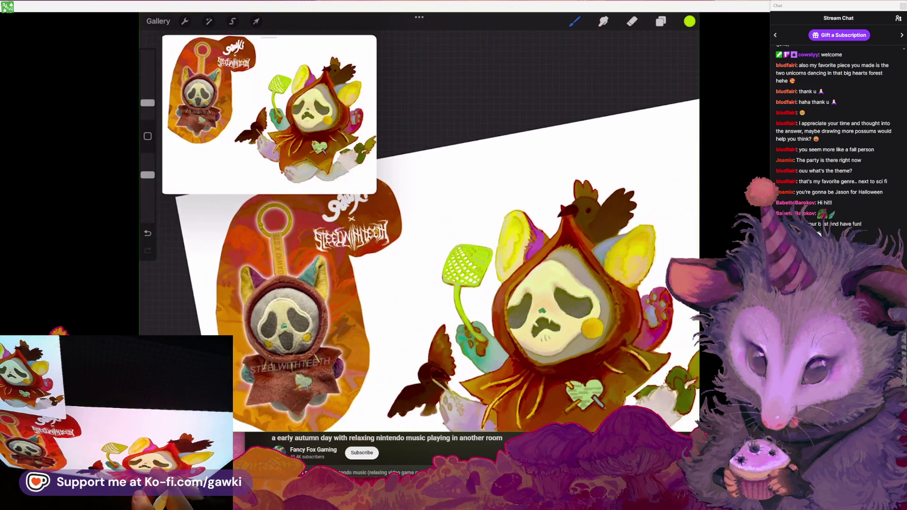
scroll(468, 265, up, 5)
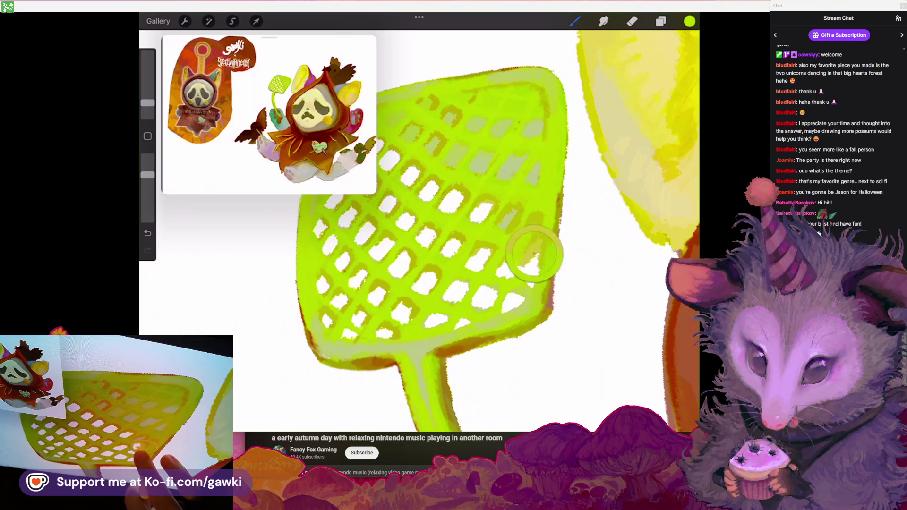
click(632, 21)
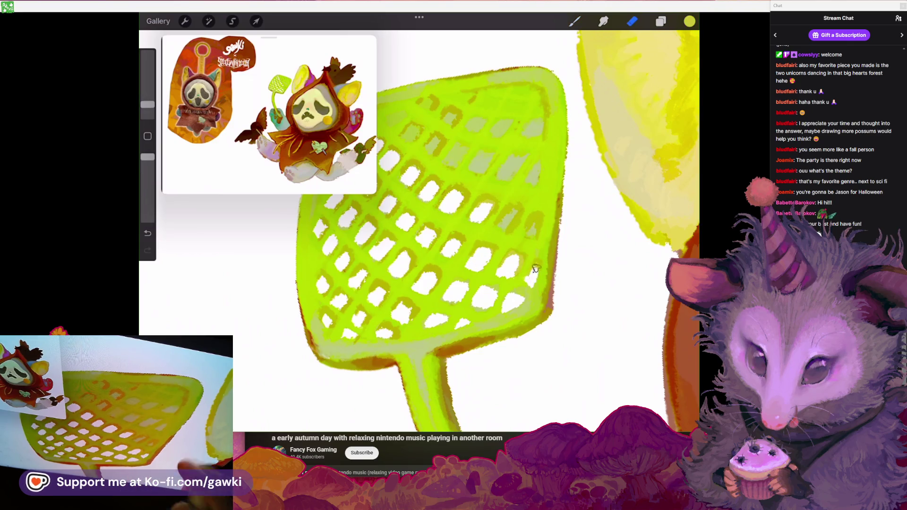
Reframe the swatter and open the Brush Library for the eraser
scroll(472, 236, down, 5)
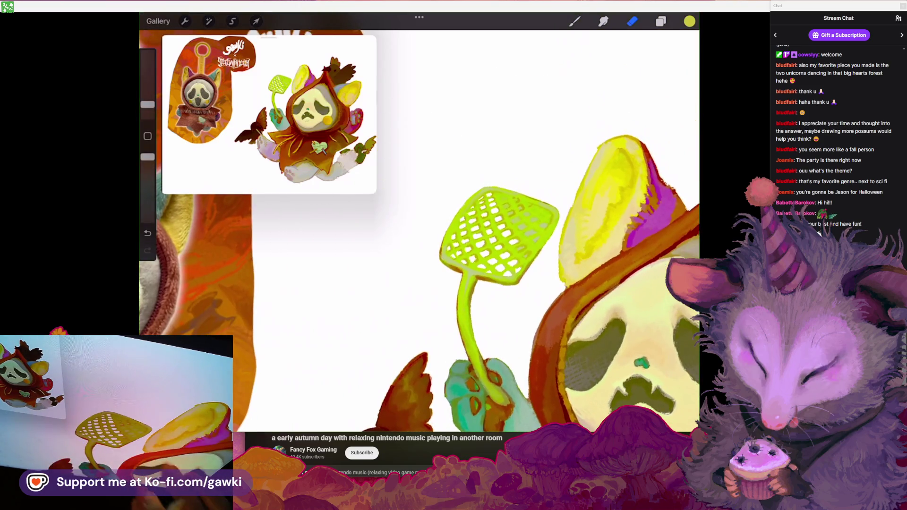
scroll(496, 265, down, 2)
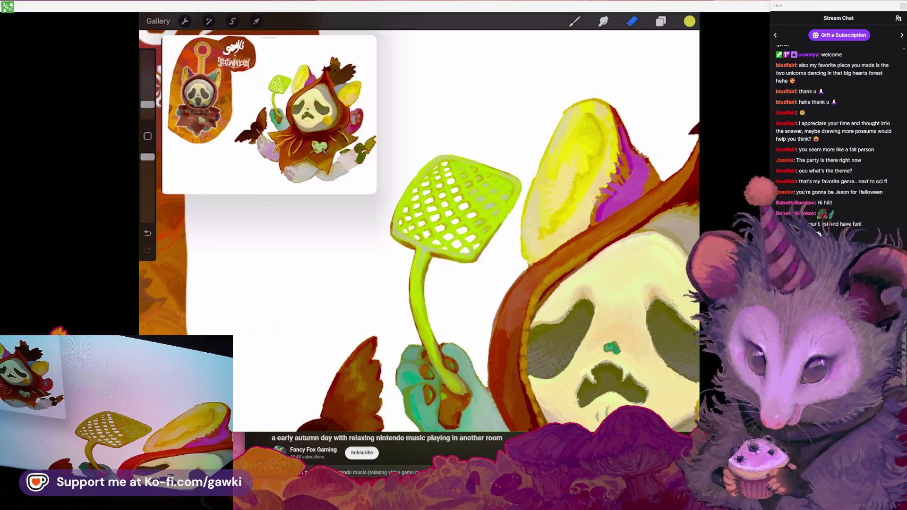
scroll(472, 260, up, 3)
scroll(473, 236, up, 3)
click(575, 21)
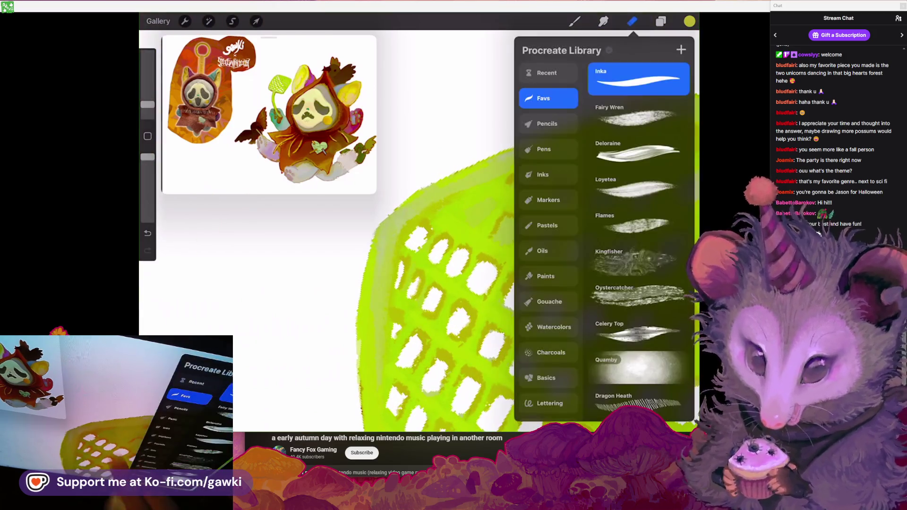
Erase the doodles inside the swatter's mesh holes, undoing strokes that miss
click(574, 21)
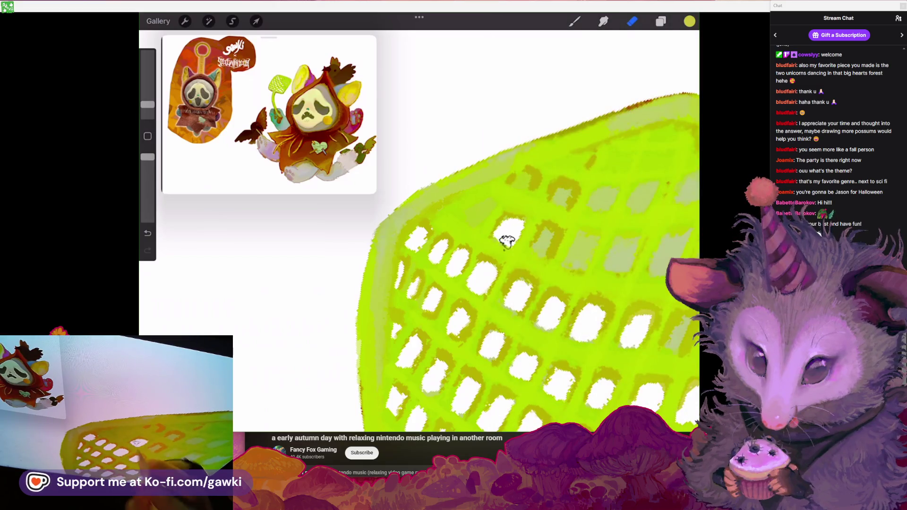
scroll(501, 236, up, 2)
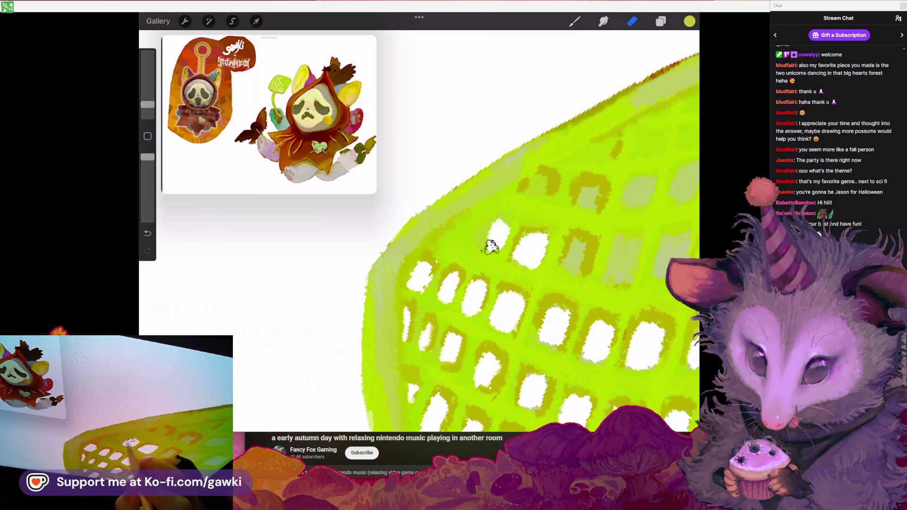
key(ctrl+z)
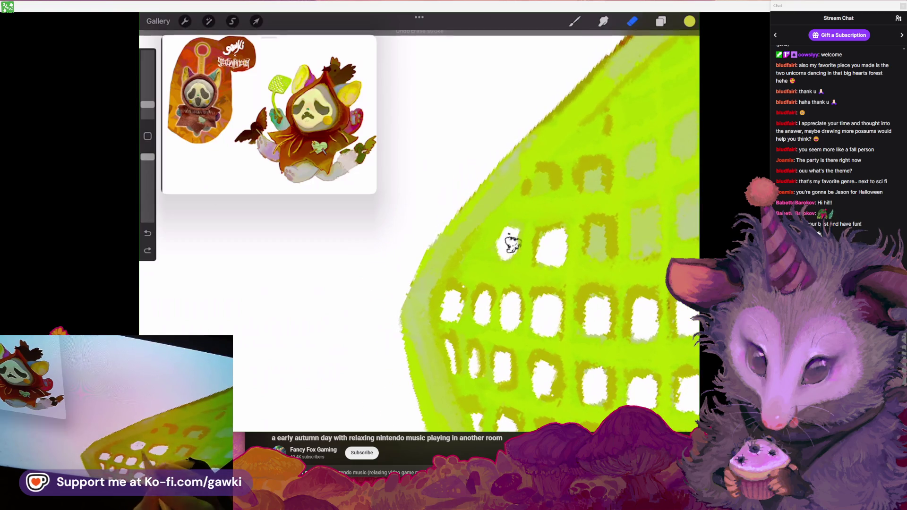
drag(506, 236, 518, 250)
scroll(520, 236, down, 2)
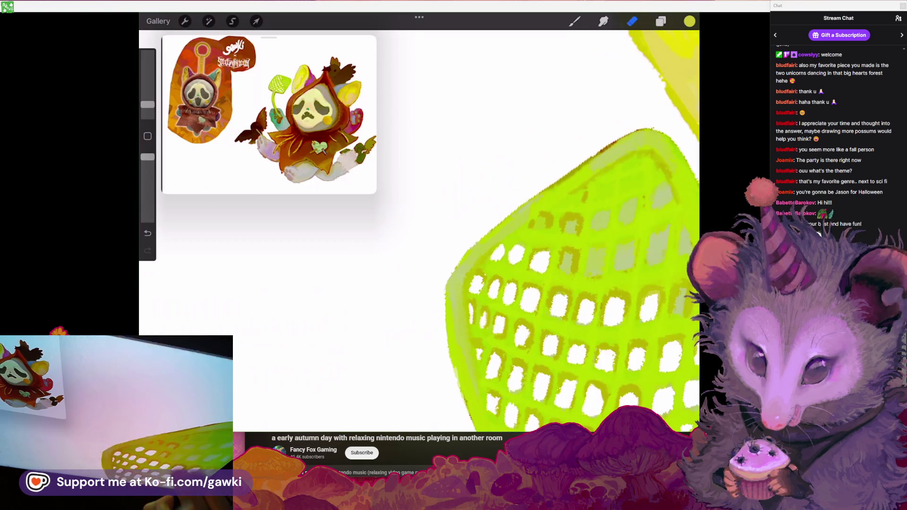
key(ctrl+z)
mouse_move(492, 278)
mouse_down()
mouse_move(470, 262)
mouse_move(454, 264)
mouse_up()
scroll(520, 237, down, 3)
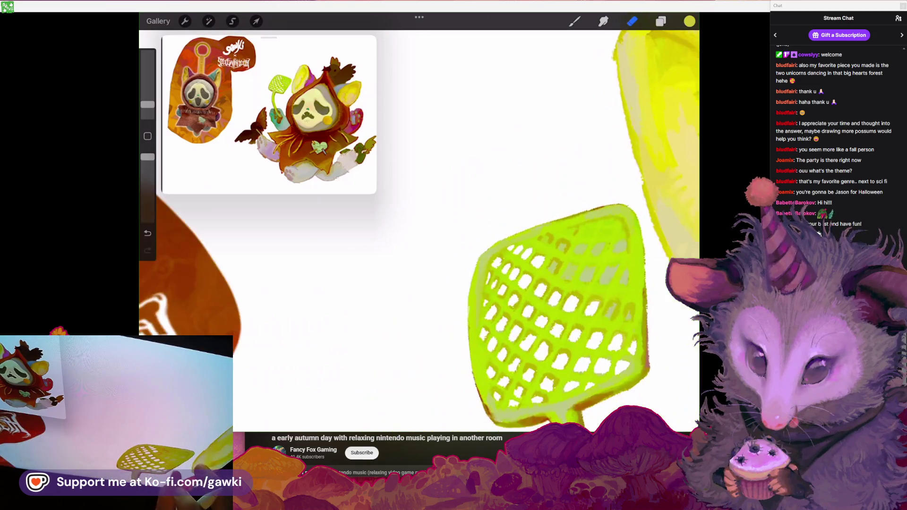
scroll(564, 231, up, 2)
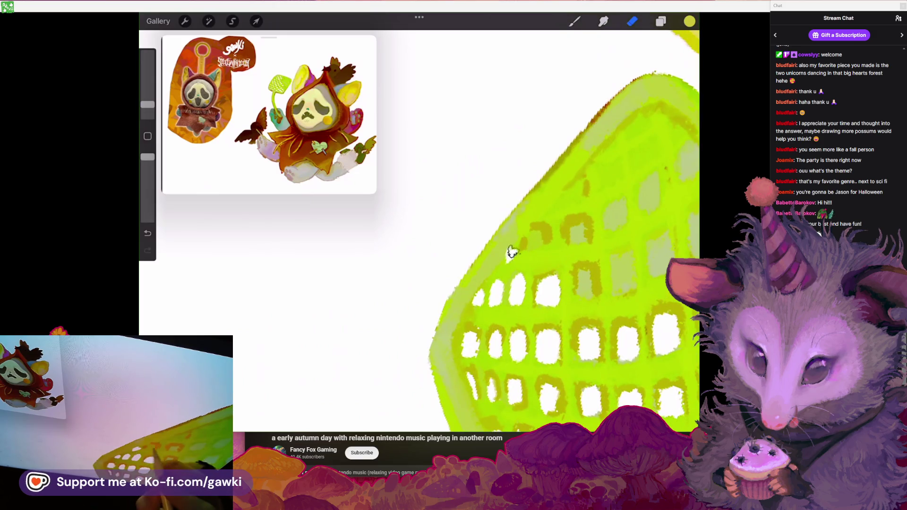
key(ctrl+z)
Rotate the swatter flatter and finish clearing a partly erased mesh hole
mouse_move(533, 247)
mouse_down()
mouse_move(495, 251)
mouse_move(508, 258)
mouse_up()
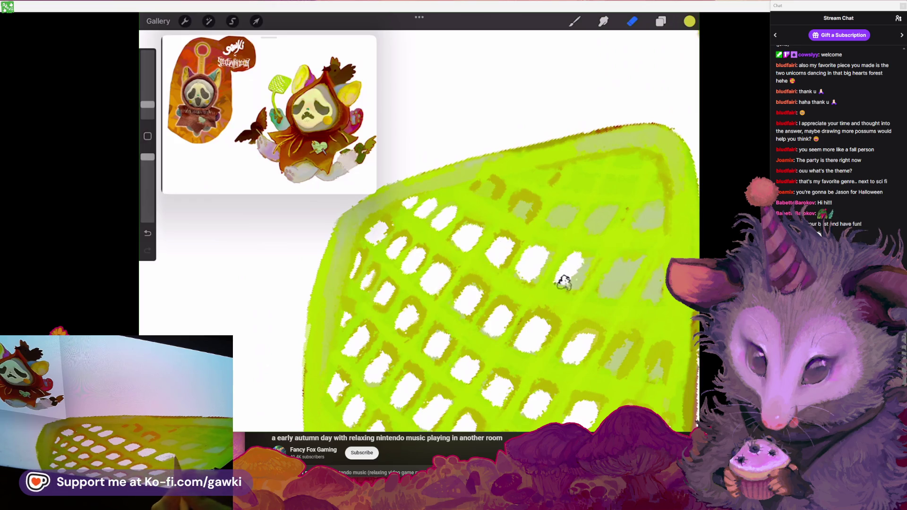
scroll(564, 282, down, 1)
drag(551, 293, 574, 283)
key(ctrl+z)
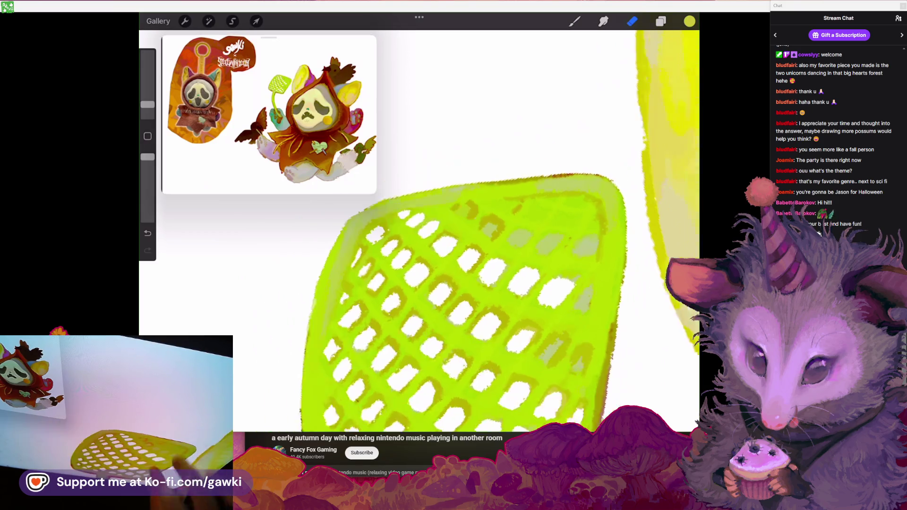
scroll(572, 285, left, 2)
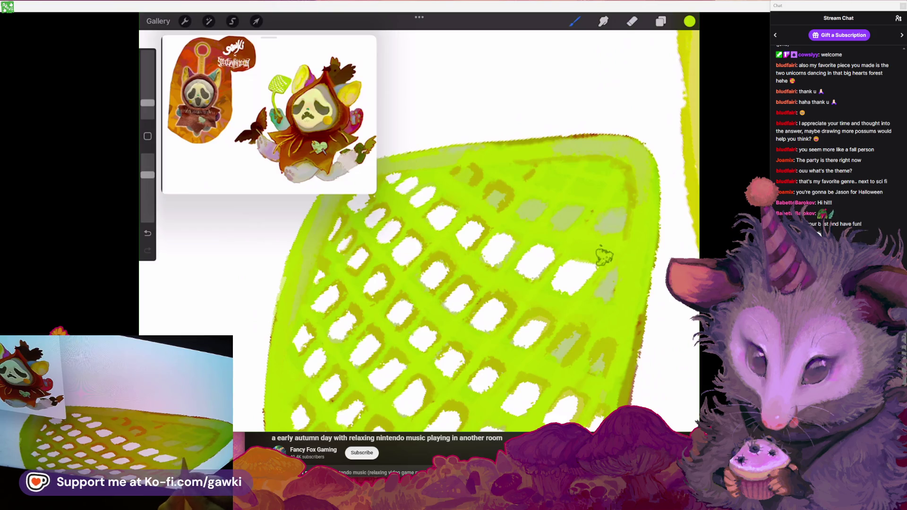
mouse_move(500, 223)
mouse_down()
mouse_move(569, 257)
mouse_move(569, 233)
mouse_up()
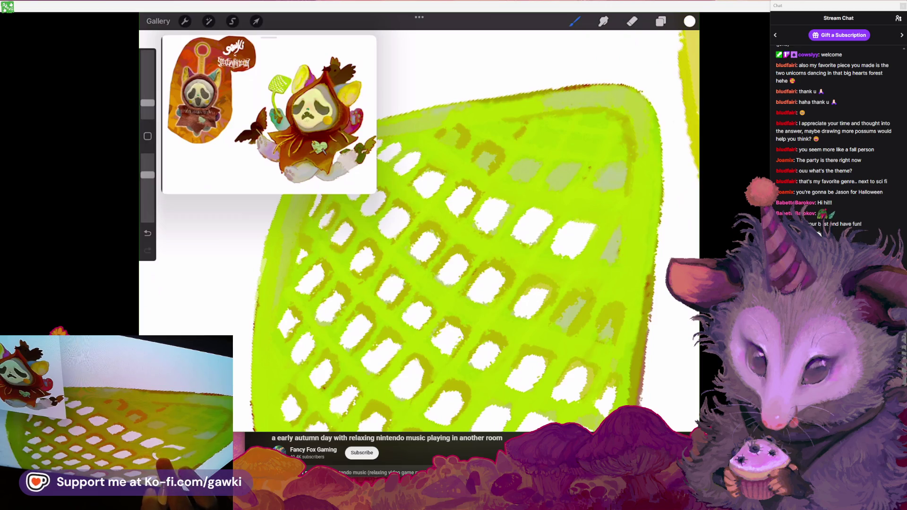
click(661, 21)
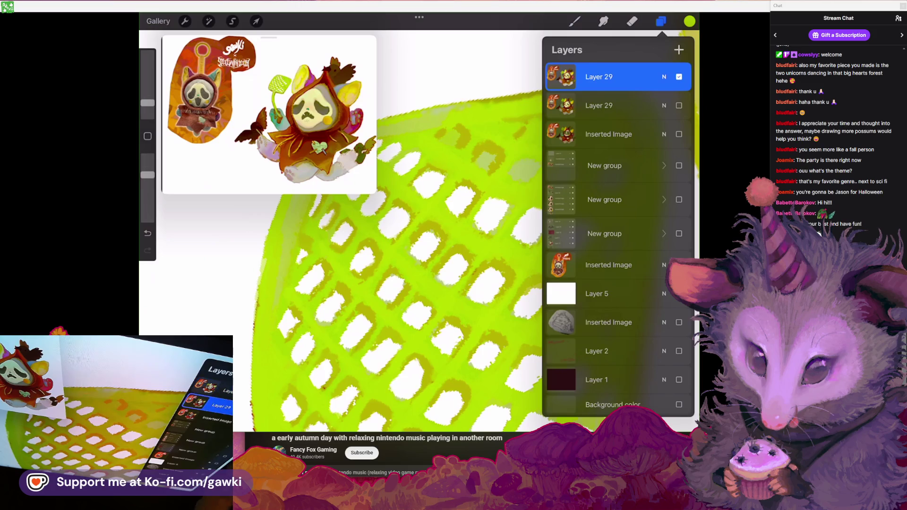
Add a new layer, ColorDrop lime green onto the swatter, then reselect top Layer 29
click(679, 49)
mouse_move(689, 20)
mouse_down()
mouse_move(426, 236)
mouse_move(331, 237)
mouse_up()
click(661, 21)
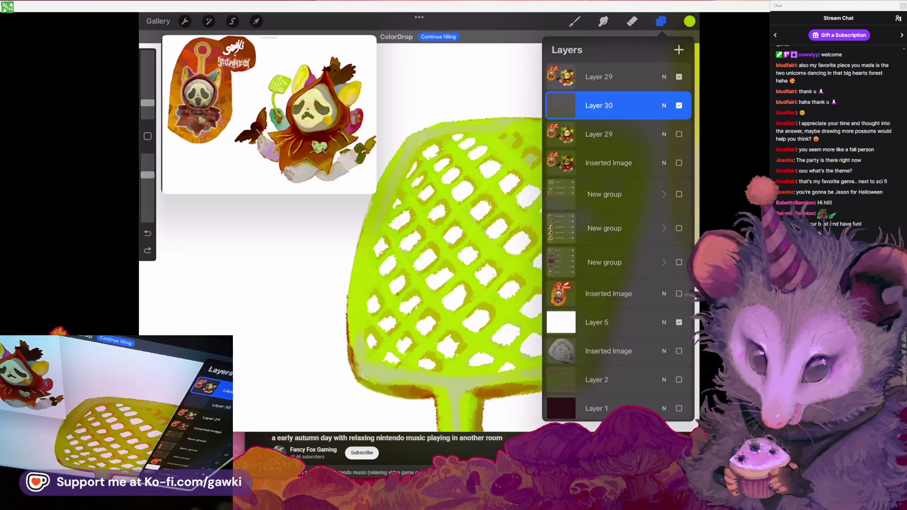
click(615, 77)
click(661, 20)
Erase one more clean white hole in the green swatter mesh
scroll(419, 227, up, 5)
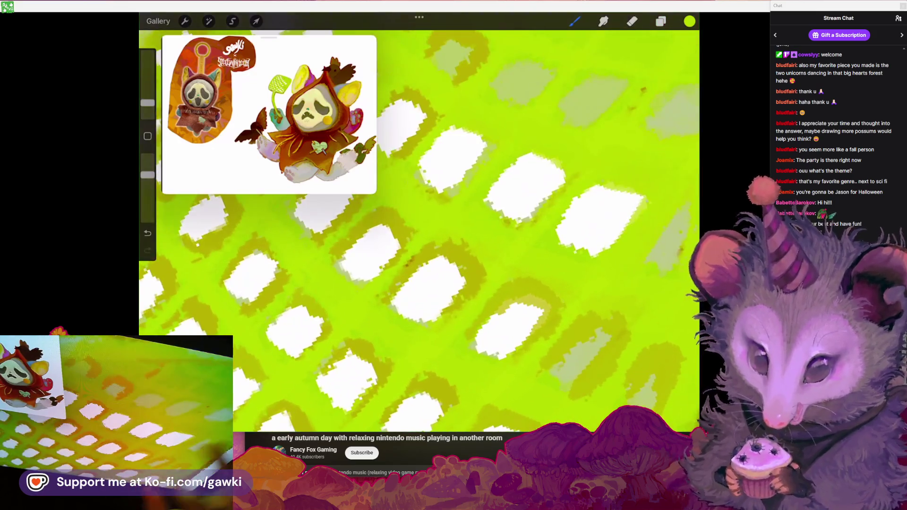
scroll(419, 227, down, 3)
key(e)
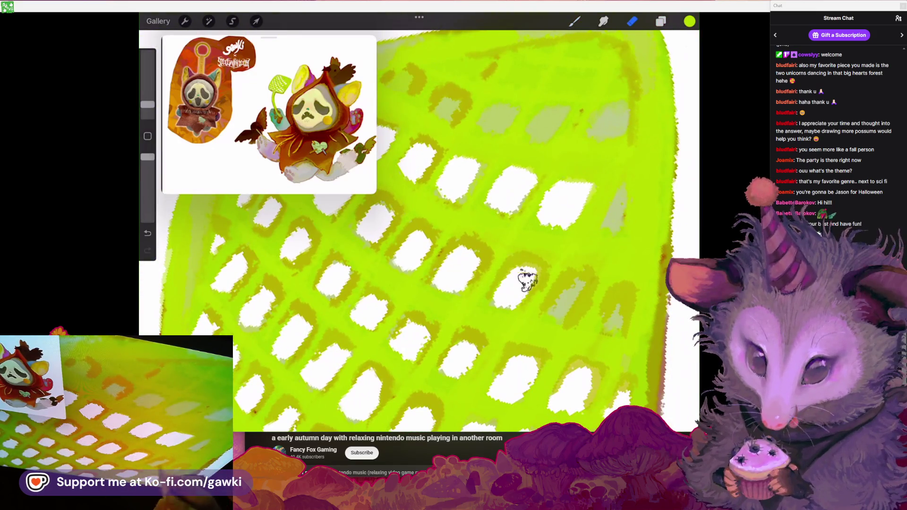
drag(557, 302, 574, 284)
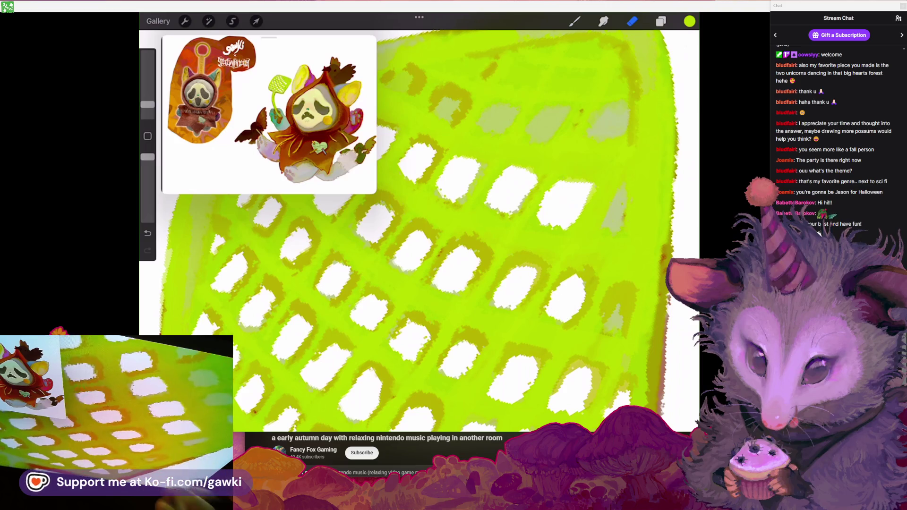
scroll(562, 313, up, 2)
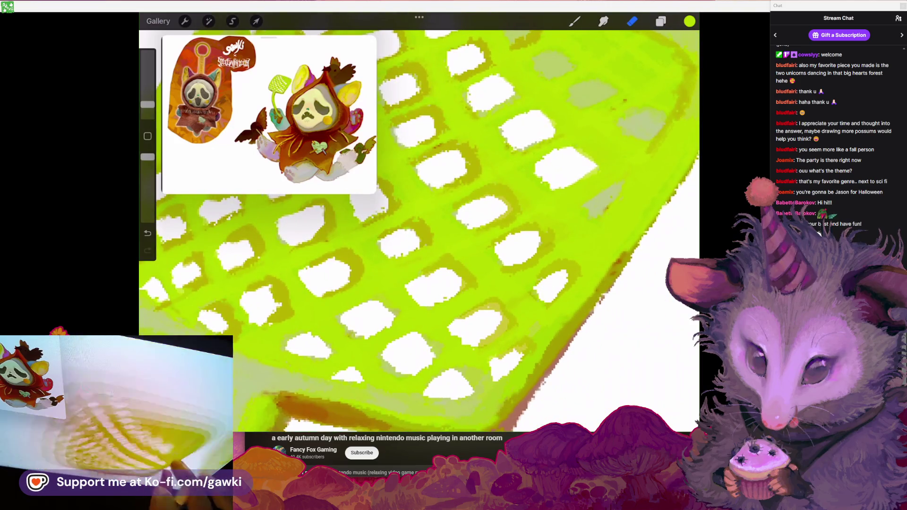
scroll(545, 299, down, 3)
scroll(558, 283, down, 3)
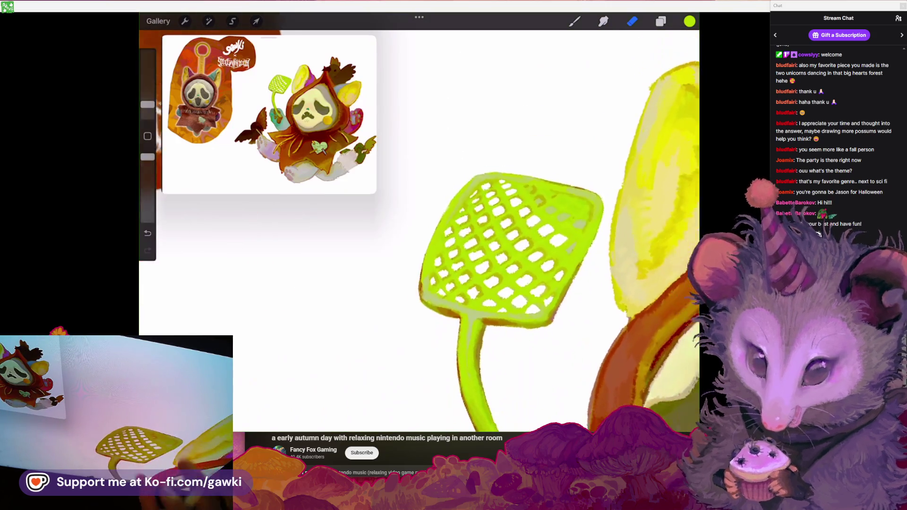
scroll(419, 232, down, 2)
scroll(419, 232, down, 2)
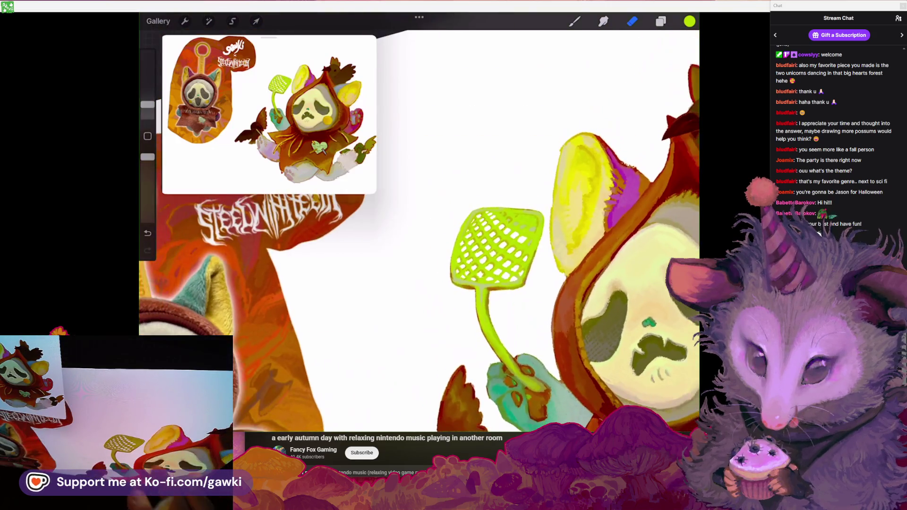